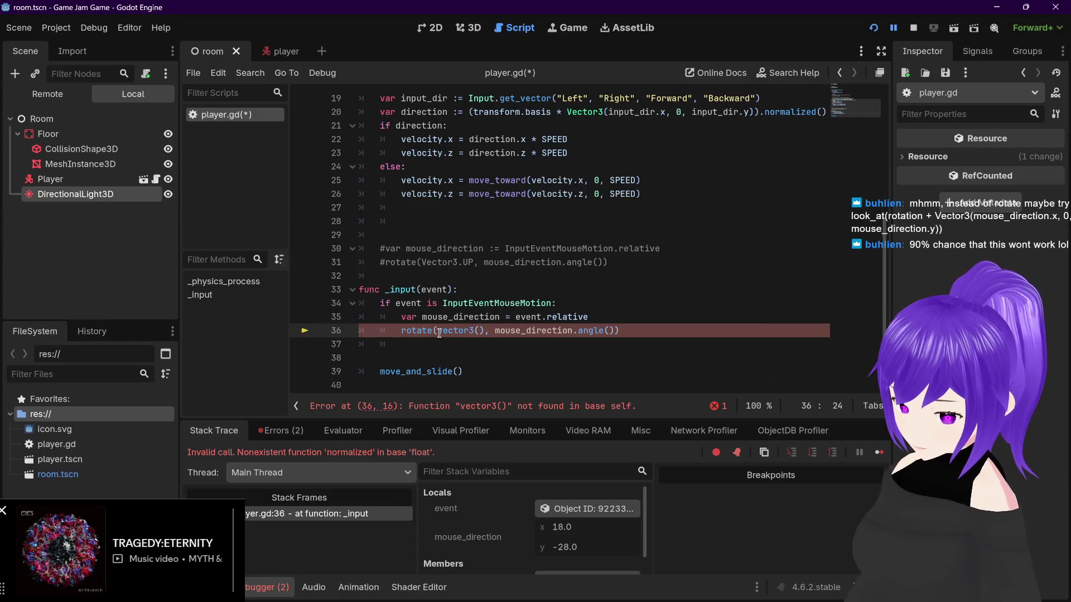
Make mouse_direction.x the first Vector3 component on line 36.
{"action": "type", "text": "mour"}
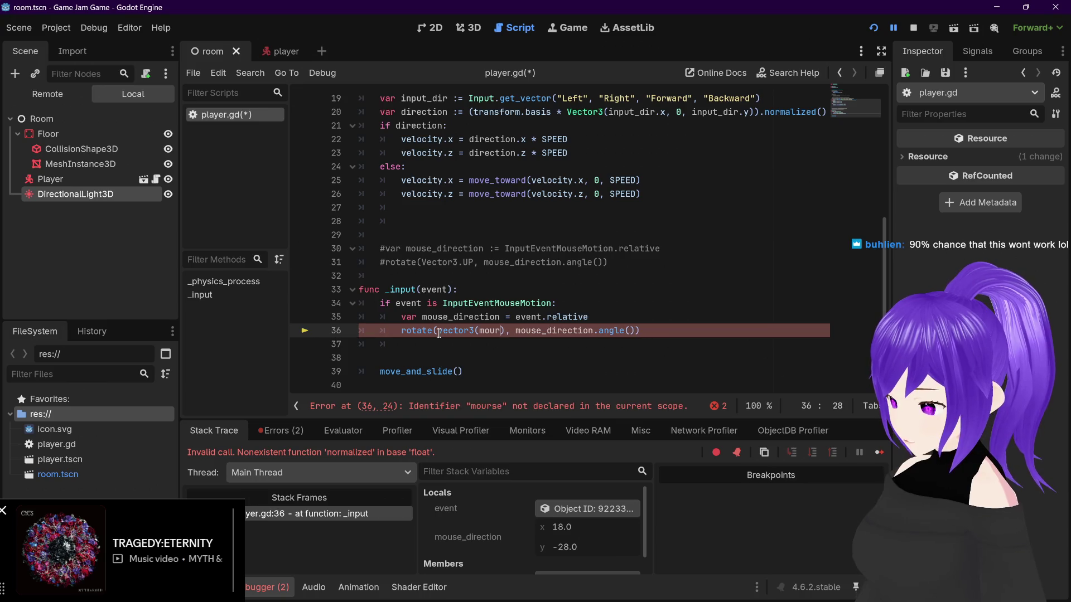
{"action": "mouse_move", "coordinate": [514, 330]}
{"action": "left_mouse_down"}
{"action": "mouse_move", "coordinate": [596, 330]}
{"action": "mouse_move", "coordinate": [517, 331]}
{"action": "left_mouse_up"}
{"action": "key", "text": "ctrl+c"}
{"action": "double_click", "coordinate": [489, 331]}
{"action": "key", "text": "ctrl+v"}
{"action": "type", "text": ".x"}
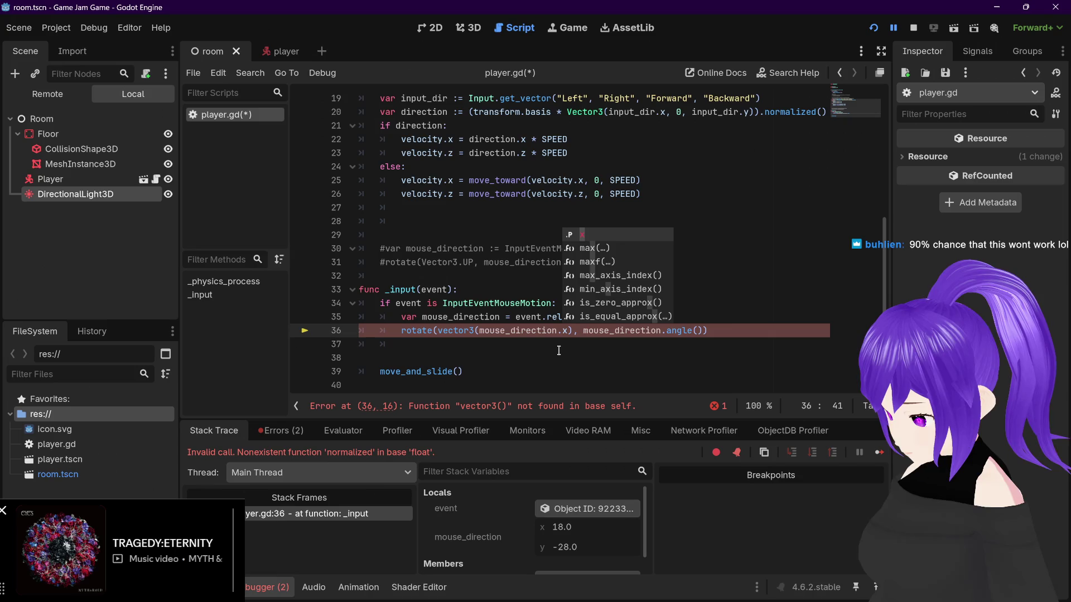
{"action": "type", "text": ","}
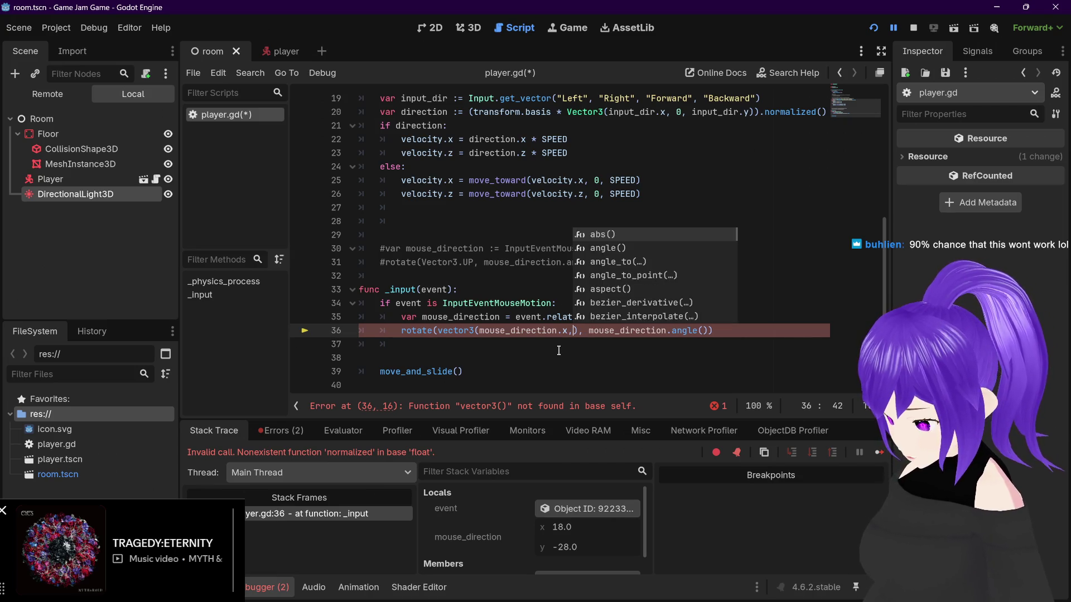
{"action": "key", "text": "Escape"}
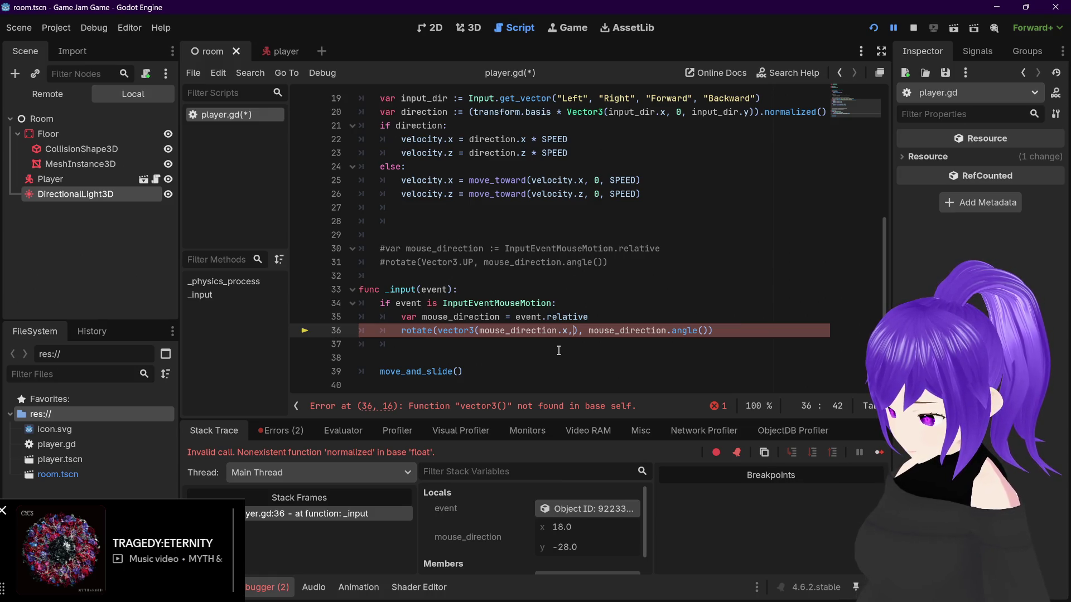
{"action": "left_click_drag", "start_coordinate": [570, 331], "coordinate": [483, 331]}
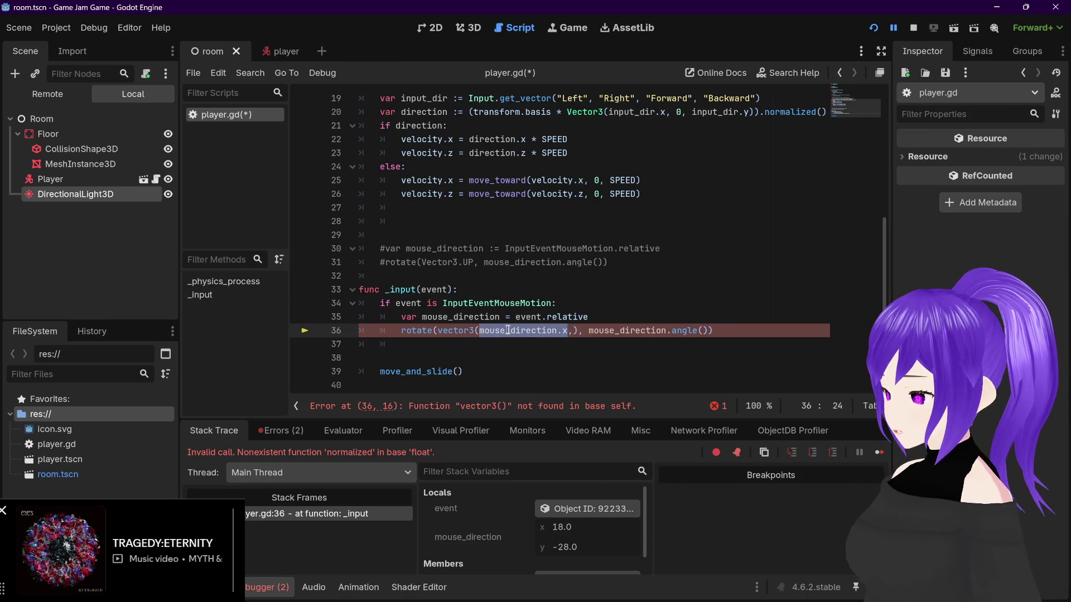
{"action": "left_click", "coordinate": [574, 331]}
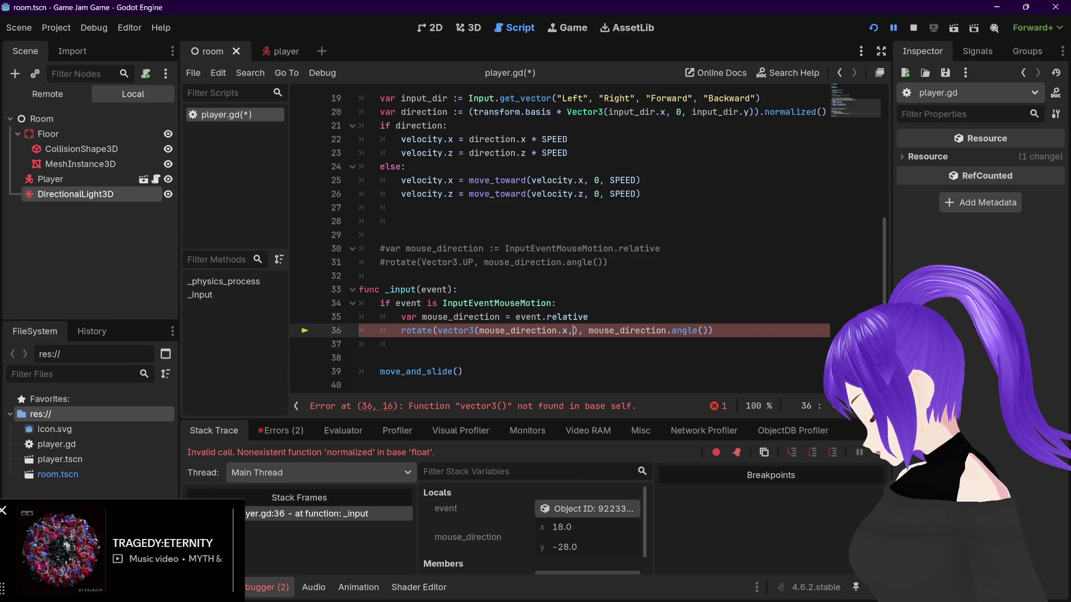
Fill the remaining Vector3 components with mouse_direction.y and 0.
{"action": "mouse_move", "coordinate": [660, 329]}
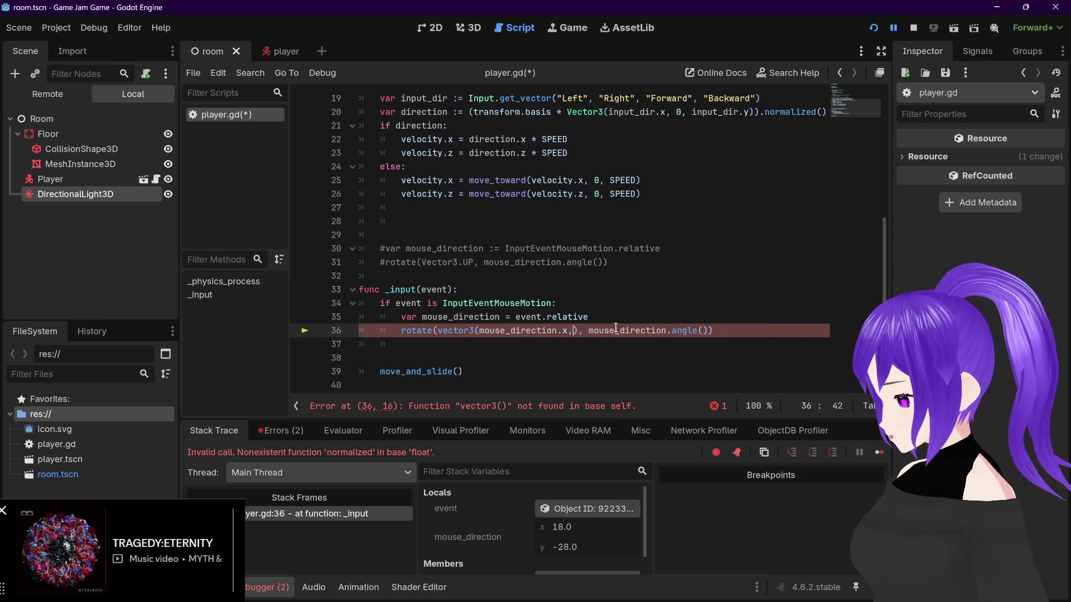
{"action": "type", "text": "mouse_direction.x"}
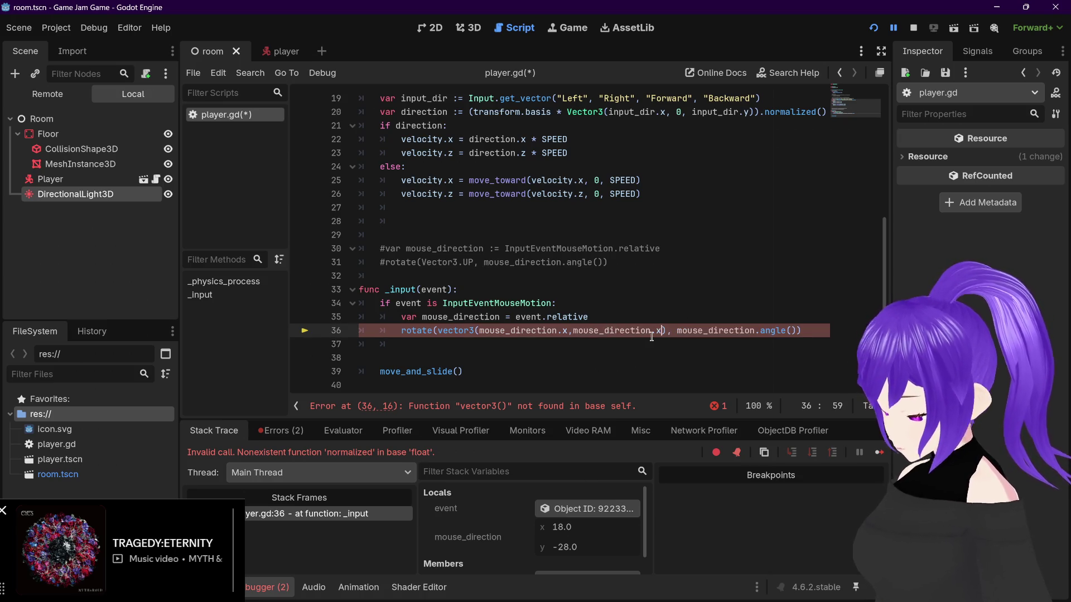
{"action": "key", "text": "BackSpace"}
{"action": "type", "text": "y, 0"}
{"action": "left_click", "coordinate": [636, 353]}
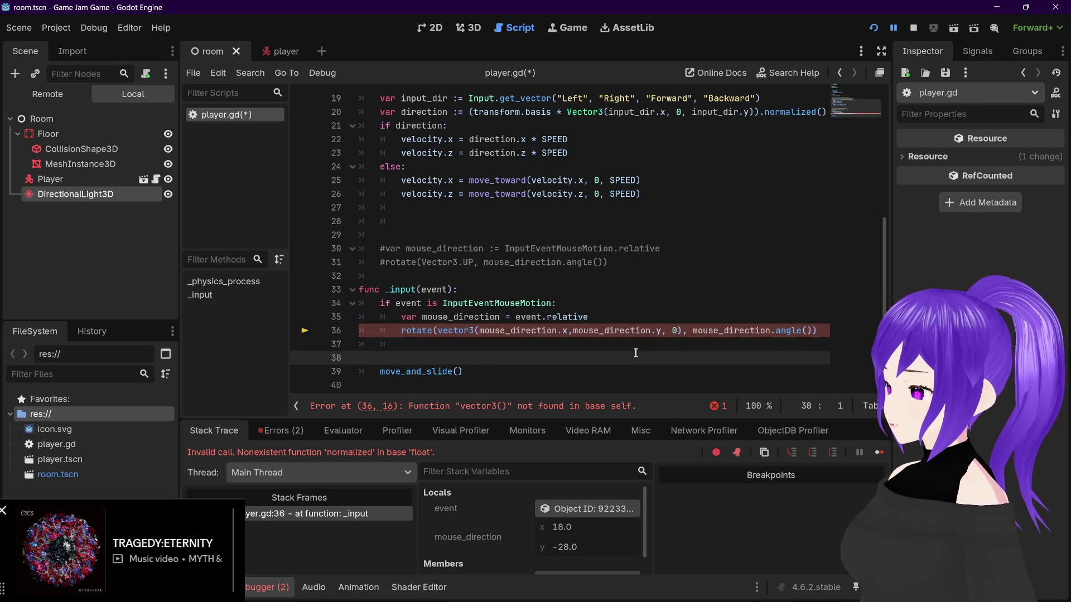
Capitalize vector3 to Vector3 on line 36, save the script, and run the game.
{"action": "left_click", "coordinate": [913, 28]}
{"action": "left_click", "coordinate": [615, 329]}
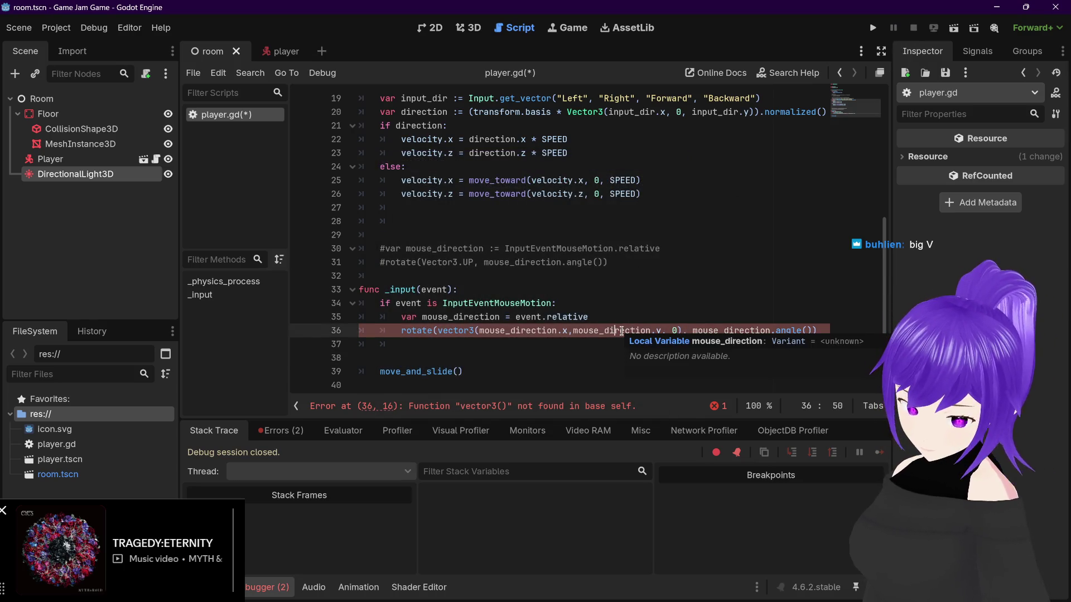
{"action": "left_click", "coordinate": [455, 331]}
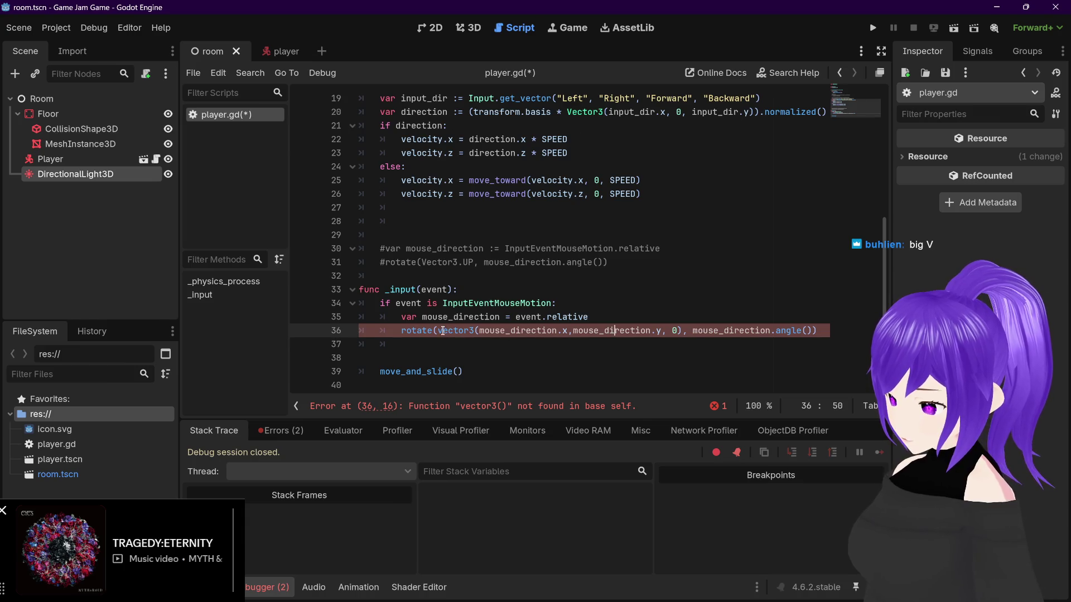
{"action": "key", "text": "BackSpace"}
{"action": "type", "text": "V"}
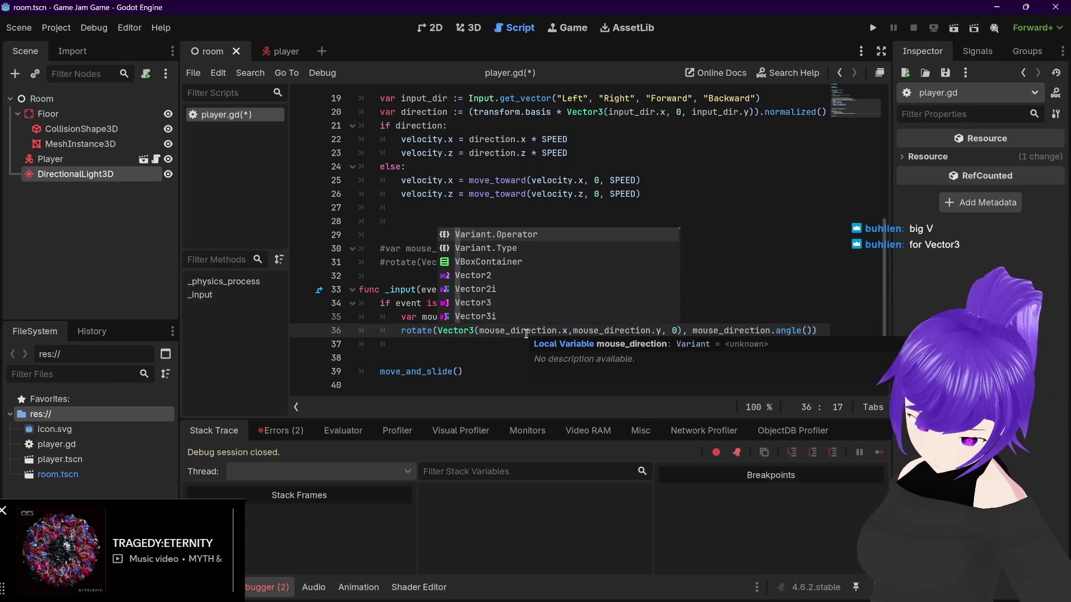
{"action": "left_click", "coordinate": [583, 347]}
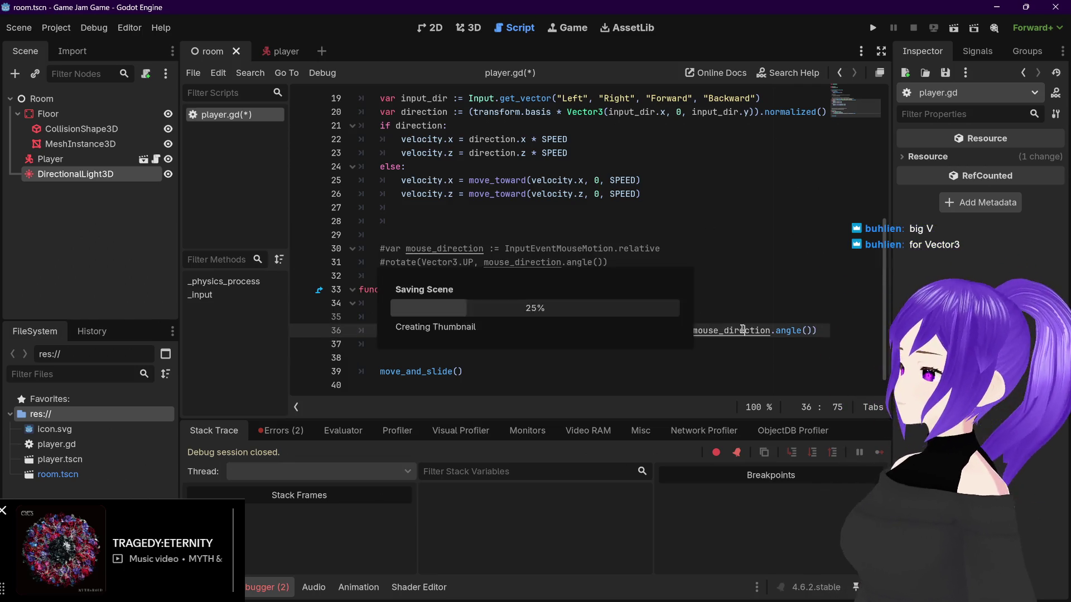
{"action": "key", "text": "ctrl+s"}
{"action": "left_click", "coordinate": [874, 28]}
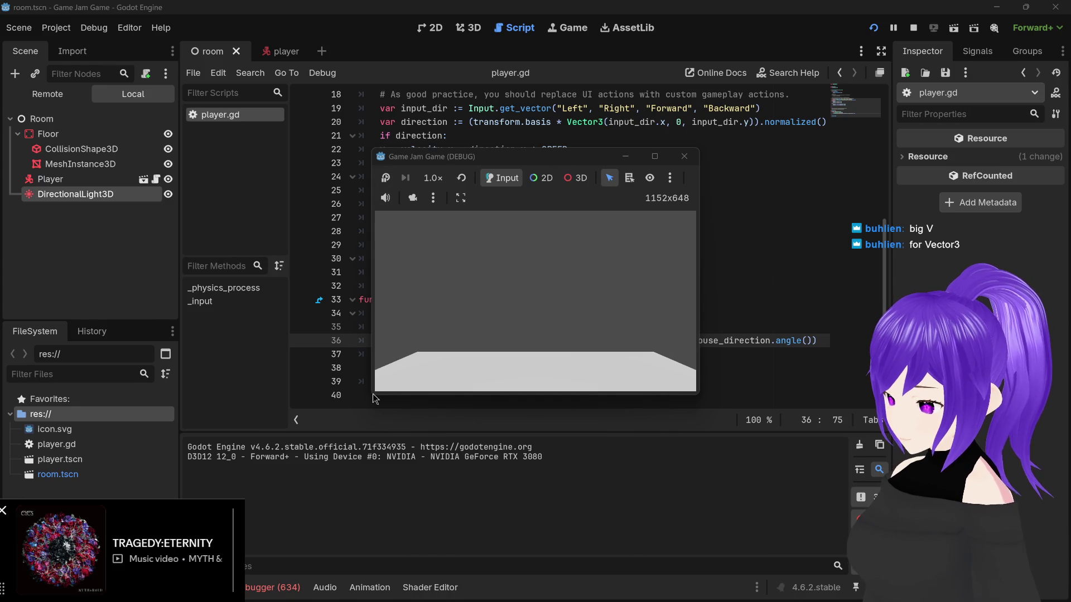
Enlarge the Game Jam Game debug window to watch the camera tilt, then close it.
{"action": "left_click_drag", "start_coordinate": [374, 398], "coordinate": [309, 397]}
{"action": "mouse_move", "coordinate": [700, 394]}
{"action": "left_mouse_down"}
{"action": "mouse_move", "coordinate": [718, 445]}
{"action": "mouse_move", "coordinate": [795, 488]}
{"action": "left_mouse_up"}
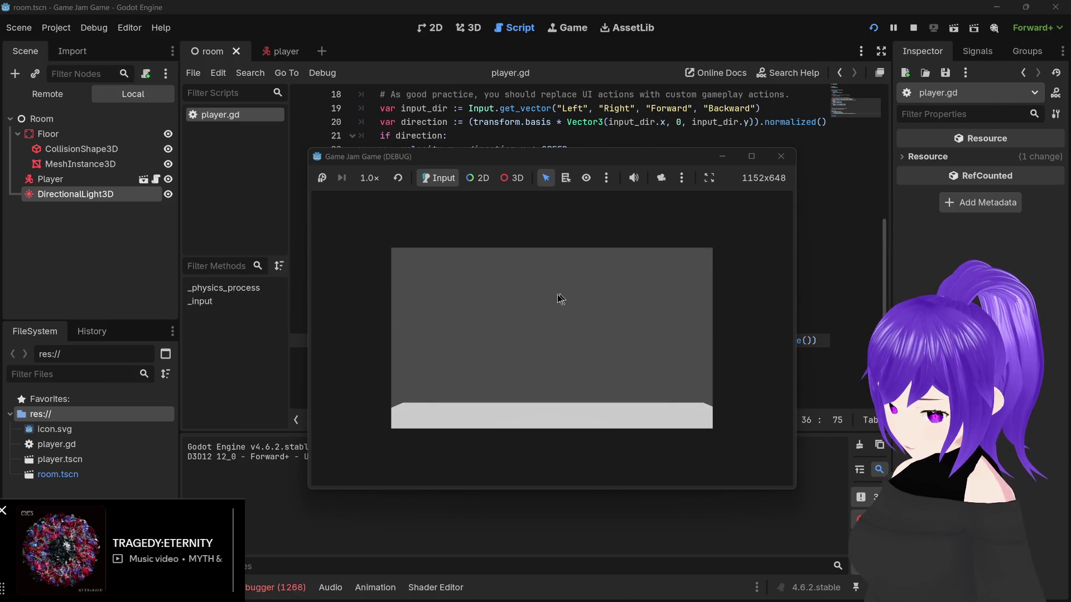
{"action": "left_click", "coordinate": [781, 156]}
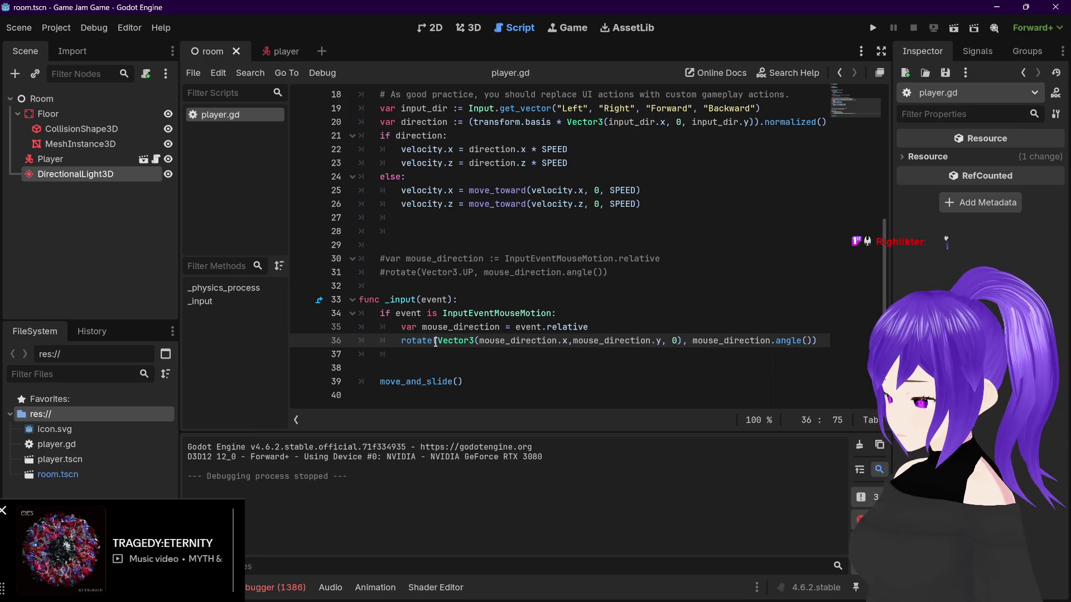
Append .normalized() from line 20 to the Vector3 axis on line 36 and run the game.
{"action": "mouse_move", "coordinate": [453, 342]}
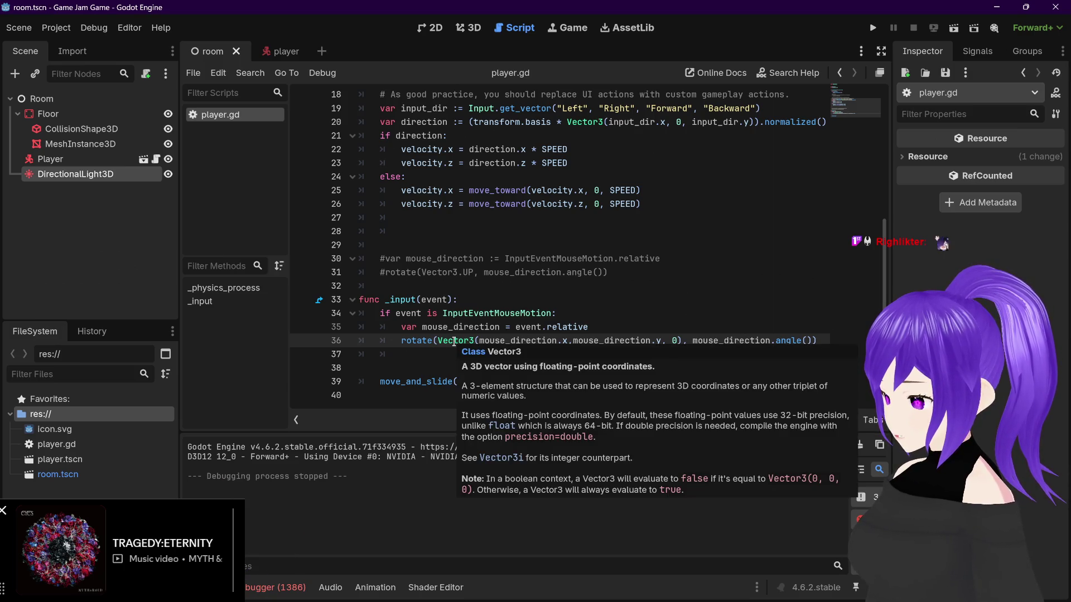
{"action": "mouse_move", "coordinate": [548, 341]}
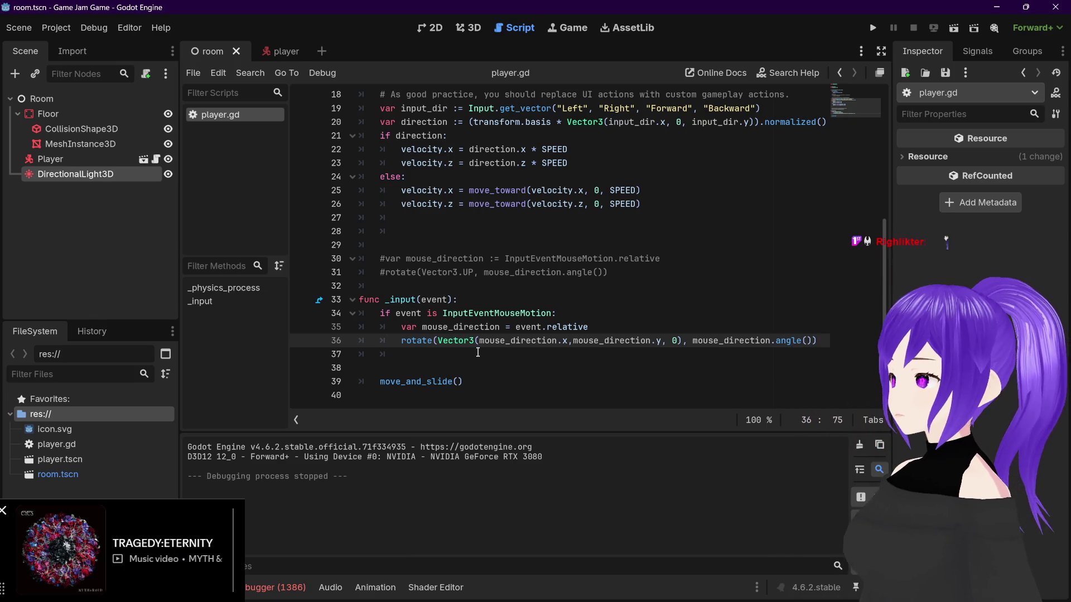
{"action": "left_click", "coordinate": [679, 341]}
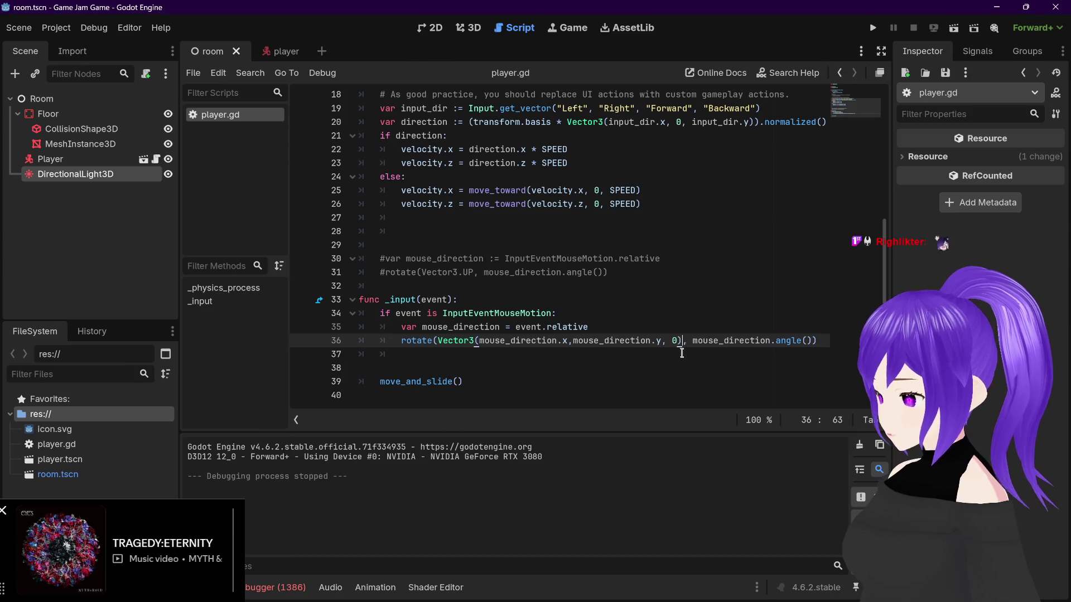
{"action": "left_click_drag", "start_coordinate": [761, 122], "coordinate": [835, 144]}
{"action": "key", "text": "ctrl+c"}
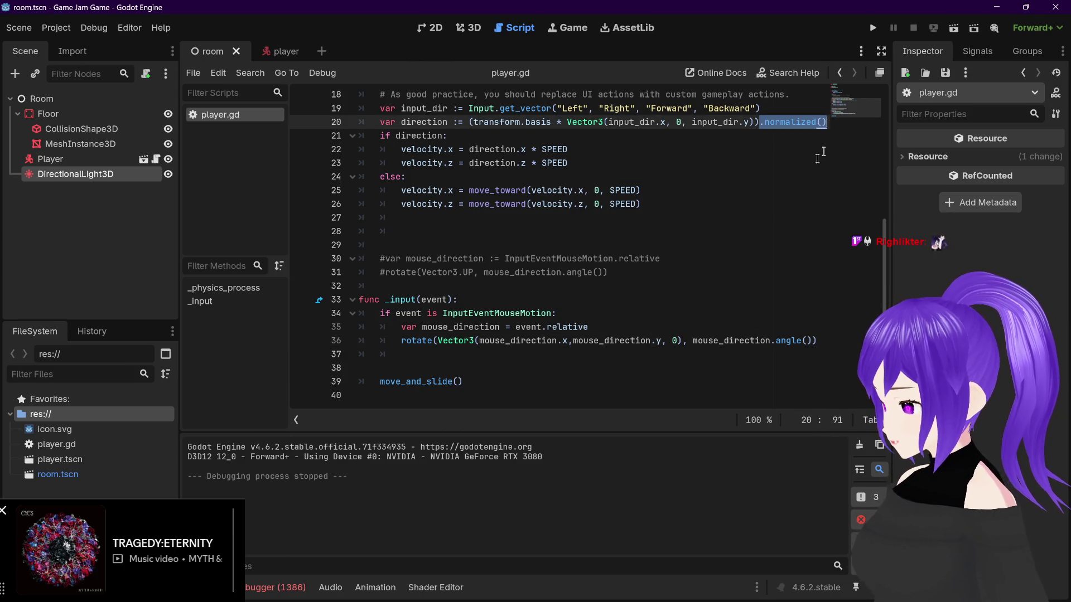
{"action": "left_click", "coordinate": [684, 338]}
{"action": "key", "text": "ctrl+v"}
{"action": "left_click", "coordinate": [741, 357]}
{"action": "left_click", "coordinate": [750, 342]}
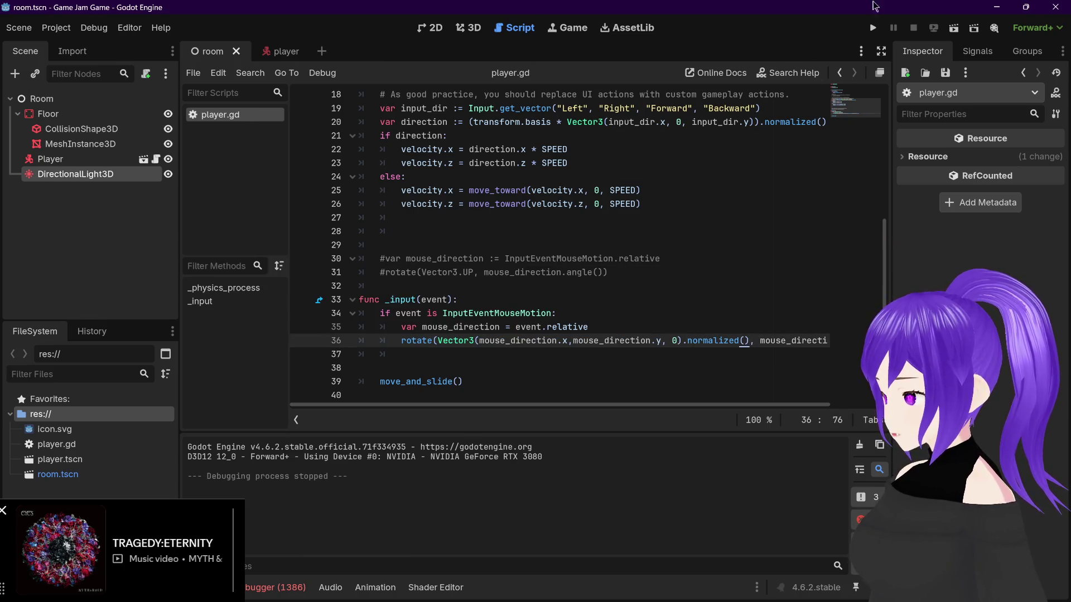
{"action": "left_click", "coordinate": [873, 28]}
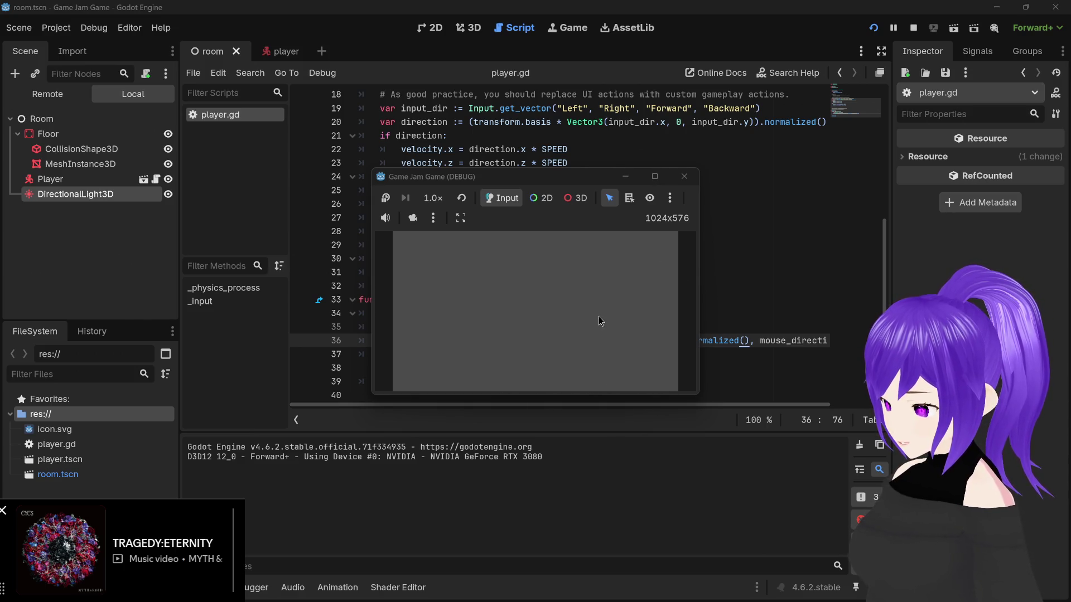
Close the game and change the axis to Vector3(mouse_direction.x, 0, mouse_direction.y).
{"action": "left_click", "coordinate": [684, 177]}
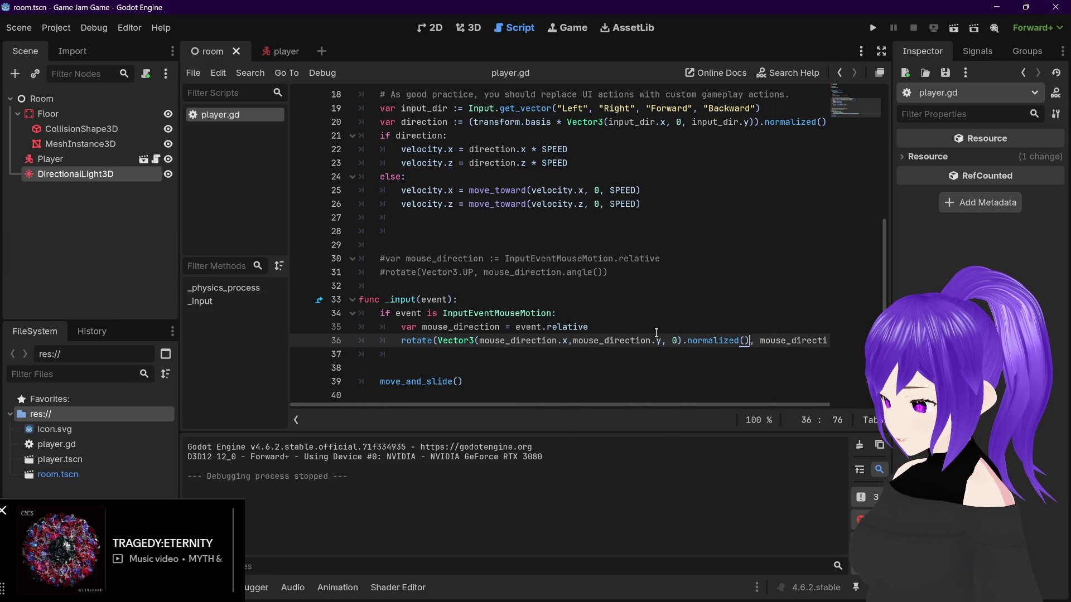
{"action": "mouse_move", "coordinate": [660, 340]}
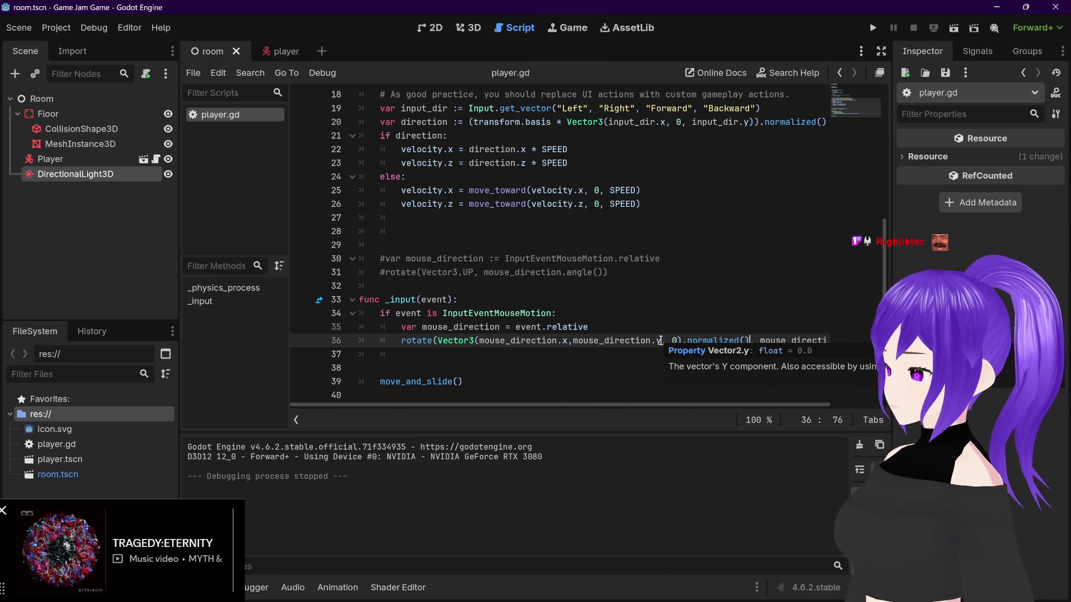
{"action": "left_click_drag", "start_coordinate": [660, 340], "coordinate": [574, 340]}
{"action": "type", "text": "0"}
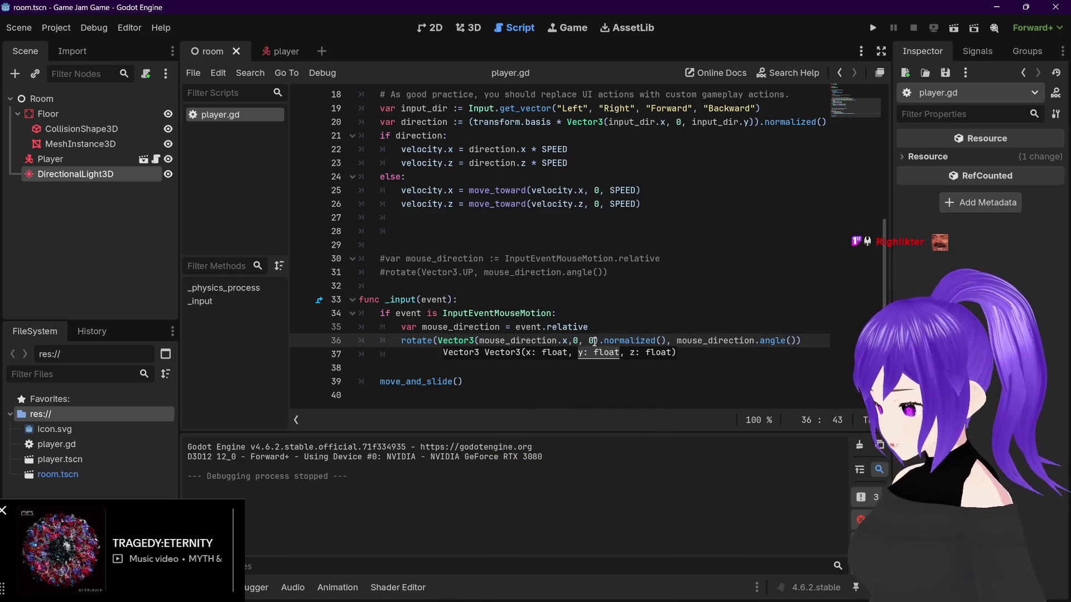
{"action": "key", "text": "ctrl+z"}
Save the script, test-run the new axis, and close the game window.
{"action": "key", "text": "ctrl+s"}
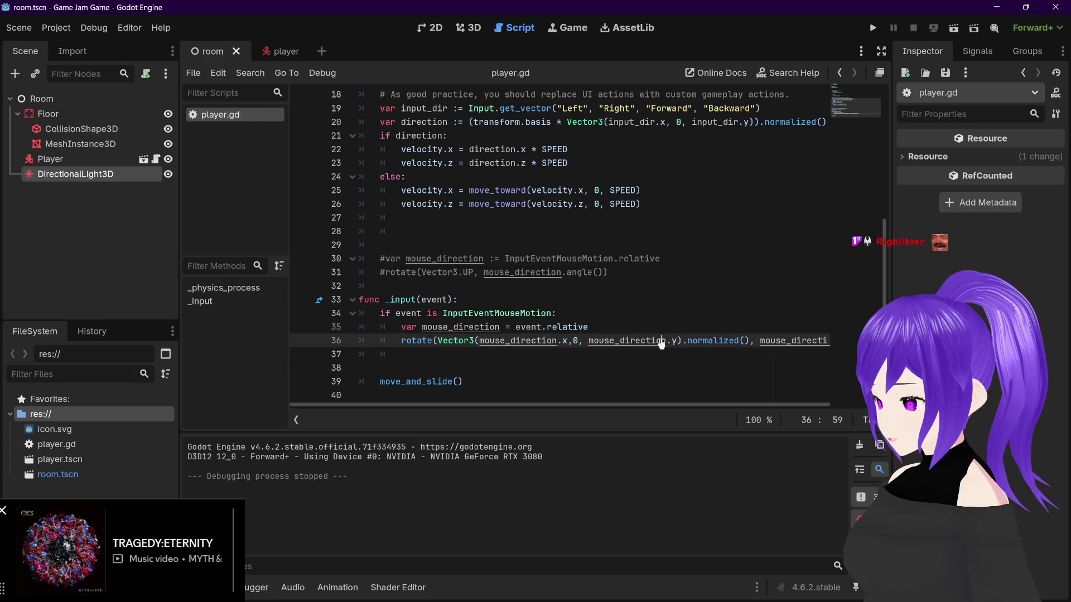
{"action": "left_click", "coordinate": [873, 28]}
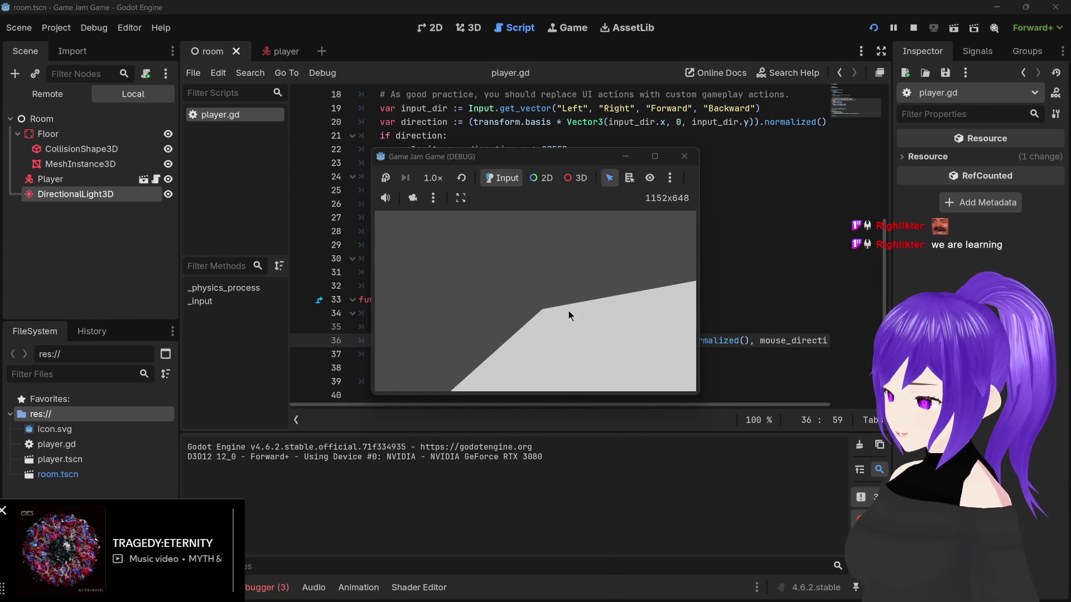
{"action": "left_click", "coordinate": [686, 159]}
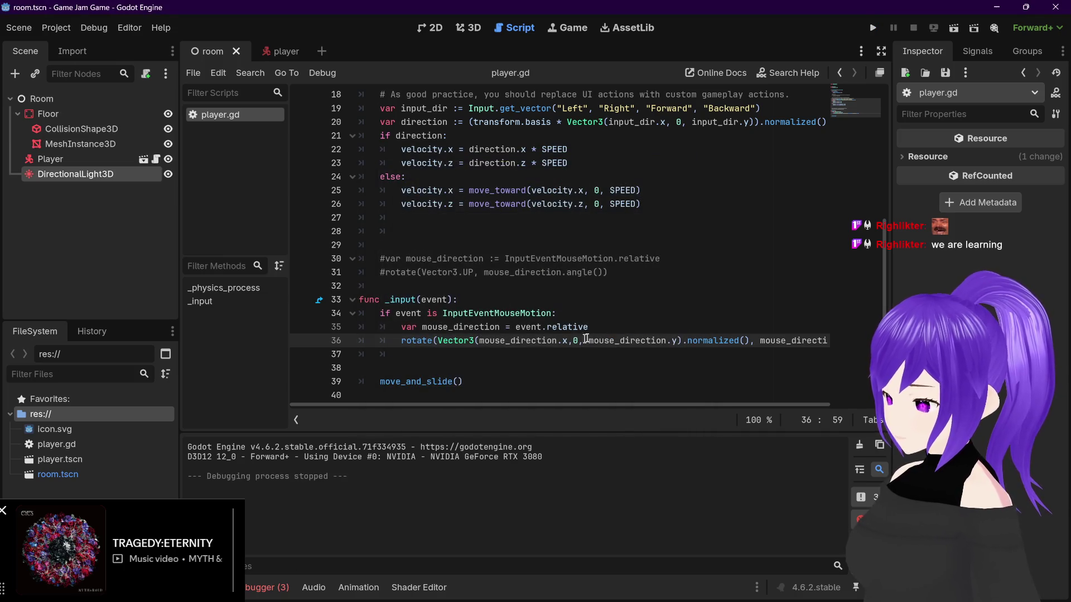
{"action": "mouse_move", "coordinate": [426, 340]}
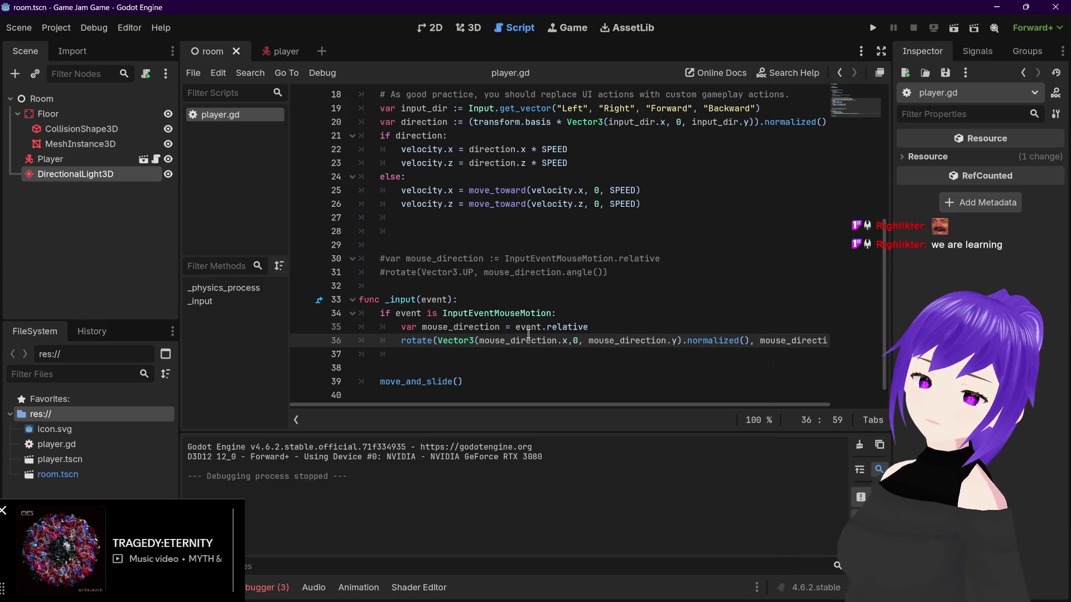
{"action": "mouse_move", "coordinate": [528, 332]}
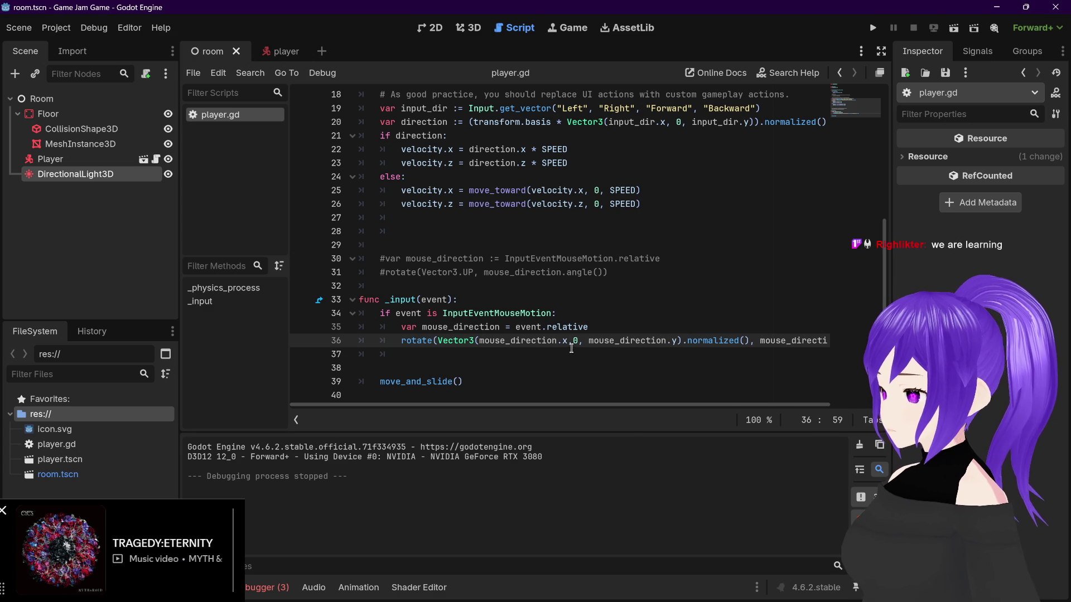
{"action": "mouse_move", "coordinate": [462, 342]}
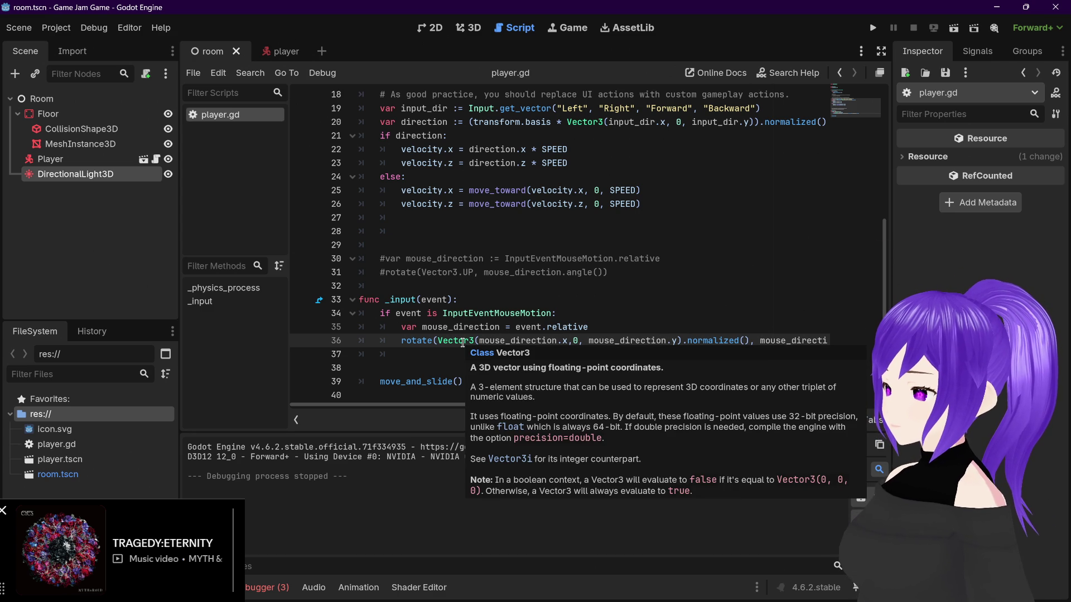
{"action": "mouse_move", "coordinate": [502, 343]}
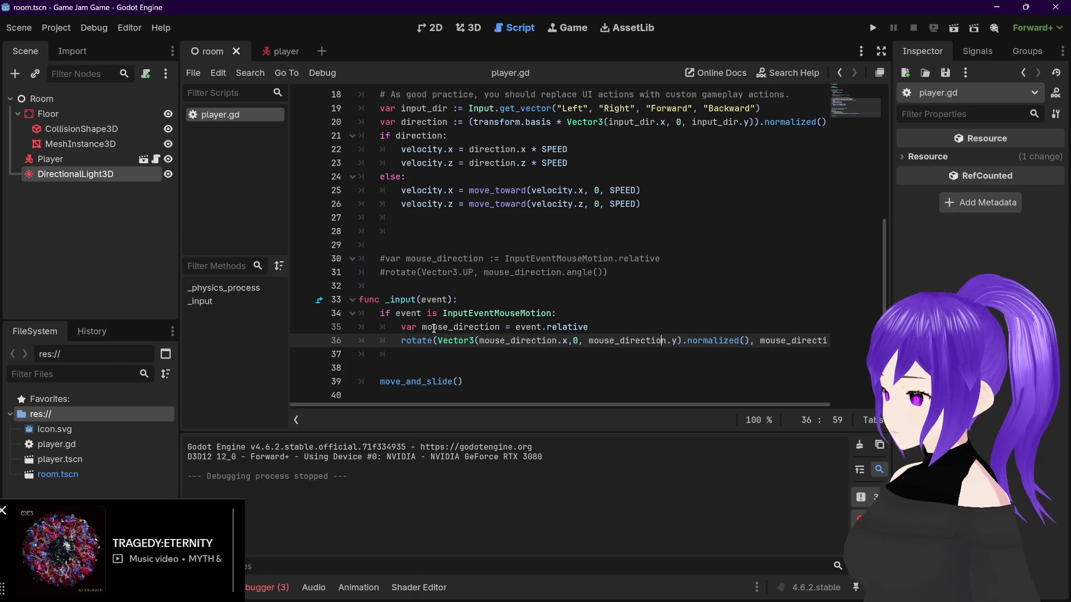
{"action": "mouse_move", "coordinate": [478, 313]}
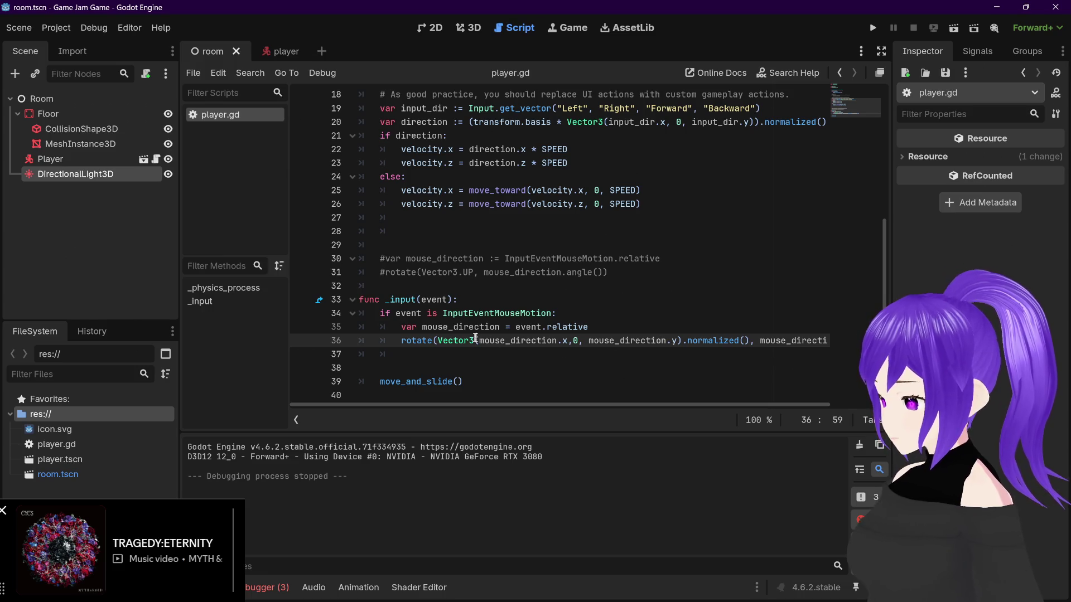
{"action": "mouse_move", "coordinate": [441, 344]}
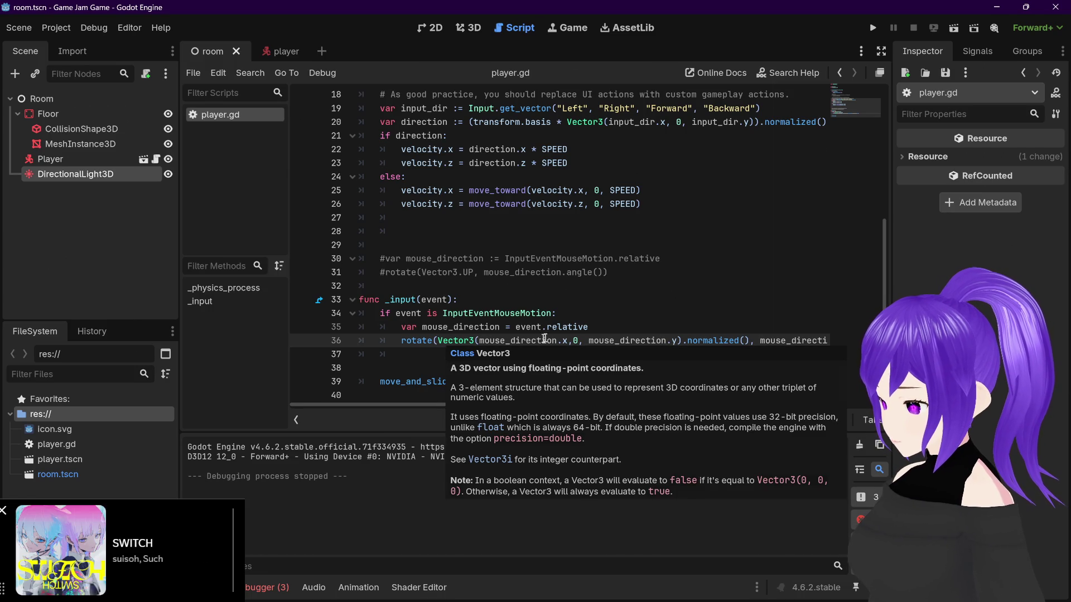
{"action": "mouse_move", "coordinate": [536, 341]}
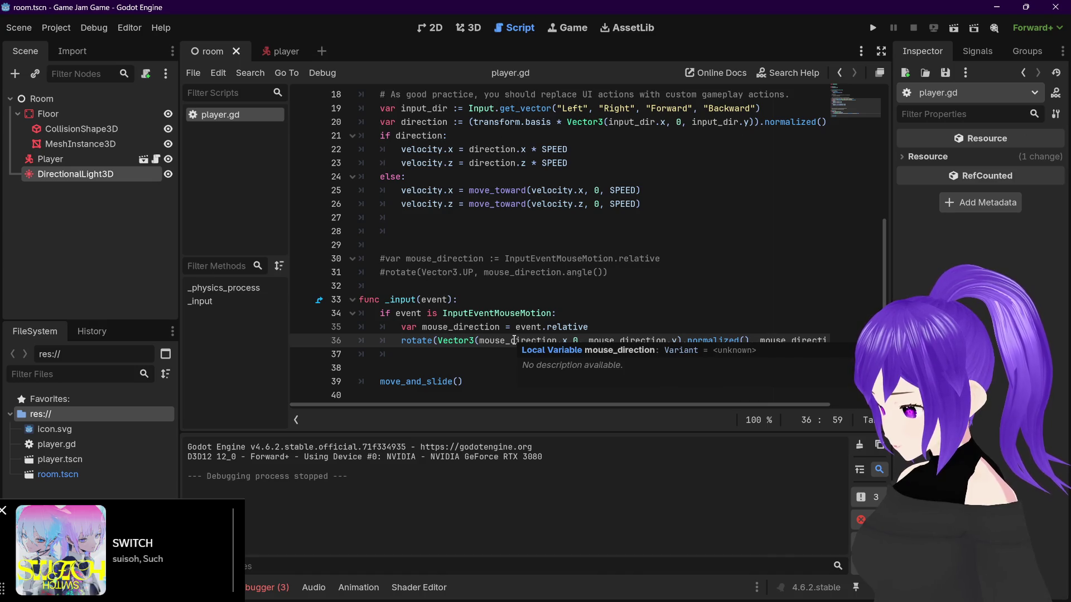
Delete .normalized() from the rotation axis on line 36.
{"action": "type", "text": ","}
{"action": "left_click_drag", "start_coordinate": [750, 341], "coordinate": [683, 341]}
{"action": "key", "text": "BackSpace"}
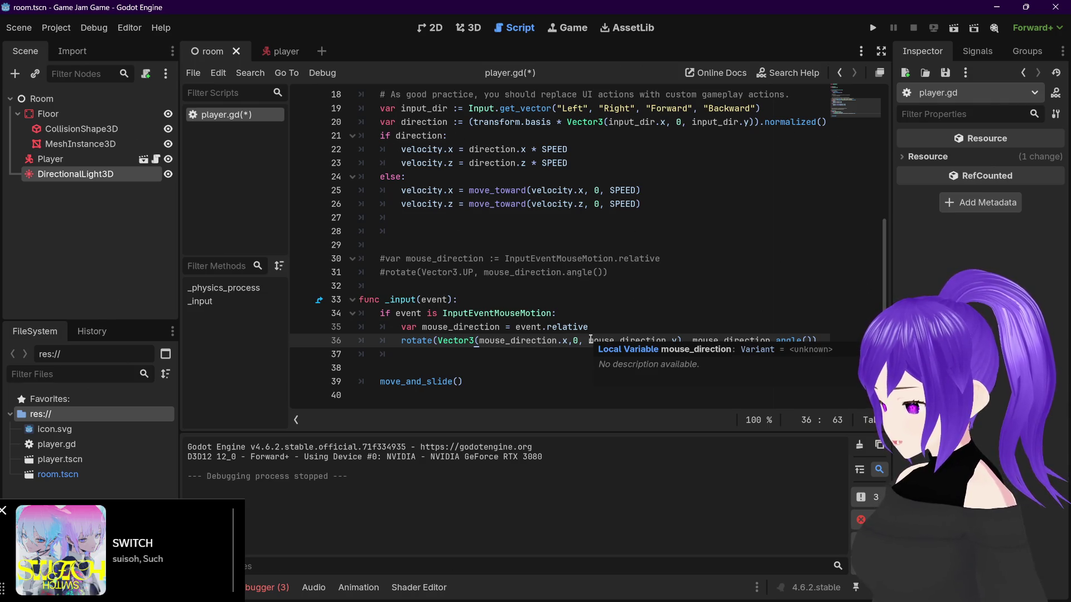
Move mouse_direction.y back to the second component with 0 third, and run the game.
{"action": "left_click_drag", "start_coordinate": [589, 340], "coordinate": [681, 340]}
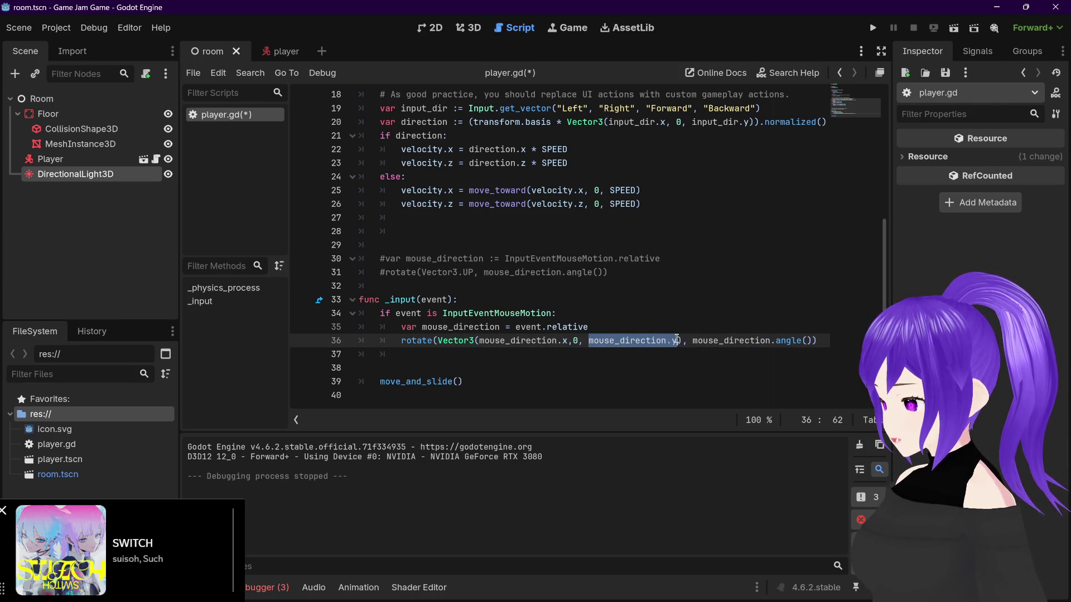
{"action": "key", "text": "ctrl+x"}
{"action": "double_click", "coordinate": [575, 340]}
{"action": "key", "text": "ctrl+v"}
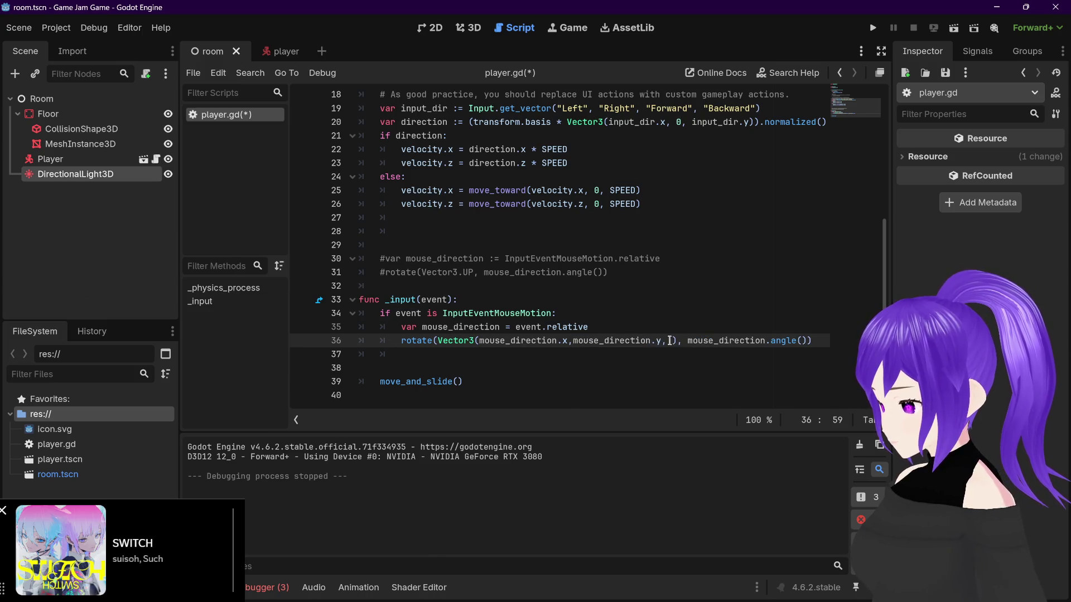
{"action": "key", "text": "BackSpace"}
{"action": "type", "text": "0"}
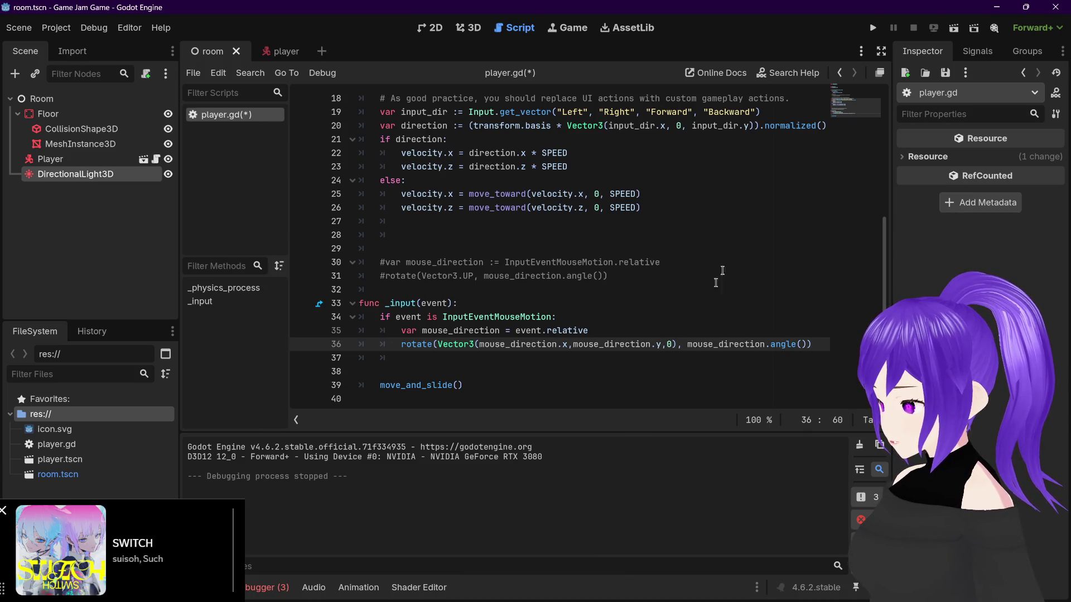
{"action": "left_click", "coordinate": [872, 28]}
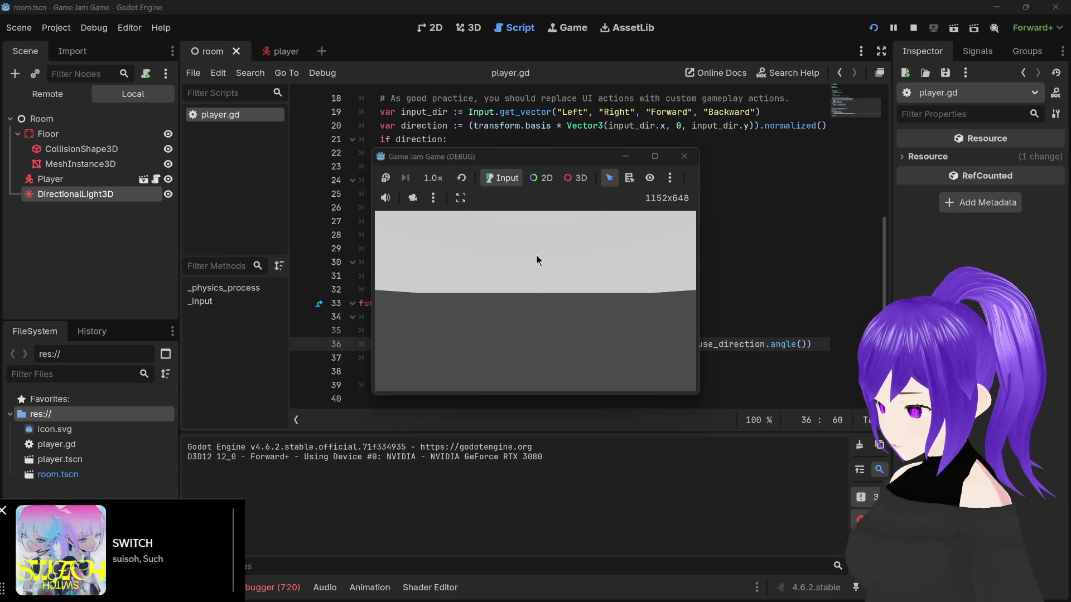
Move the running game window to watch the rotation, then close it.
{"action": "left_click_drag", "start_coordinate": [600, 157], "coordinate": [578, 112]}
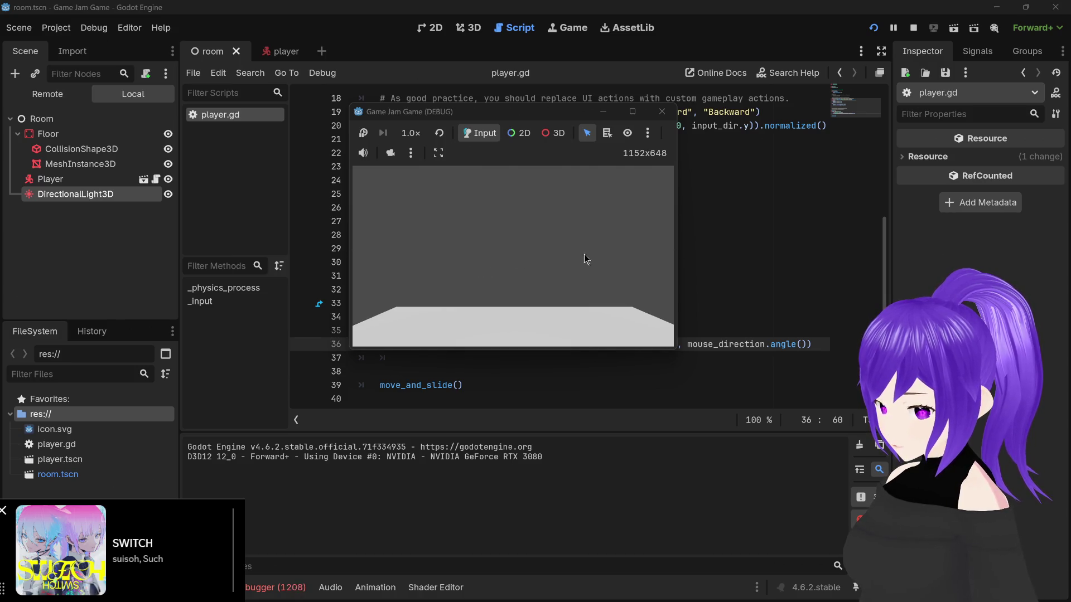
{"action": "left_click", "coordinate": [662, 111]}
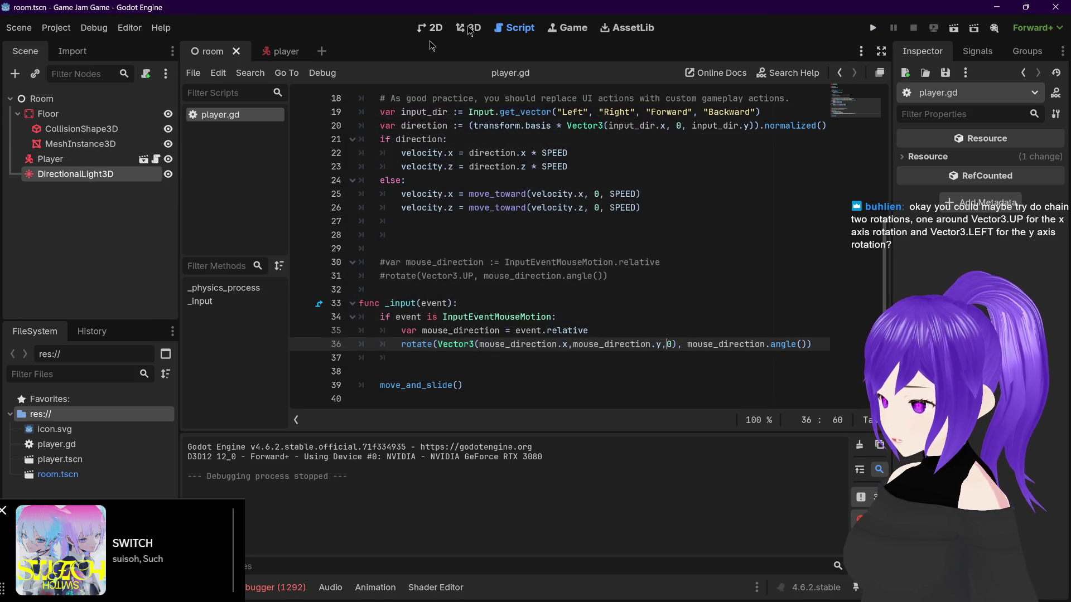
Open the player scene in the 3D view and orbit around the player.
{"action": "left_click", "coordinate": [468, 28]}
{"action": "scroll", "coordinate": [540, 191], "scroll_direction": "up", "scroll_amount": 3}
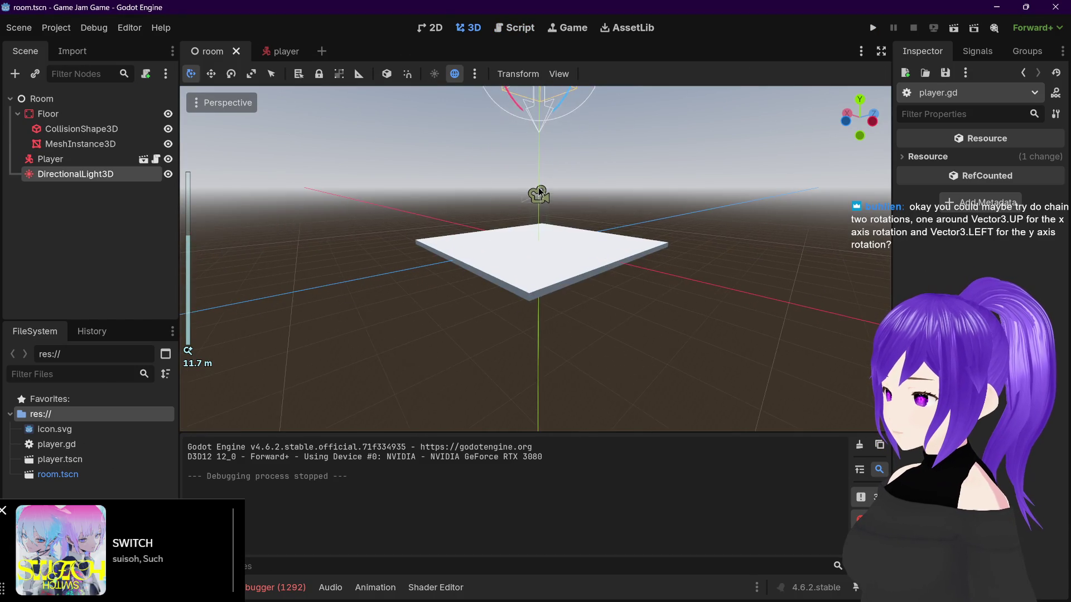
{"action": "scroll", "coordinate": [540, 192], "scroll_direction": "up", "scroll_amount": 5}
{"action": "left_click", "coordinate": [279, 51]}
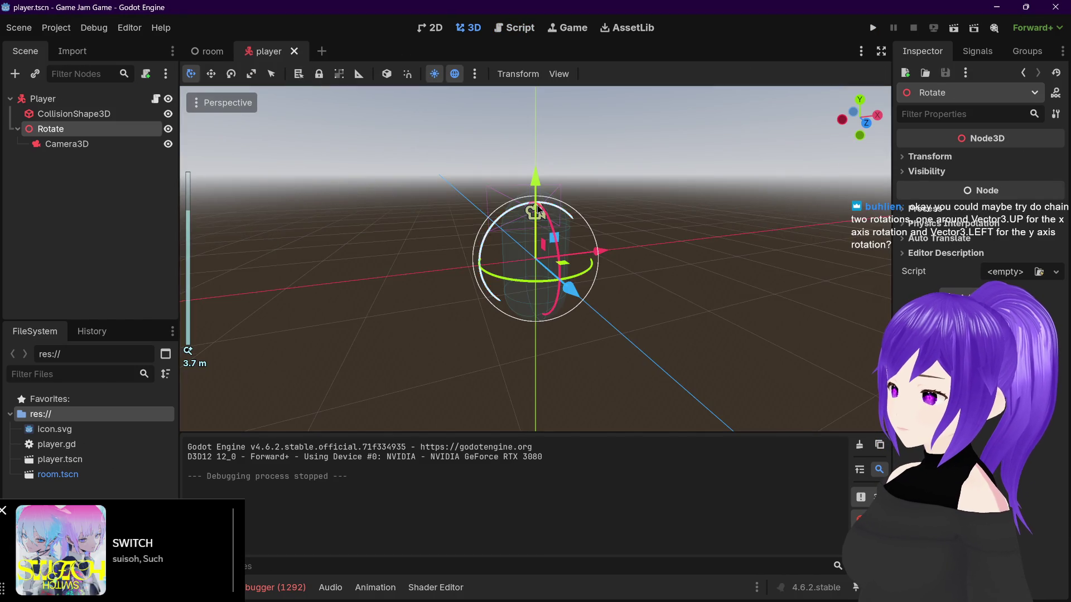
{"action": "scroll", "coordinate": [509, 190], "scroll_direction": "up", "scroll_amount": 5}
{"action": "mouse_move", "coordinate": [509, 190]}
{"action": "left_mouse_down"}
{"action": "mouse_move", "coordinate": [428, 300]}
{"action": "mouse_move", "coordinate": [567, 174]}
{"action": "mouse_move", "coordinate": [528, 189]}
{"action": "left_mouse_up"}
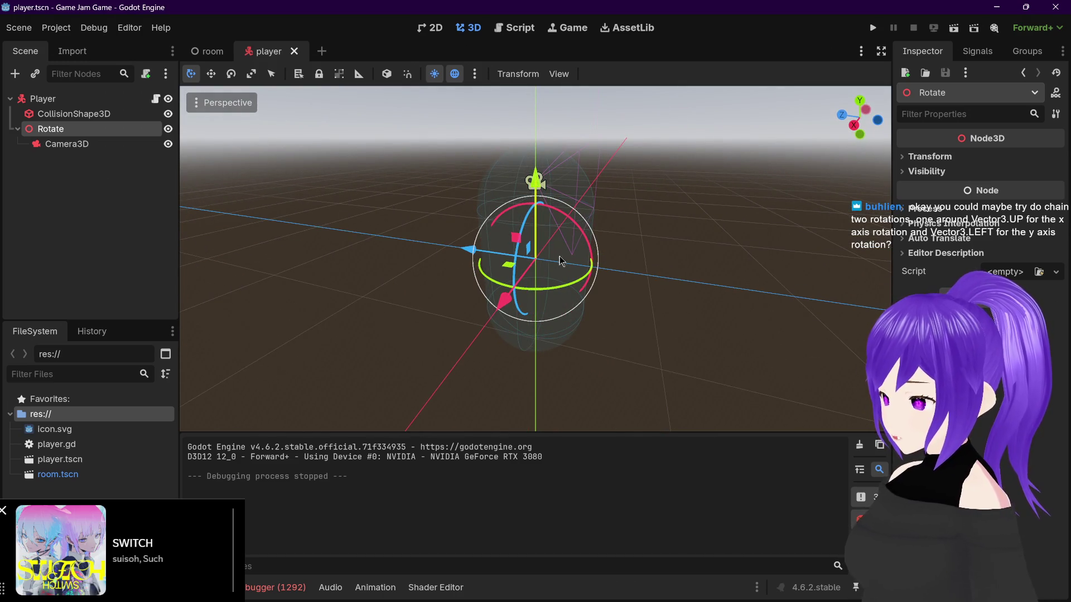
{"action": "left_click_drag", "start_coordinate": [535, 258], "coordinate": [539, 151]}
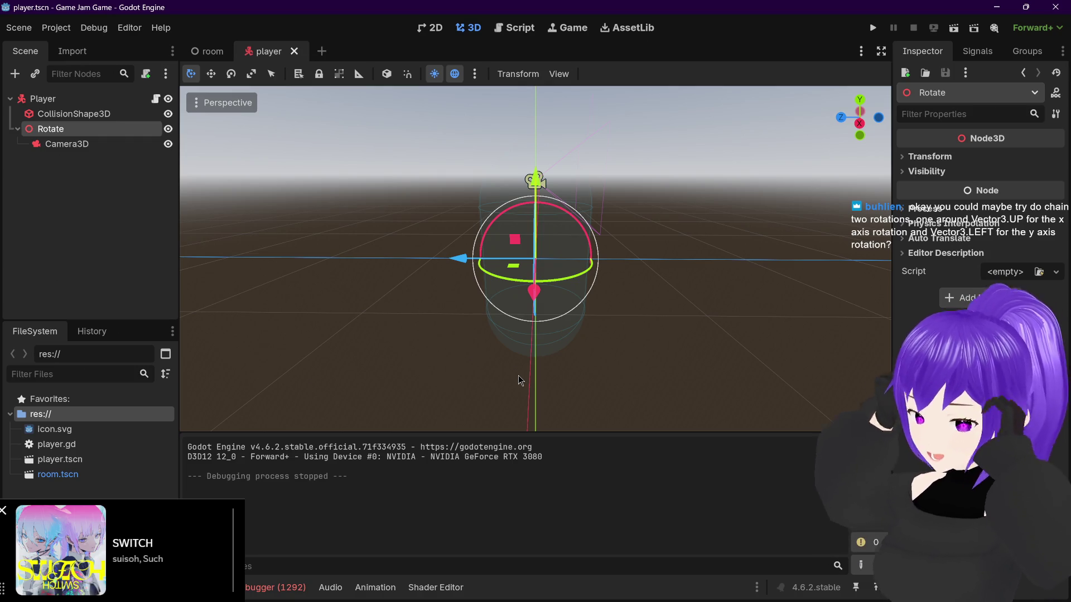
{"action": "left_click_drag", "start_coordinate": [596, 306], "coordinate": [738, 265]}
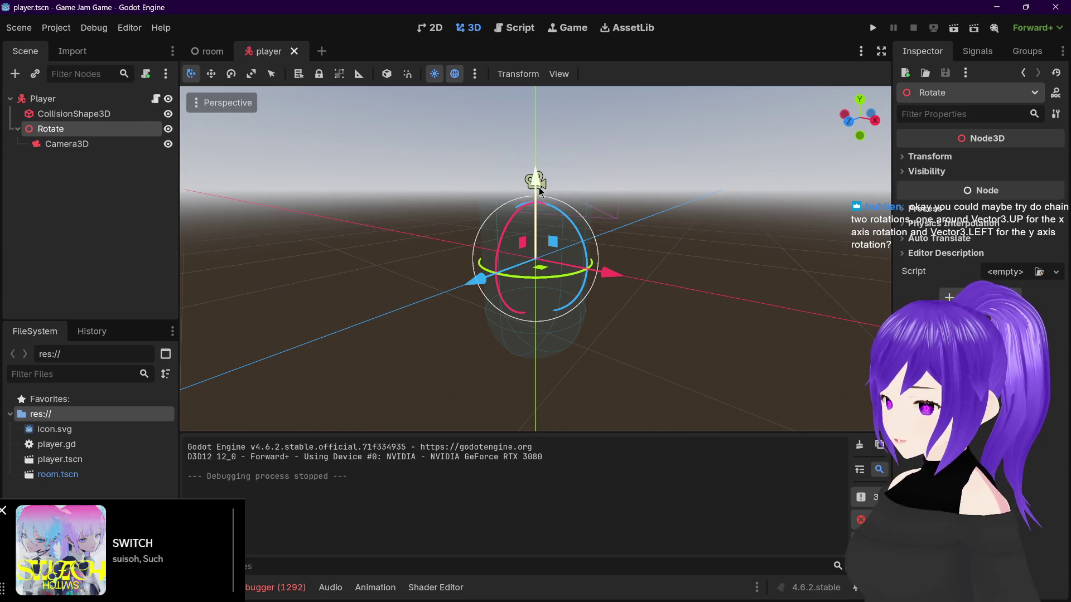
Inspect the Camera3D and Rotate nodes in the Scene tree, then return to the script.
{"action": "left_click", "coordinate": [82, 144]}
{"action": "left_click", "coordinate": [82, 130]}
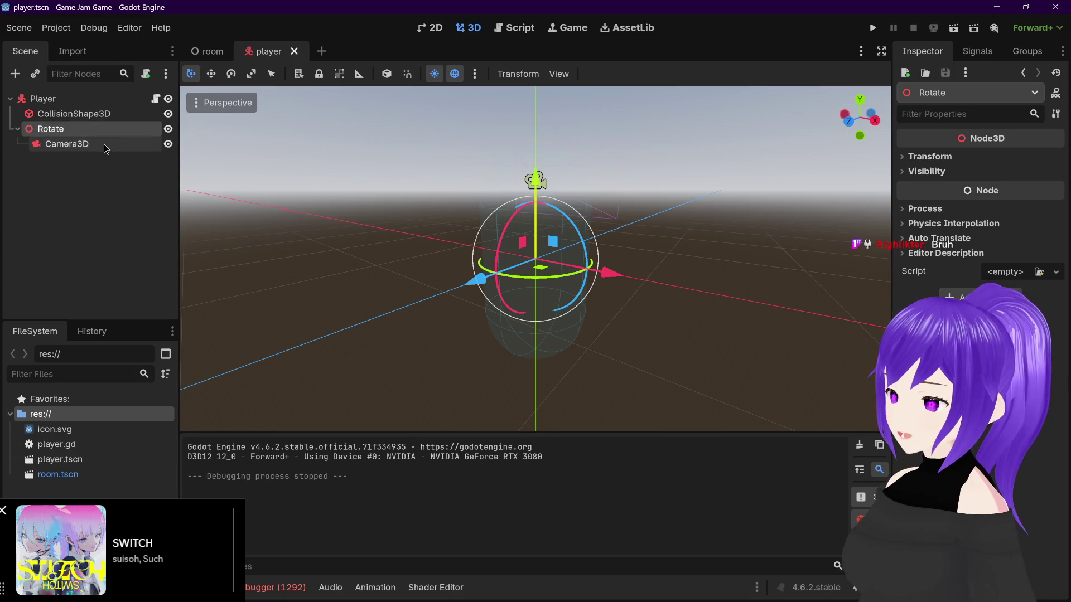
{"action": "left_click", "coordinate": [103, 144]}
{"action": "left_click", "coordinate": [111, 130]}
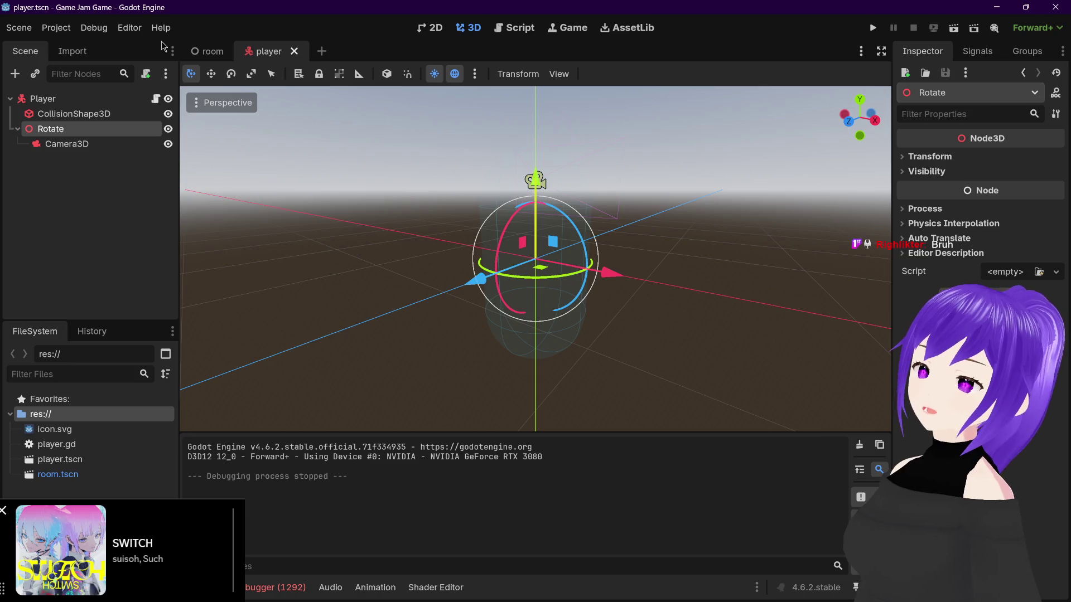
{"action": "mouse_move", "coordinate": [199, 51]}
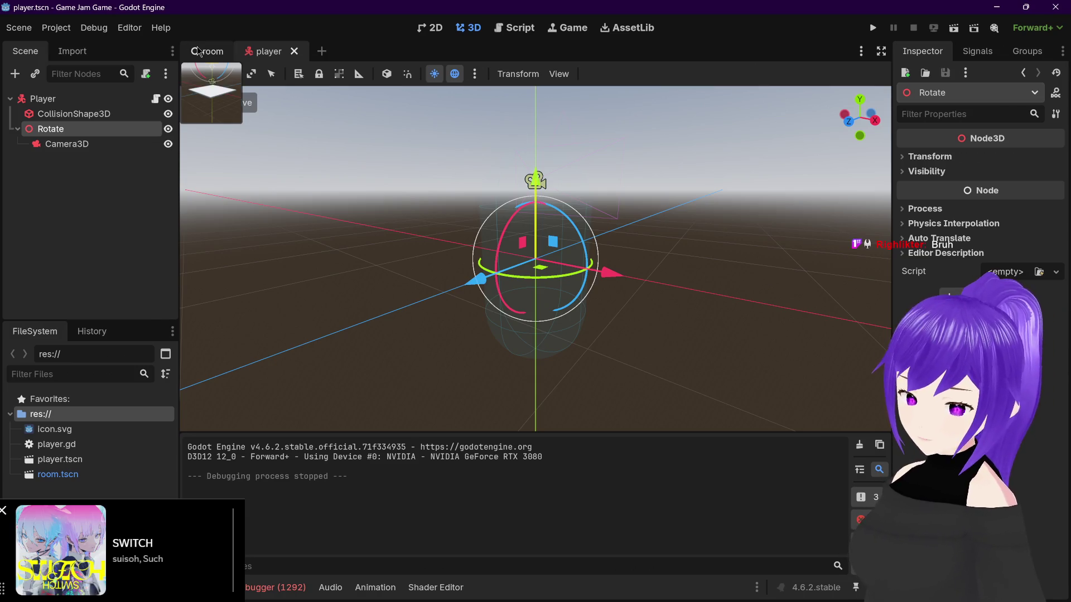
{"action": "left_click", "coordinate": [155, 99]}
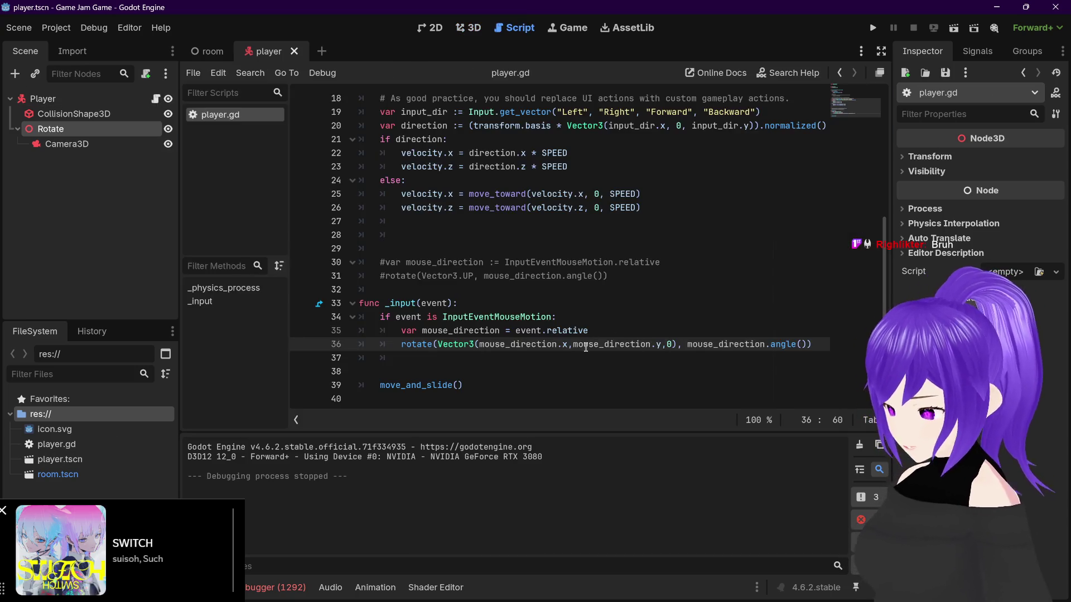
{"action": "mouse_move", "coordinate": [586, 348]}
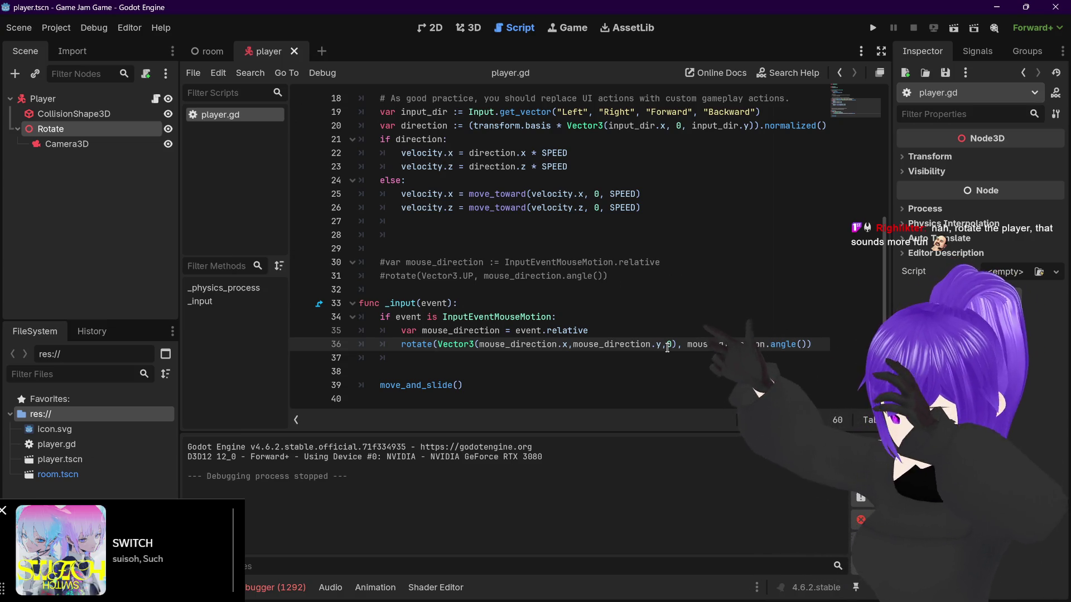
{"action": "type", "text": ")"}
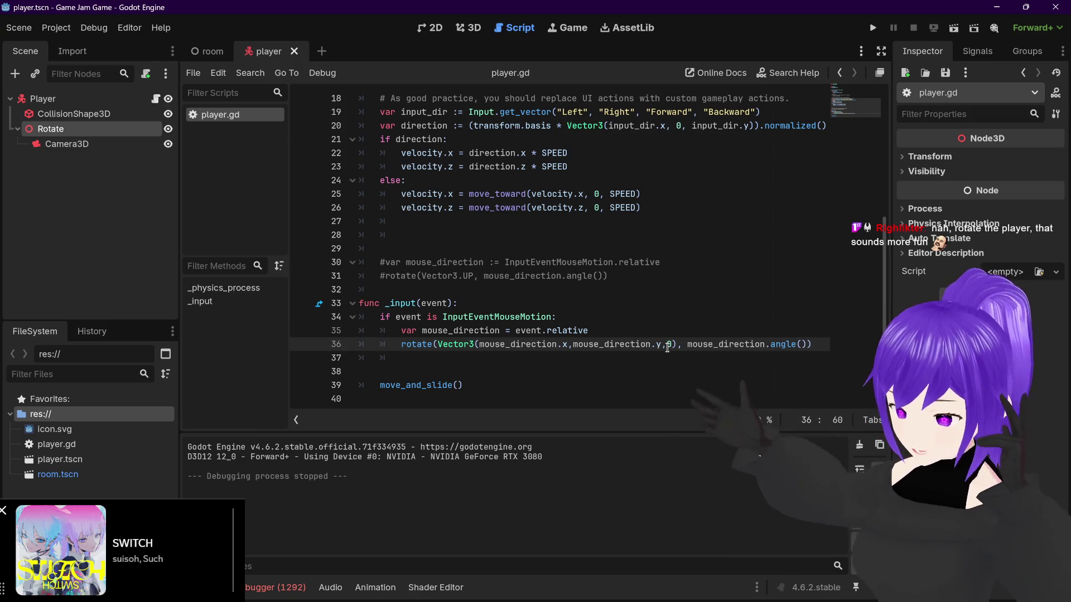
{"action": "left_click", "coordinate": [468, 28]}
{"action": "left_click_drag", "start_coordinate": [594, 210], "coordinate": [533, 209]}
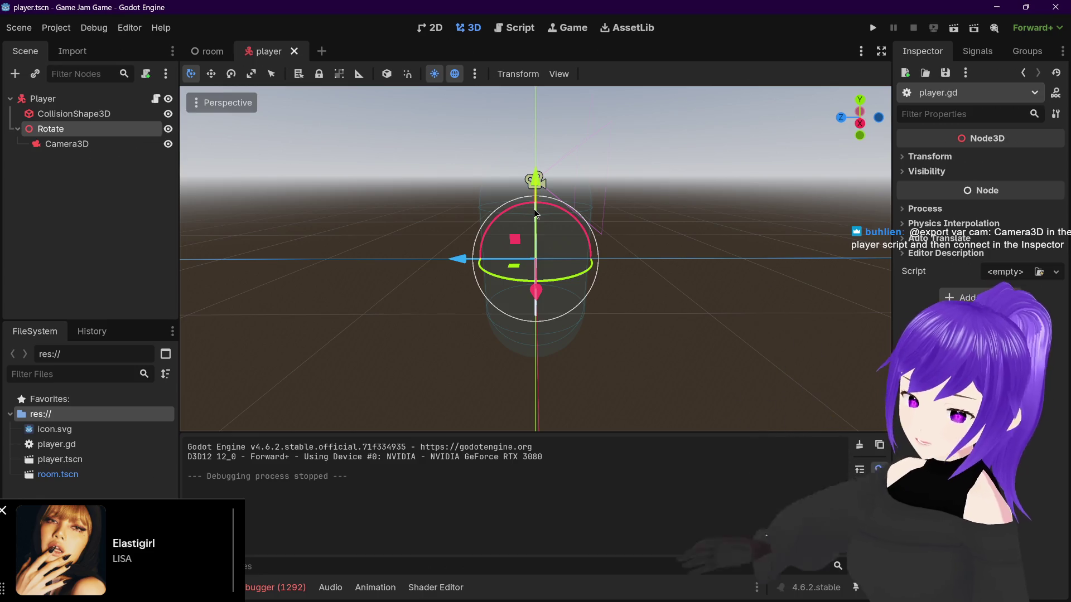
{"action": "left_click", "coordinate": [156, 98]}
{"action": "scroll", "coordinate": [535, 287], "scroll_direction": "up", "scroll_amount": 5}
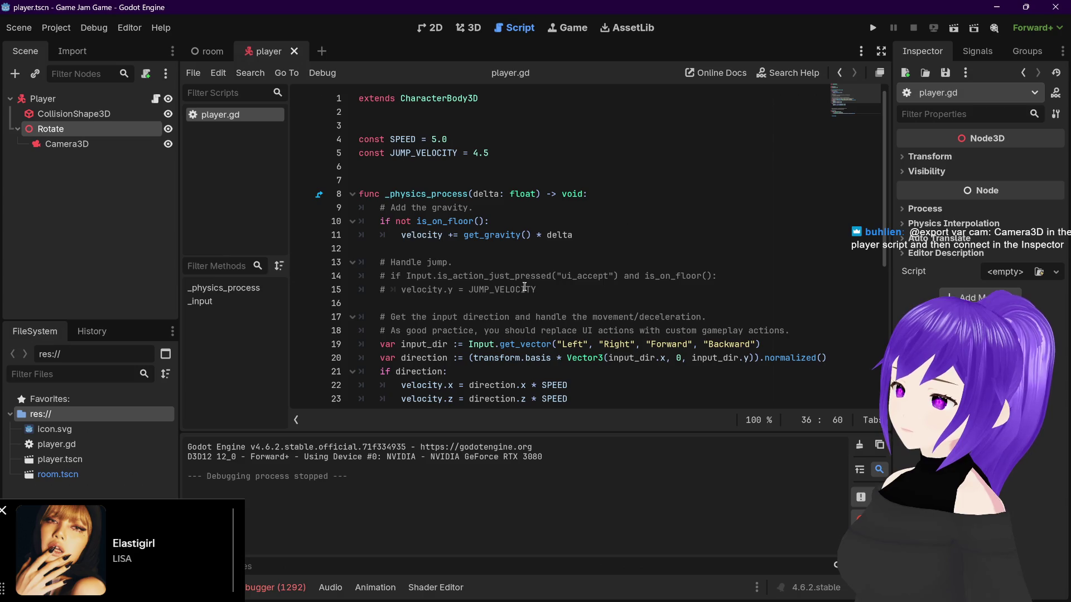
{"action": "scroll", "coordinate": [525, 287], "scroll_direction": "down", "scroll_amount": 5}
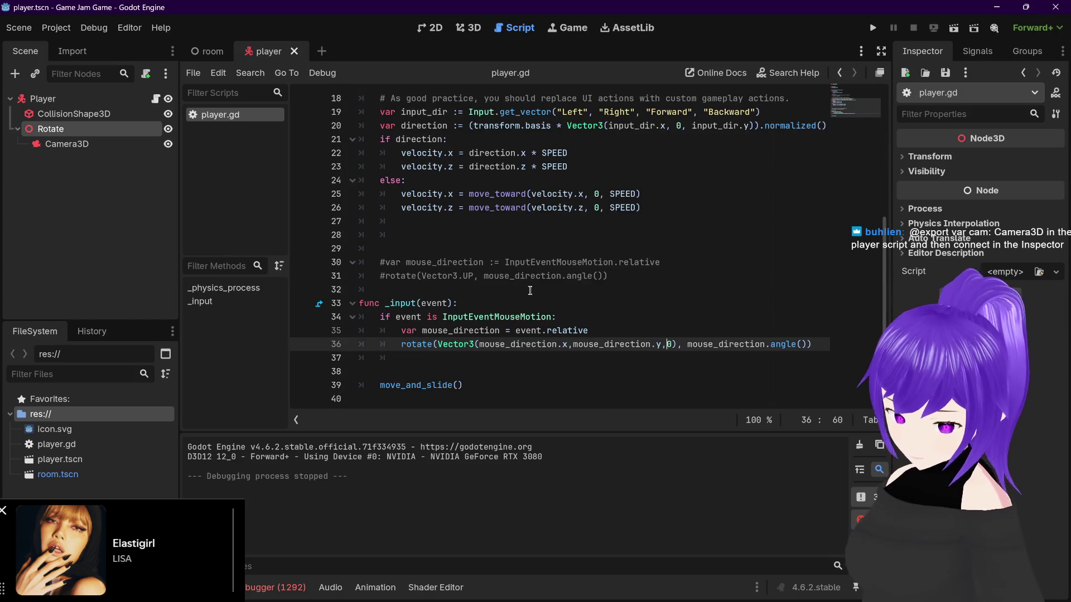
{"action": "mouse_move", "coordinate": [383, 597]}
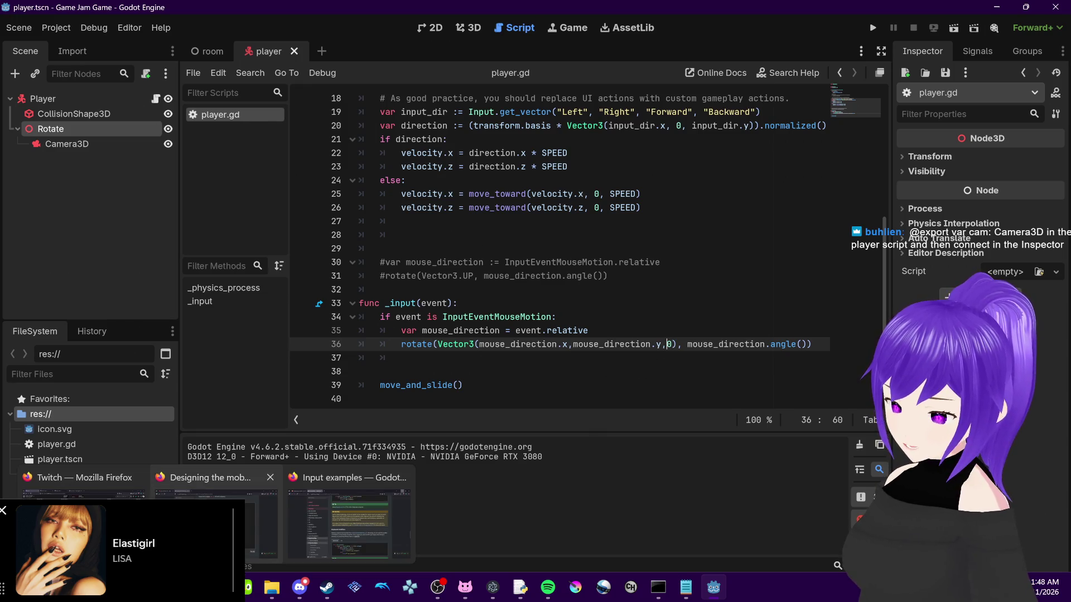
Scroll the Designing the mob scene docs to the mob.gd code, then return to Godot.
{"action": "left_click", "coordinate": [216, 522]}
{"action": "scroll", "coordinate": [496, 347], "scroll_direction": "up", "scroll_amount": 5}
{"action": "scroll", "coordinate": [496, 347], "scroll_direction": "down", "scroll_amount": 5}
{"action": "scroll", "coordinate": [496, 347], "scroll_direction": "up", "scroll_amount": 10}
{"action": "scroll", "coordinate": [496, 347], "scroll_direction": "down", "scroll_amount": 6}
{"action": "scroll", "coordinate": [496, 349], "scroll_direction": "down", "scroll_amount": 3}
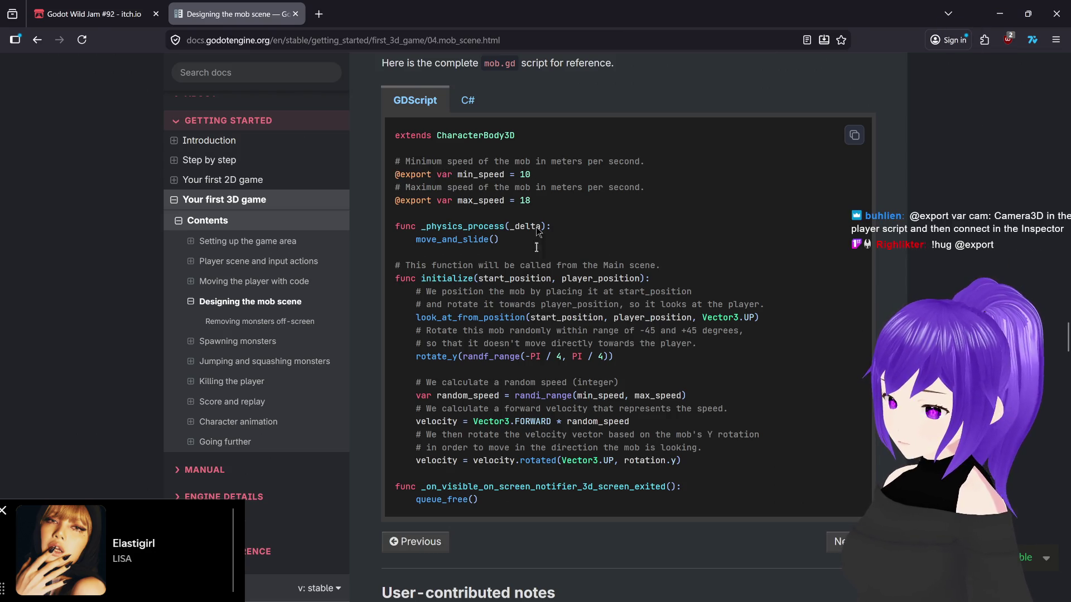
{"action": "mouse_move", "coordinate": [518, 600]}
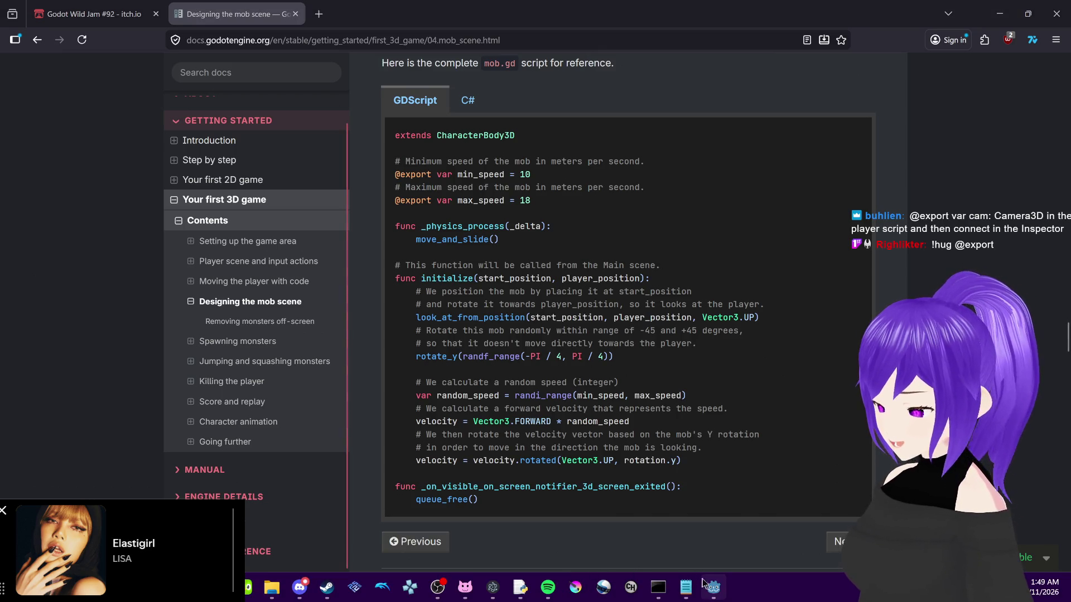
{"action": "left_click", "coordinate": [714, 587]}
{"action": "scroll", "coordinate": [419, 309], "scroll_direction": "up", "scroll_amount": 6}
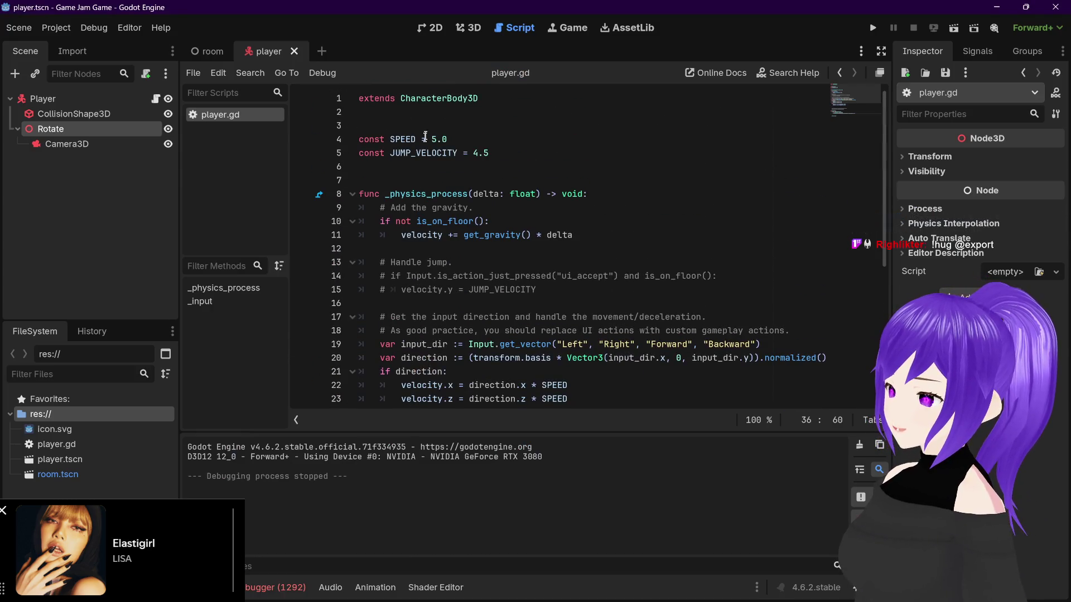
{"action": "left_click", "coordinate": [427, 114]}
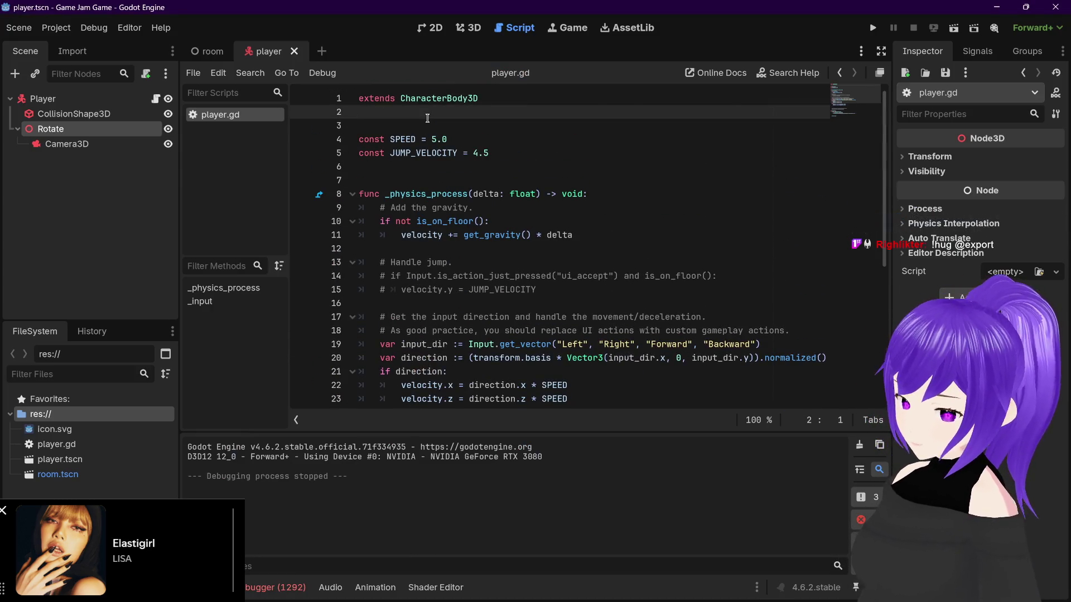
{"action": "key", "text": "Return"}
{"action": "type", "text": "@export"}
{"action": "key", "text": "Return"}
{"action": "type", "text": "var cam: Camera3D"}
{"action": "key", "text": "Left"}
{"action": "key", "text": "Left"}
{"action": "key", "text": "BackSpace"}
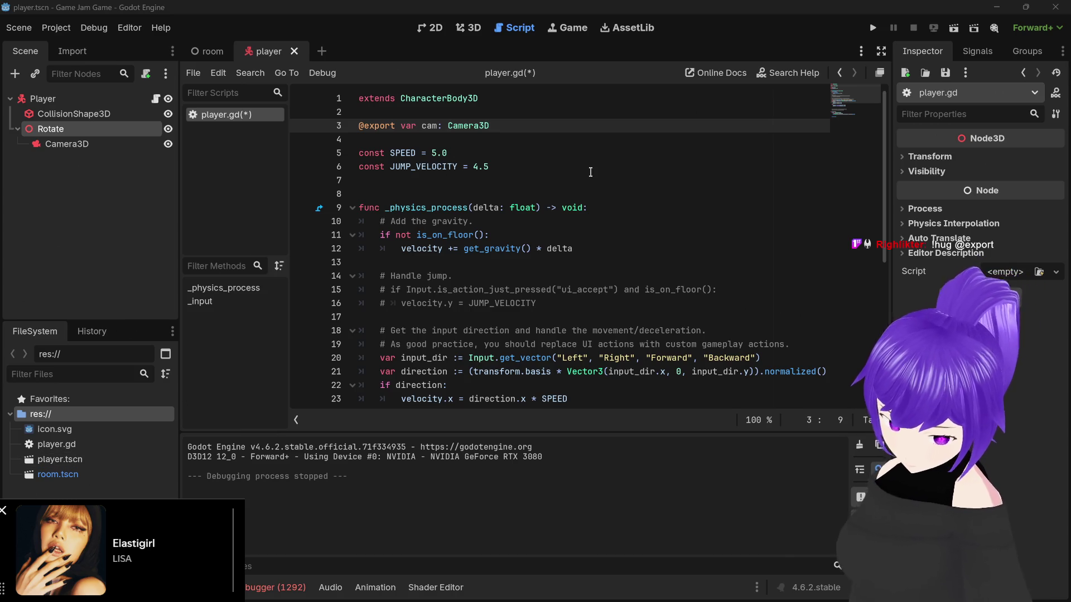
{"action": "scroll", "coordinate": [590, 174], "scroll_direction": "down", "scroll_amount": 5}
{"action": "scroll", "coordinate": [591, 190], "scroll_direction": "up", "scroll_amount": 5}
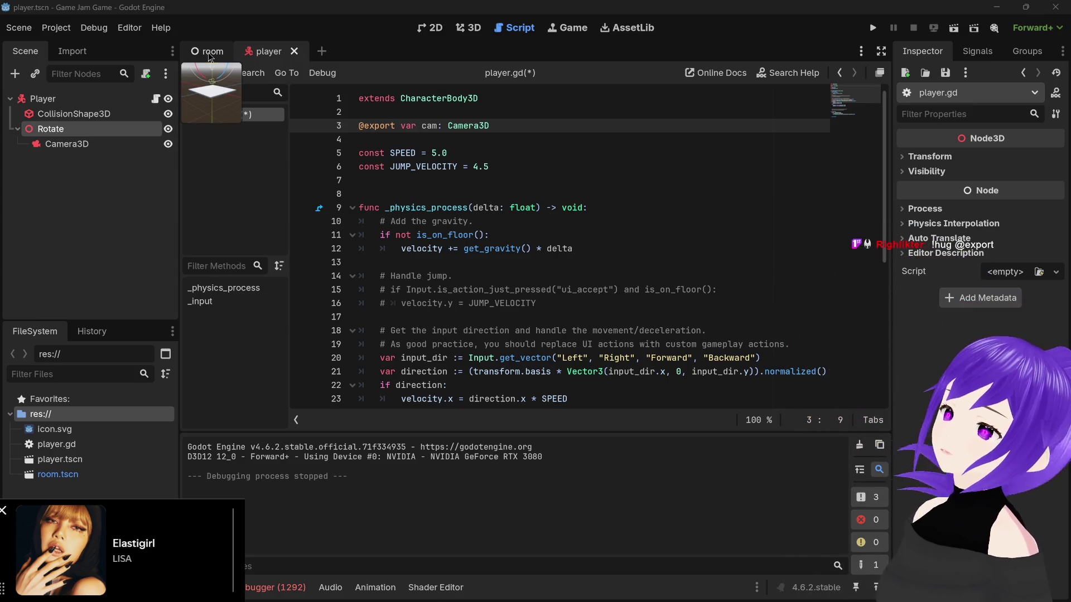
Check the Camera3D and Rotate nodes and their signals in the 3D view, then return to the script.
{"action": "left_click", "coordinate": [471, 28]}
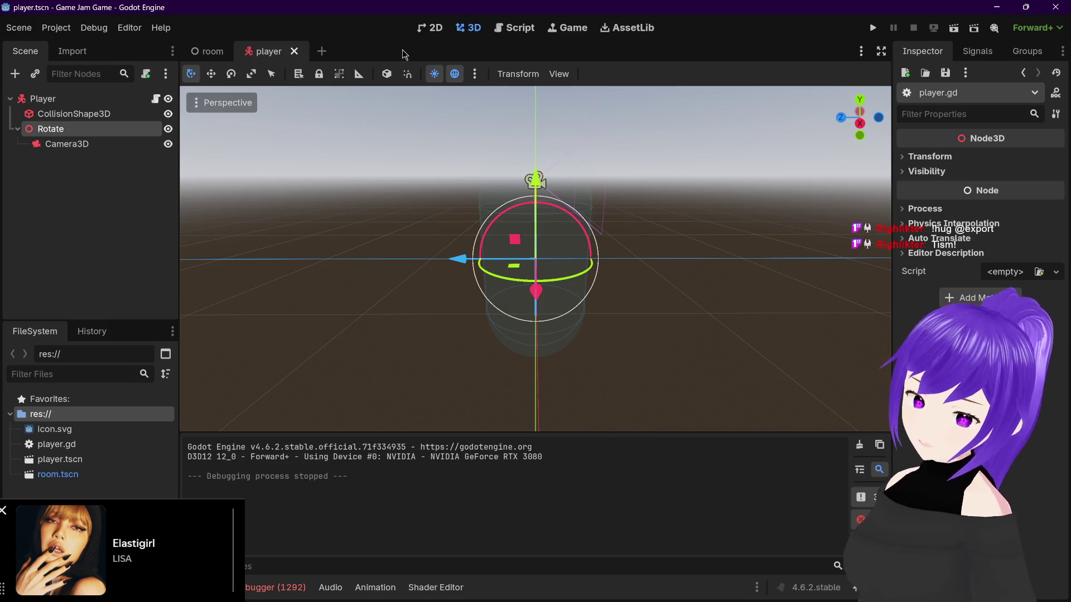
{"action": "left_click", "coordinate": [111, 143]}
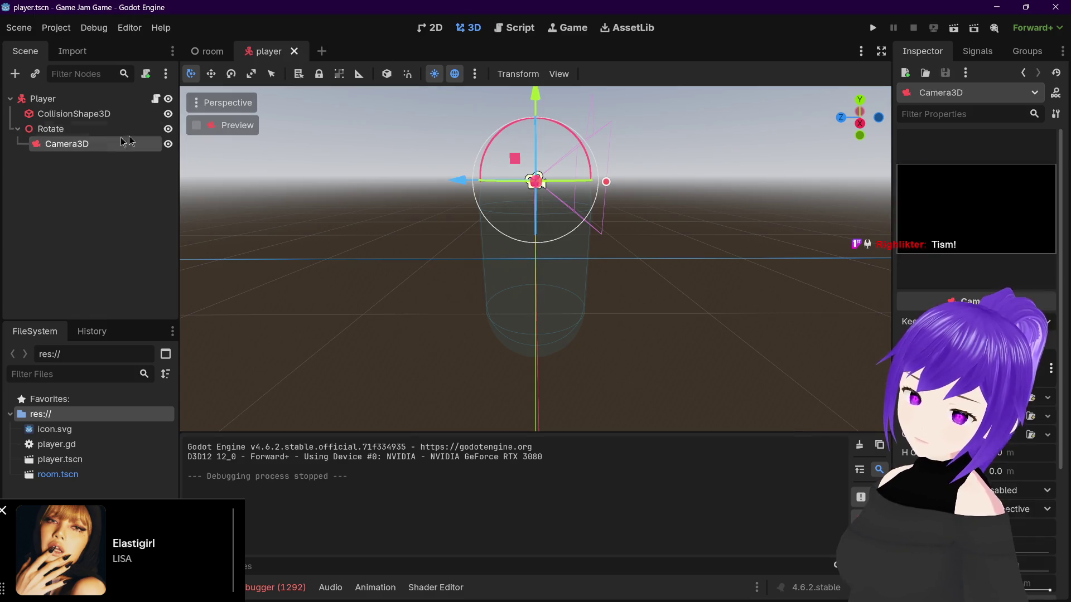
{"action": "left_click", "coordinate": [51, 129]}
{"action": "left_click", "coordinate": [1001, 53]}
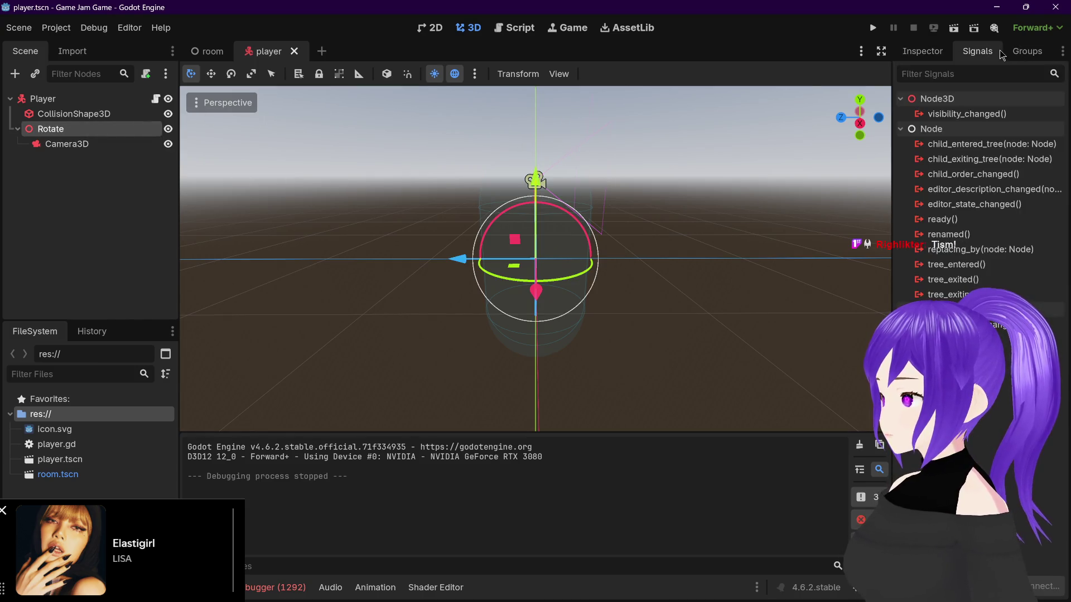
{"action": "mouse_move", "coordinate": [973, 117]}
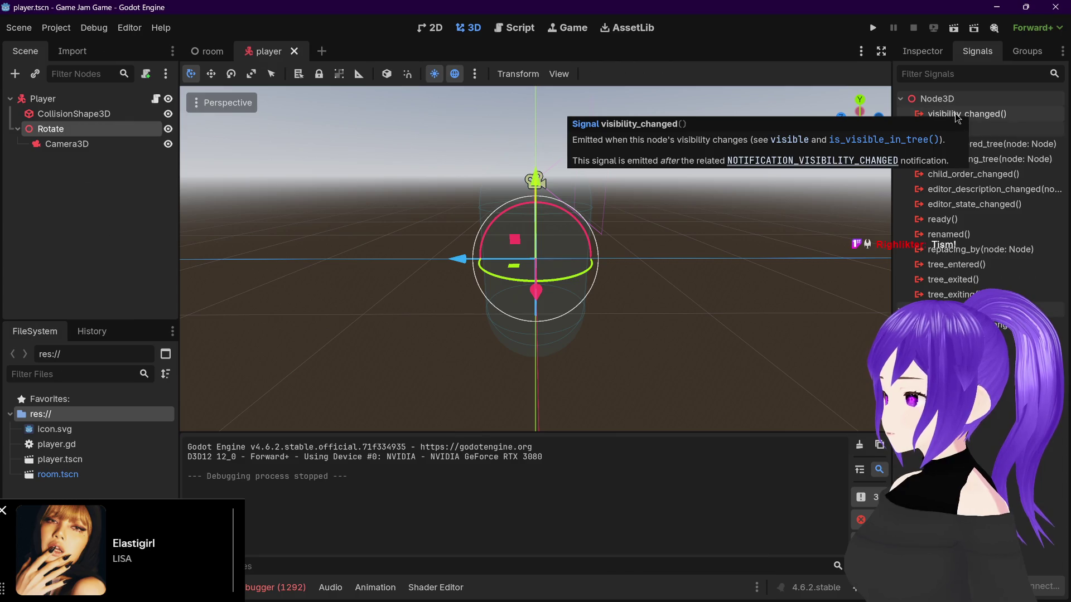
{"action": "left_click", "coordinate": [110, 146]}
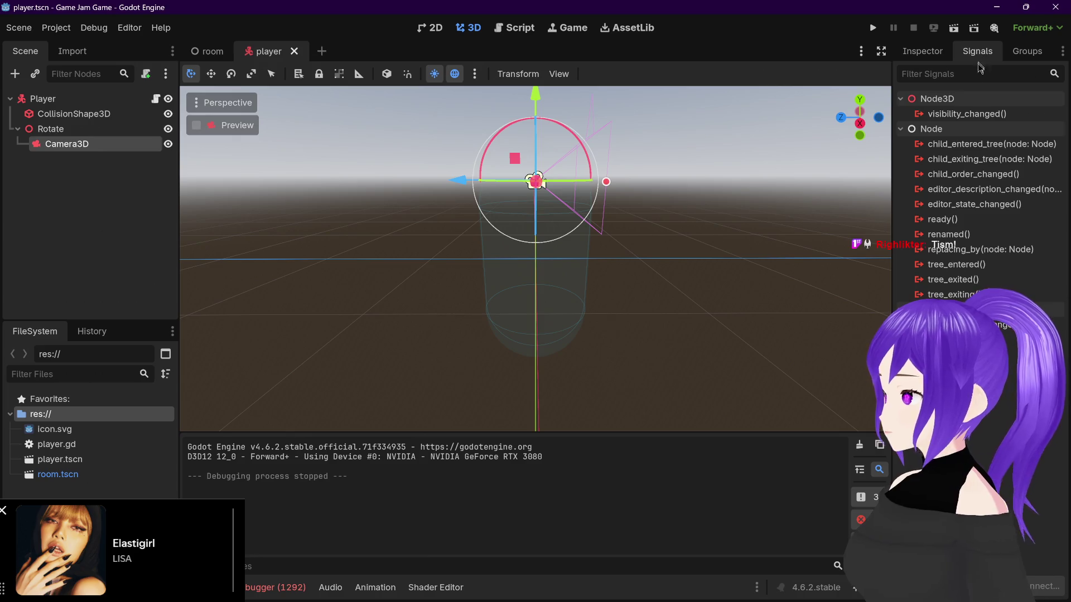
{"action": "mouse_move", "coordinate": [980, 115]}
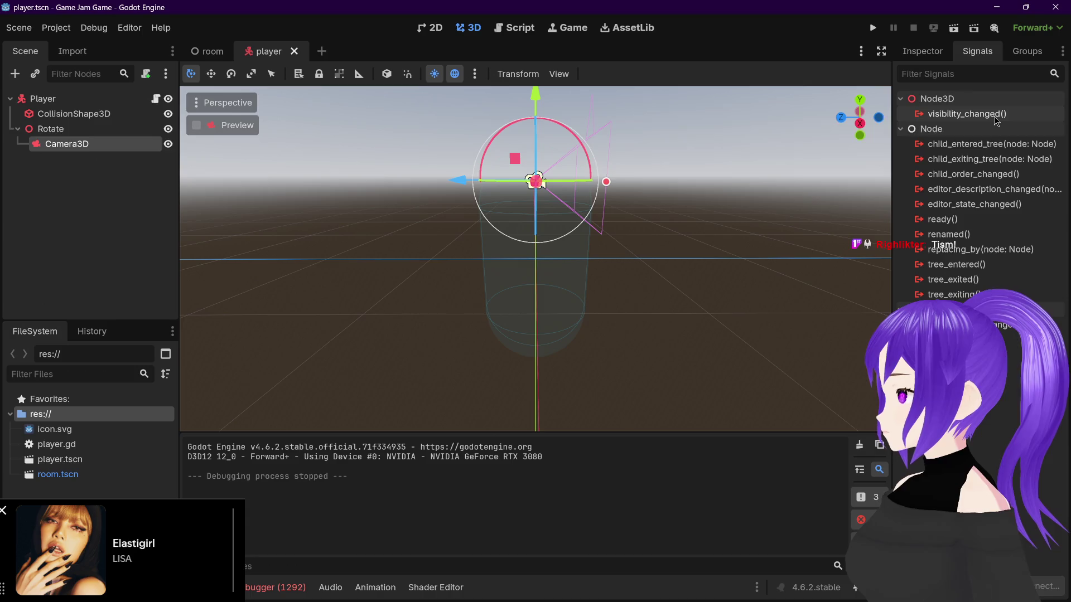
{"action": "left_click", "coordinate": [155, 99]}
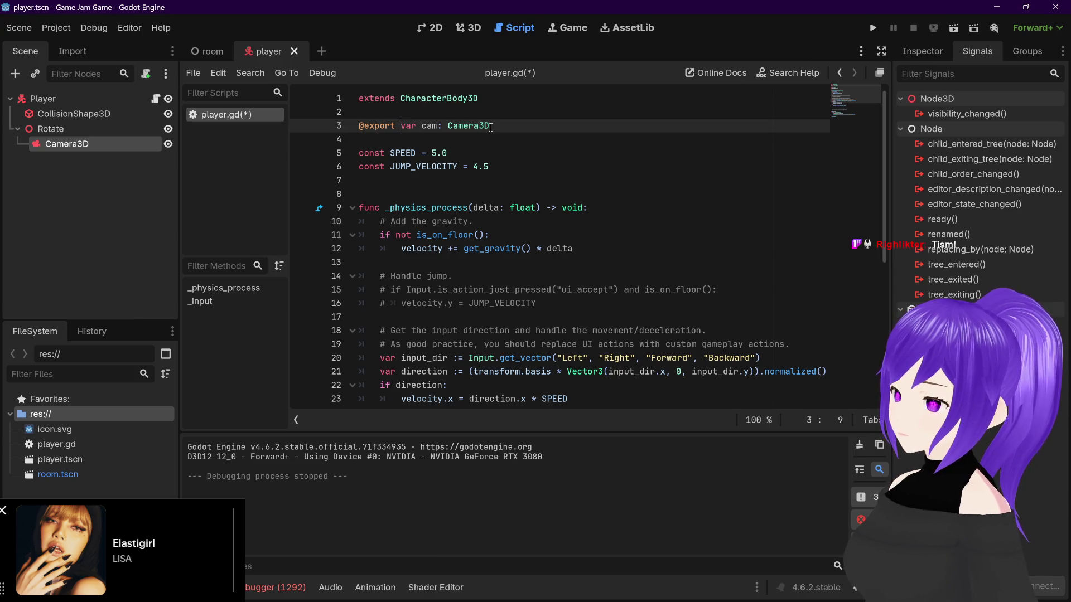
{"action": "mouse_move", "coordinate": [217, 587]}
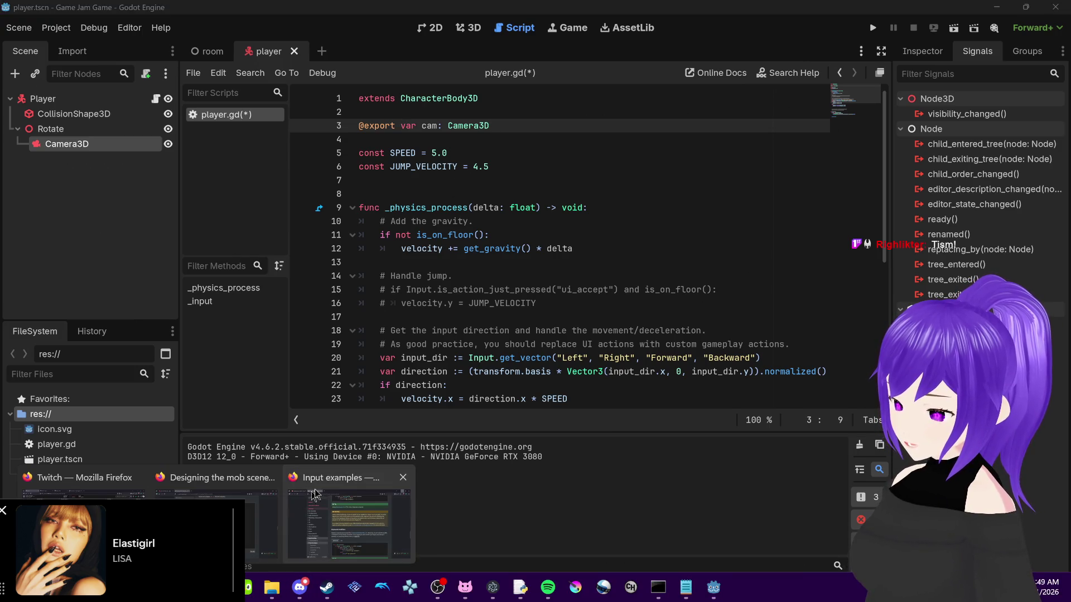
{"action": "left_click", "coordinate": [217, 524]}
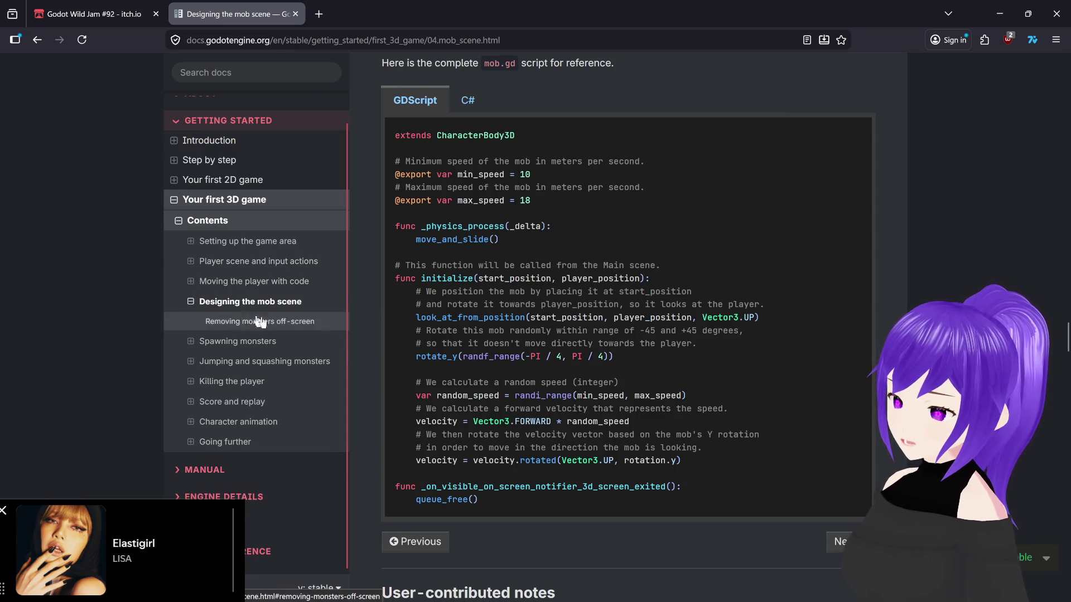
{"action": "scroll", "coordinate": [445, 342], "scroll_direction": "down", "scroll_amount": 5}
{"action": "scroll", "coordinate": [482, 332], "scroll_direction": "up", "scroll_amount": 10}
{"action": "scroll", "coordinate": [482, 332], "scroll_direction": "up", "scroll_amount": 3}
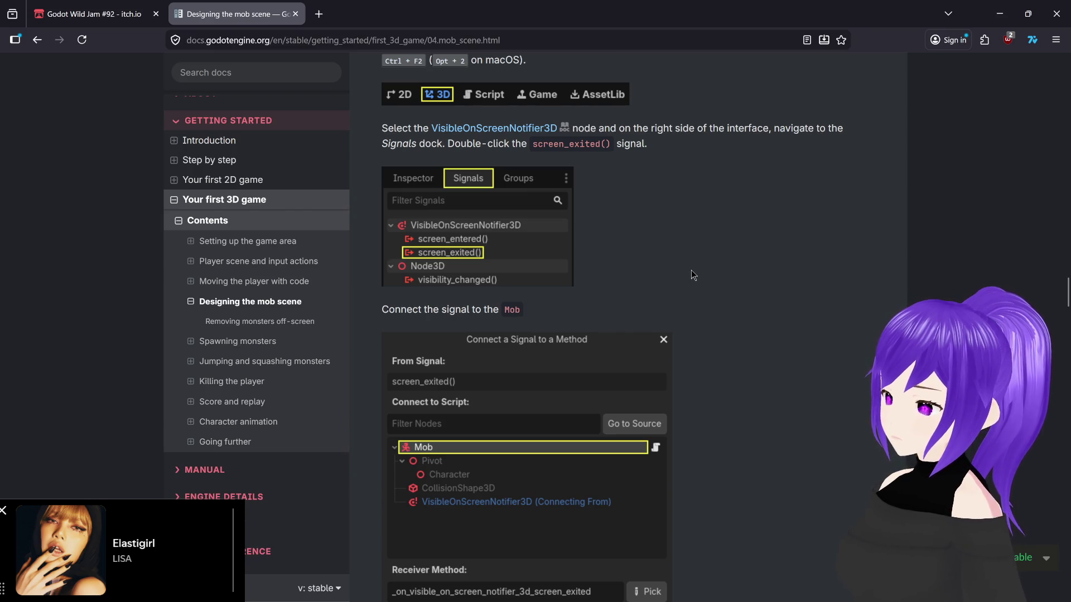
{"action": "scroll", "coordinate": [692, 271], "scroll_direction": "up", "scroll_amount": 1}
{"action": "scroll", "coordinate": [691, 270], "scroll_direction": "down", "scroll_amount": 7}
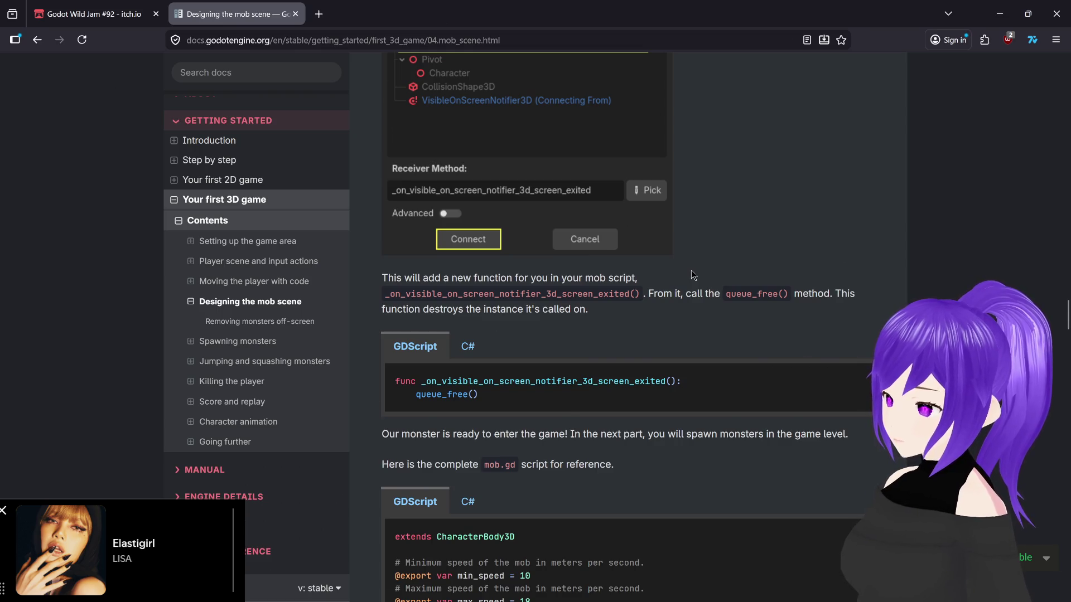
{"action": "scroll", "coordinate": [691, 270], "scroll_direction": "up", "scroll_amount": 3}
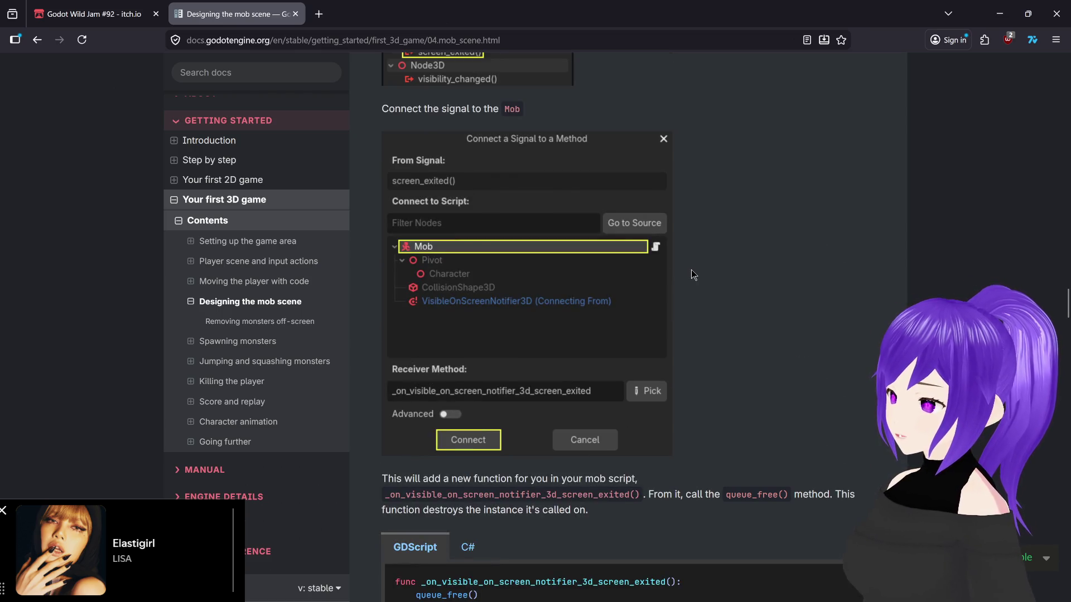
{"action": "scroll", "coordinate": [691, 269], "scroll_direction": "up", "scroll_amount": 5}
{"action": "scroll", "coordinate": [691, 274], "scroll_direction": "up", "scroll_amount": 4}
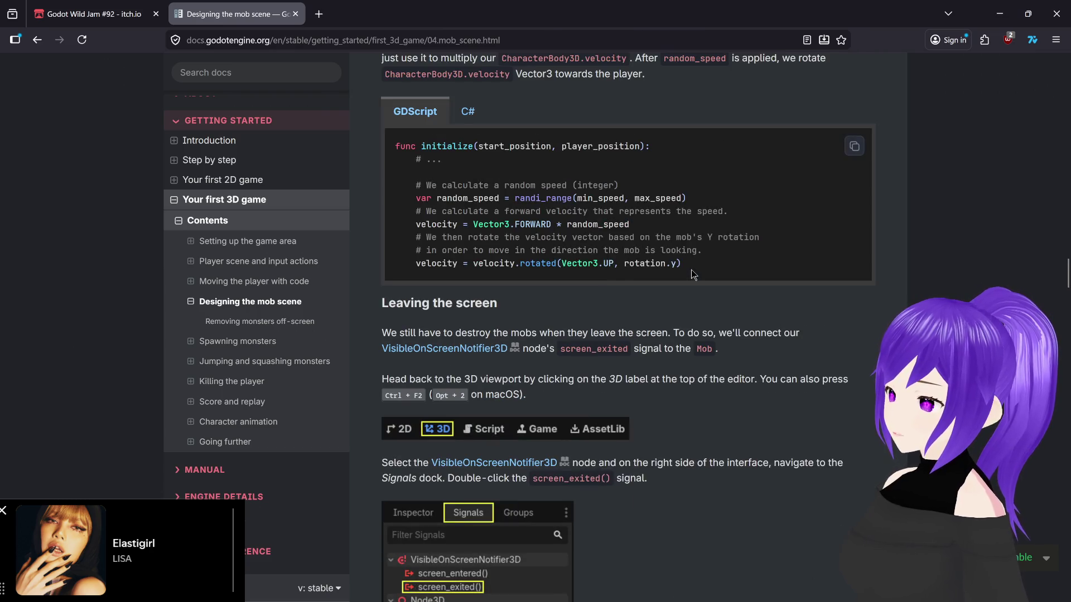
{"action": "scroll", "coordinate": [692, 275], "scroll_direction": "down", "scroll_amount": 6}
{"action": "scroll", "coordinate": [690, 269], "scroll_direction": "down", "scroll_amount": 2}
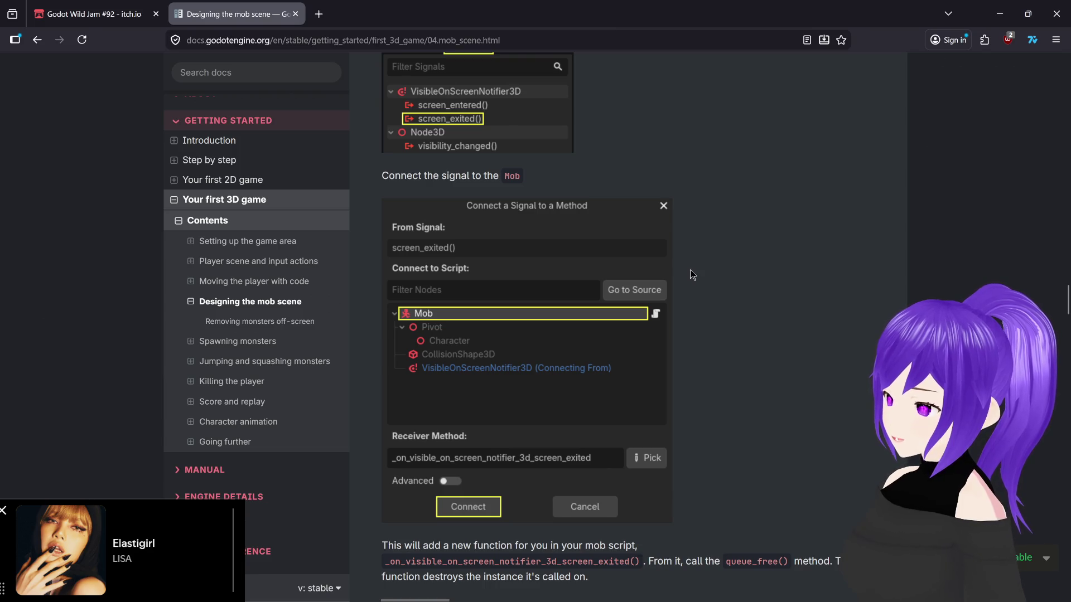
{"action": "scroll", "coordinate": [691, 269], "scroll_direction": "up", "scroll_amount": 2}
{"action": "scroll", "coordinate": [690, 269], "scroll_direction": "down", "scroll_amount": 2}
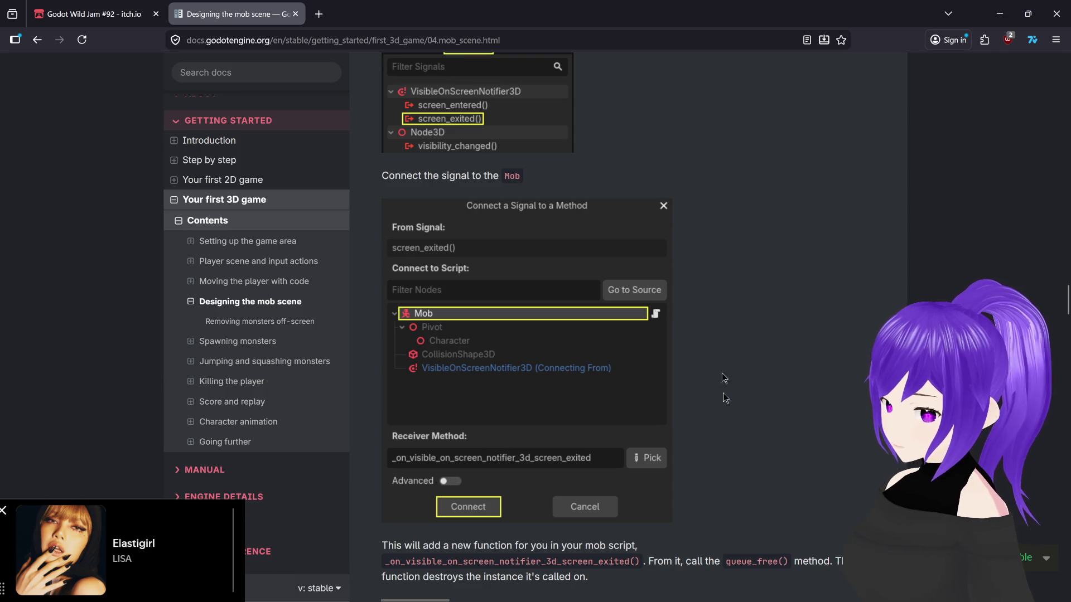
{"action": "left_click", "coordinate": [718, 591]}
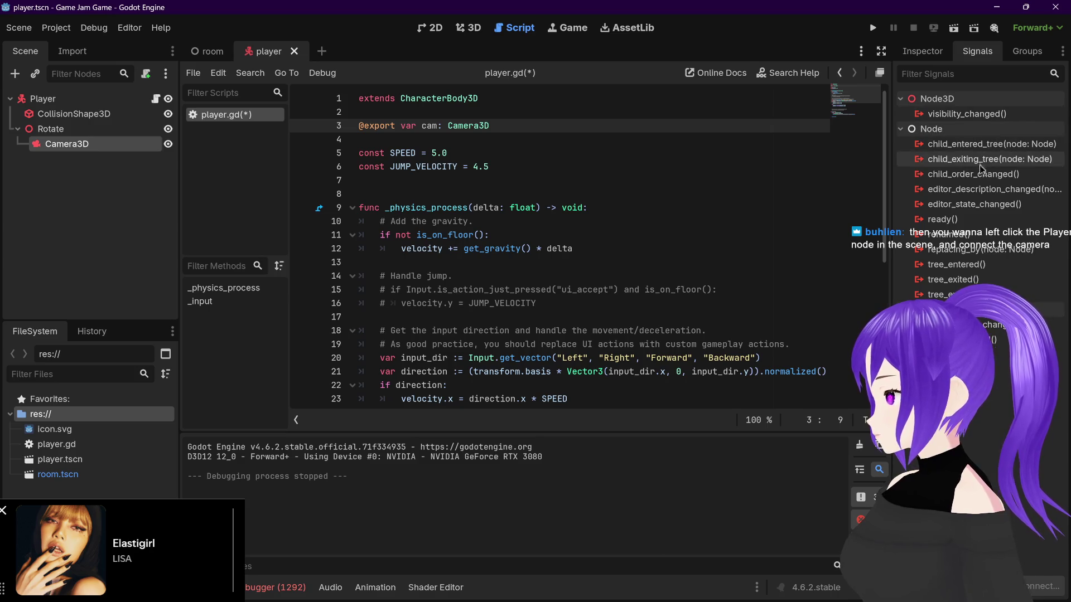
Select Player and assign the Camera3D node to its Cam property in the Inspector.
{"action": "mouse_move", "coordinate": [983, 225]}
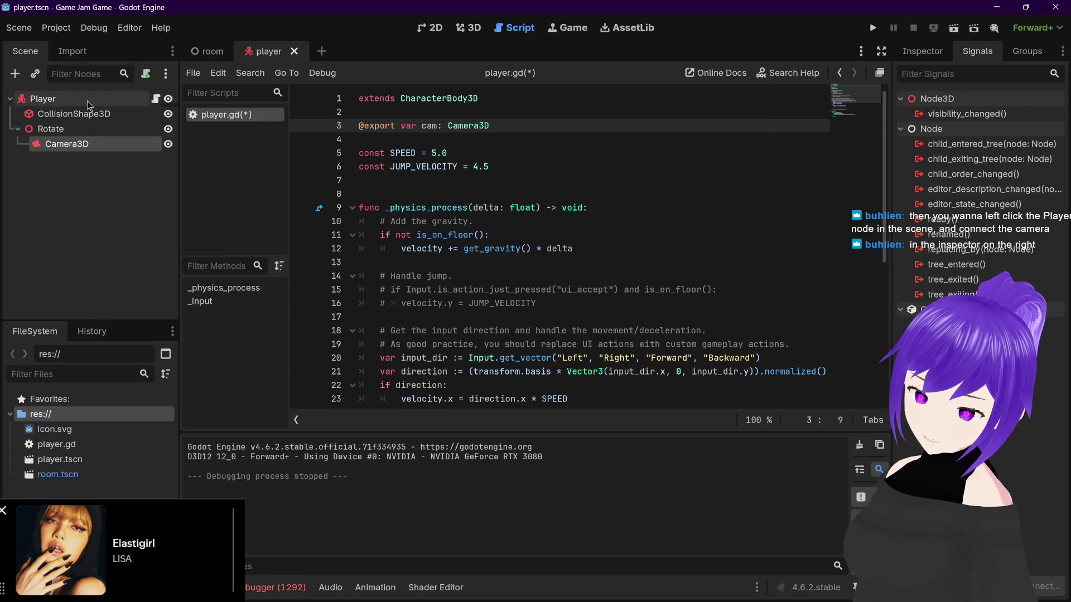
{"action": "left_click", "coordinate": [61, 98]}
{"action": "left_click", "coordinate": [923, 50]}
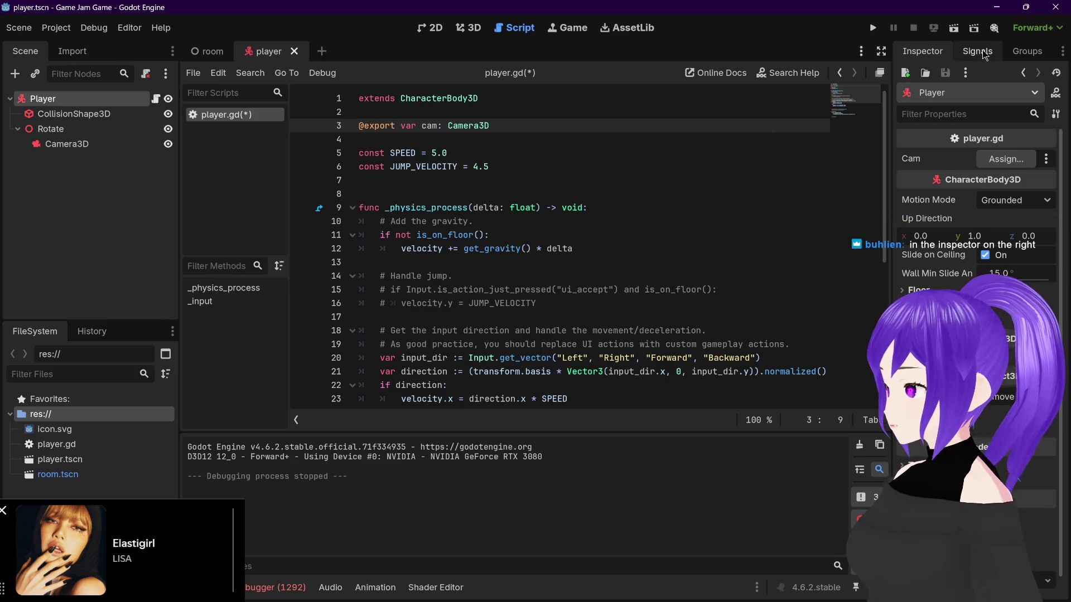
{"action": "left_click", "coordinate": [1005, 159]}
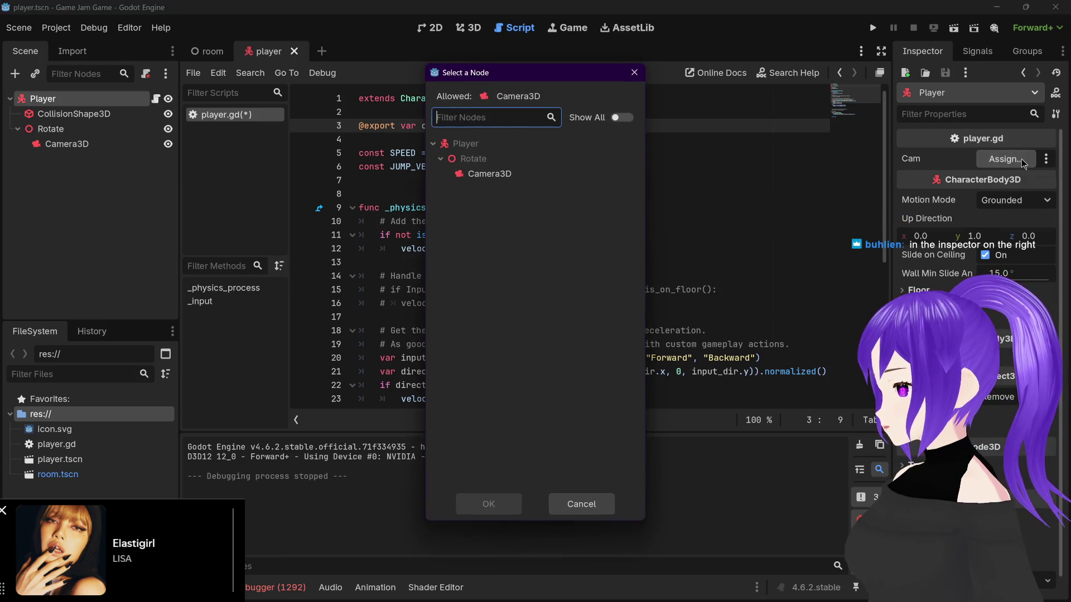
{"action": "left_click", "coordinate": [509, 175]}
{"action": "left_click", "coordinate": [487, 504]}
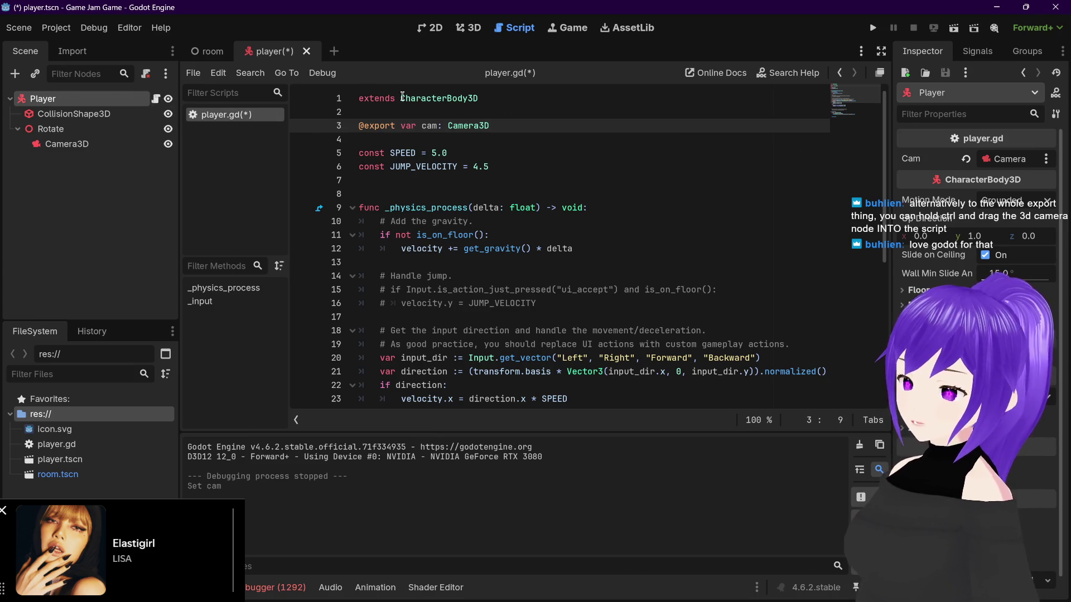
{"action": "left_click", "coordinate": [502, 169]}
Save the scene and player script, then scroll to the physics process code.
{"action": "key", "text": "ctrl+s"}
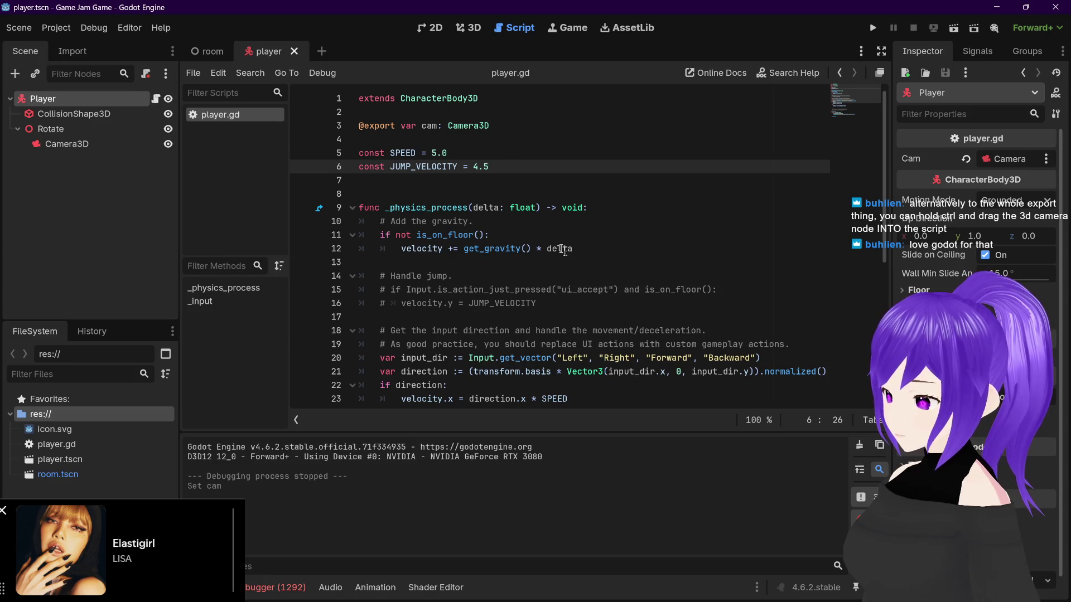
{"action": "mouse_move", "coordinate": [468, 127]}
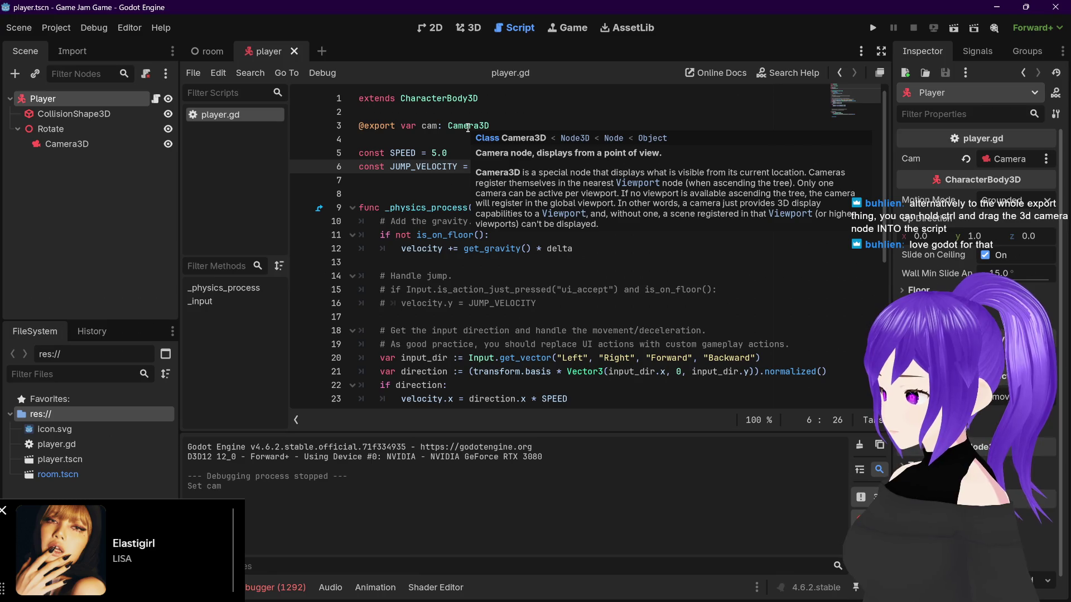
{"action": "scroll", "coordinate": [472, 128], "scroll_direction": "down", "scroll_amount": 4}
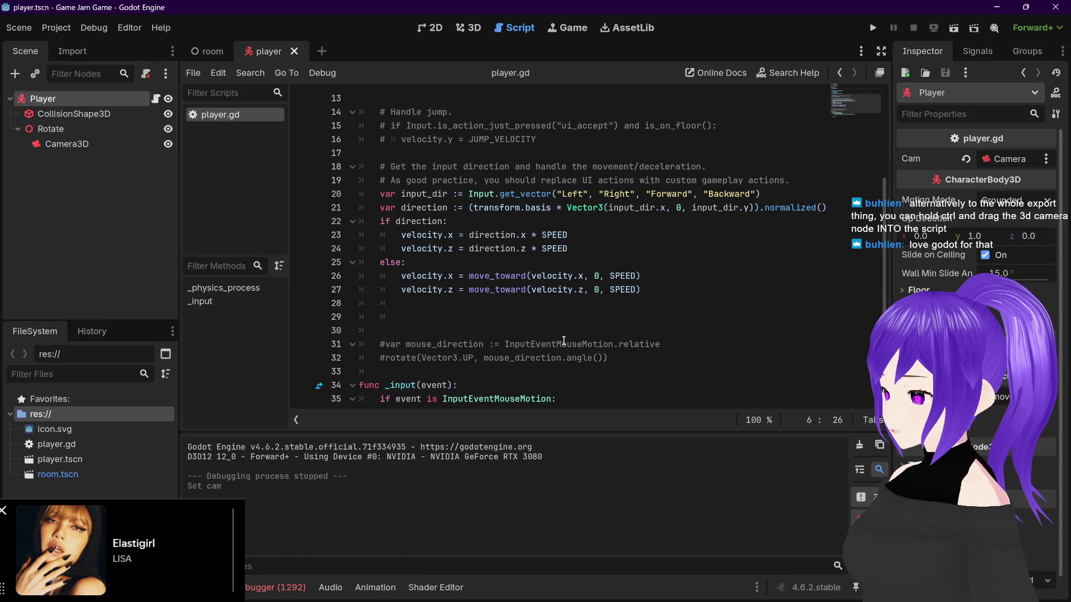
{"action": "scroll", "coordinate": [563, 334], "scroll_direction": "down", "scroll_amount": 2}
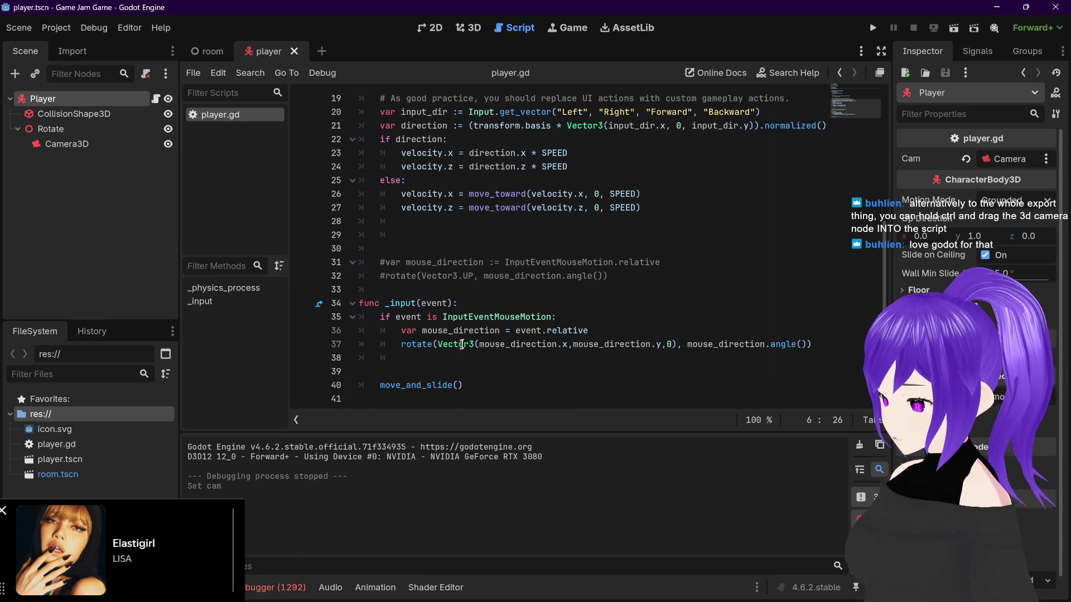
{"action": "scroll", "coordinate": [455, 291], "scroll_direction": "up", "scroll_amount": 5}
{"action": "scroll", "coordinate": [461, 288], "scroll_direction": "down", "scroll_amount": 4}
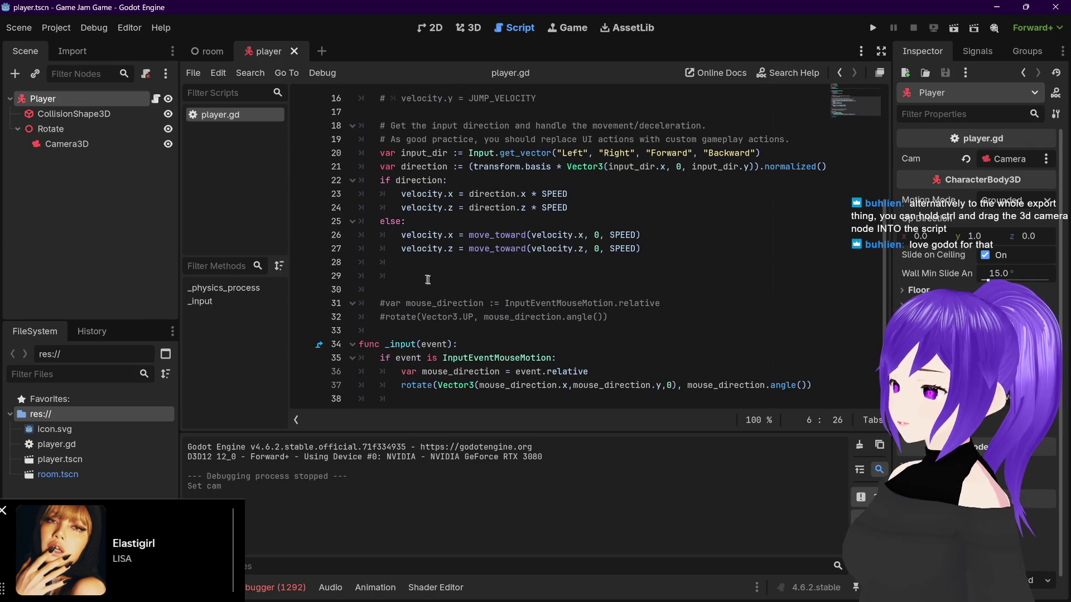
Write Camera3D. on empty line 29 and insert RotationEditMode from the autocomplete list.
{"action": "left_click", "coordinate": [408, 279]}
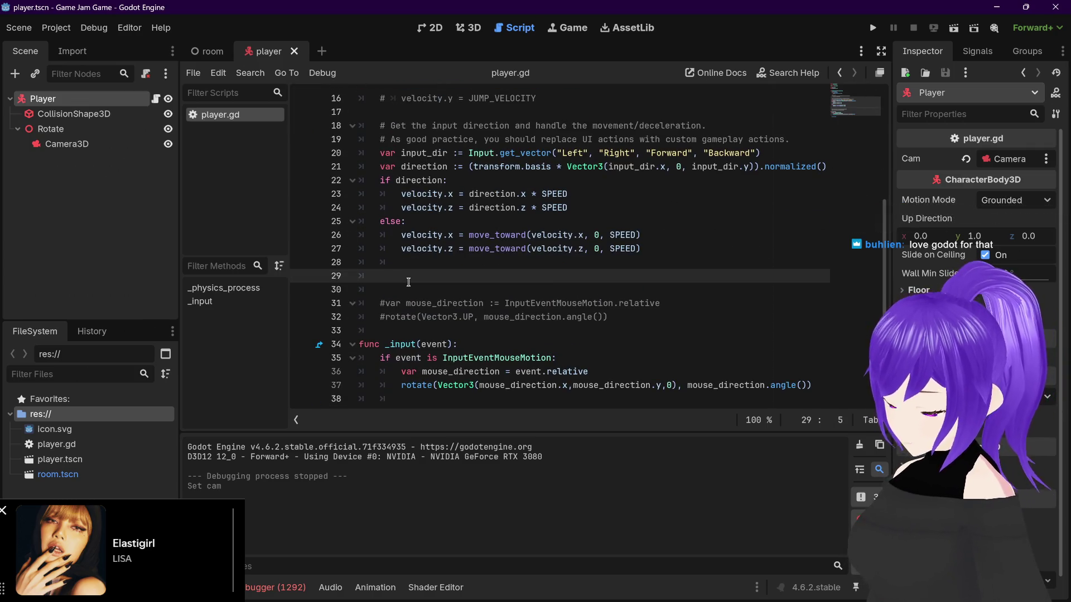
{"action": "type", "text": "Camera"}
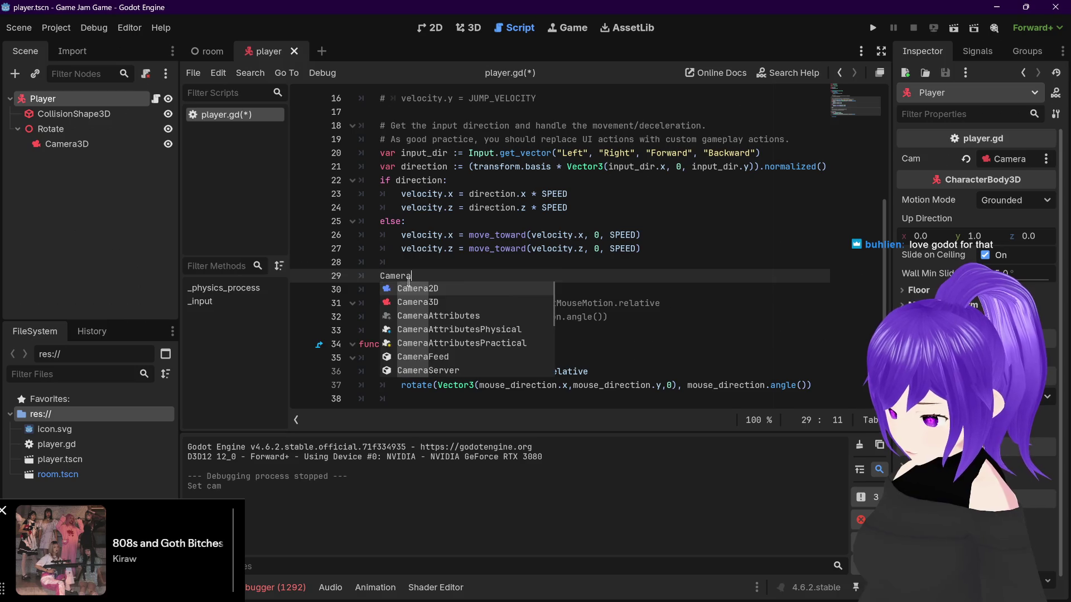
{"action": "key", "text": "Escape"}
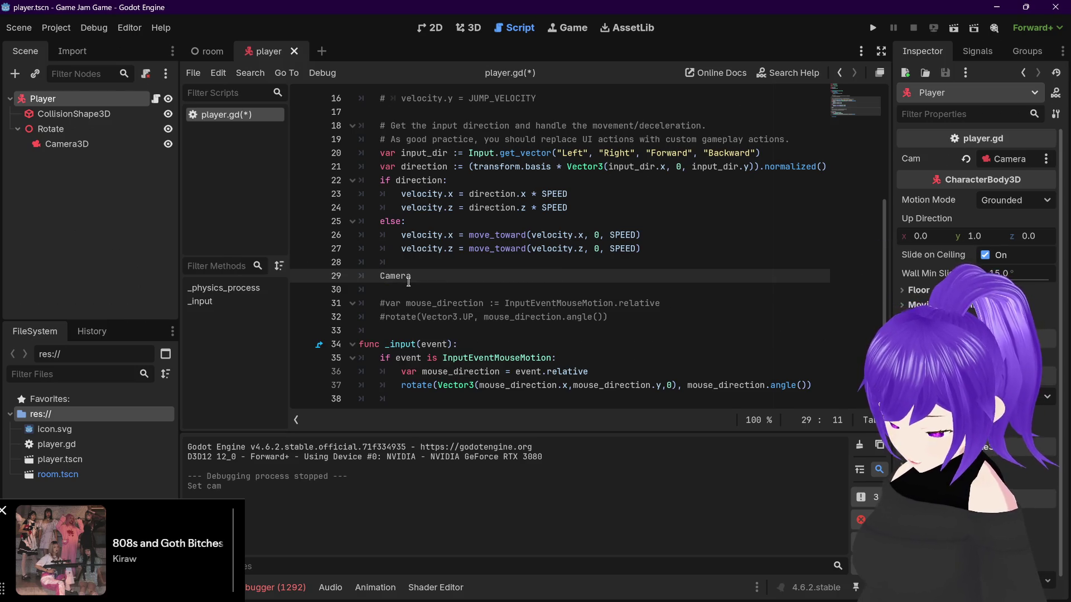
{"action": "type", "text": "D"}
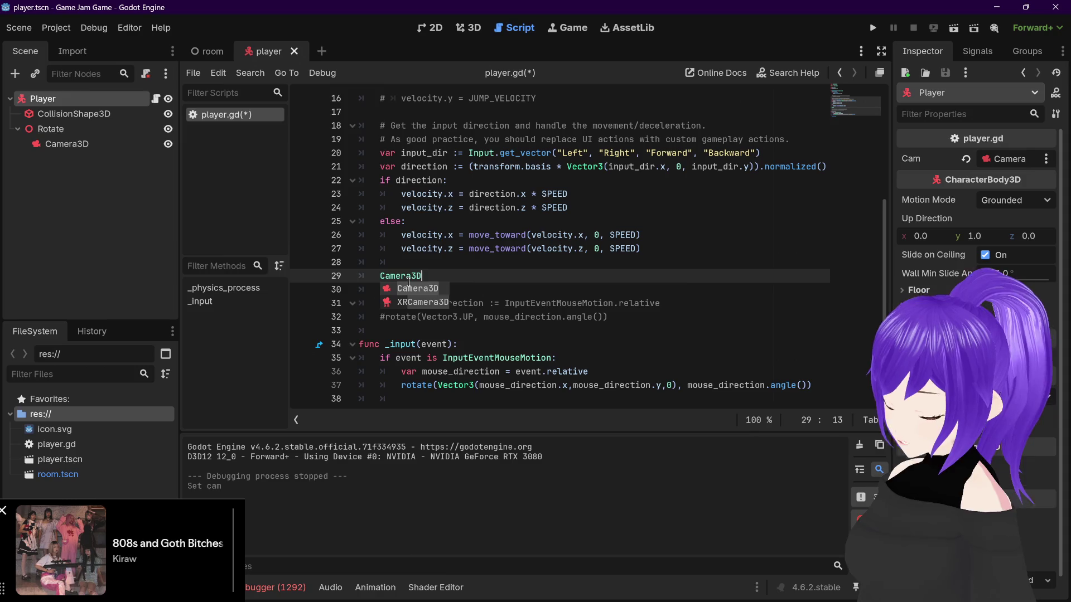
{"action": "type", "text": "."}
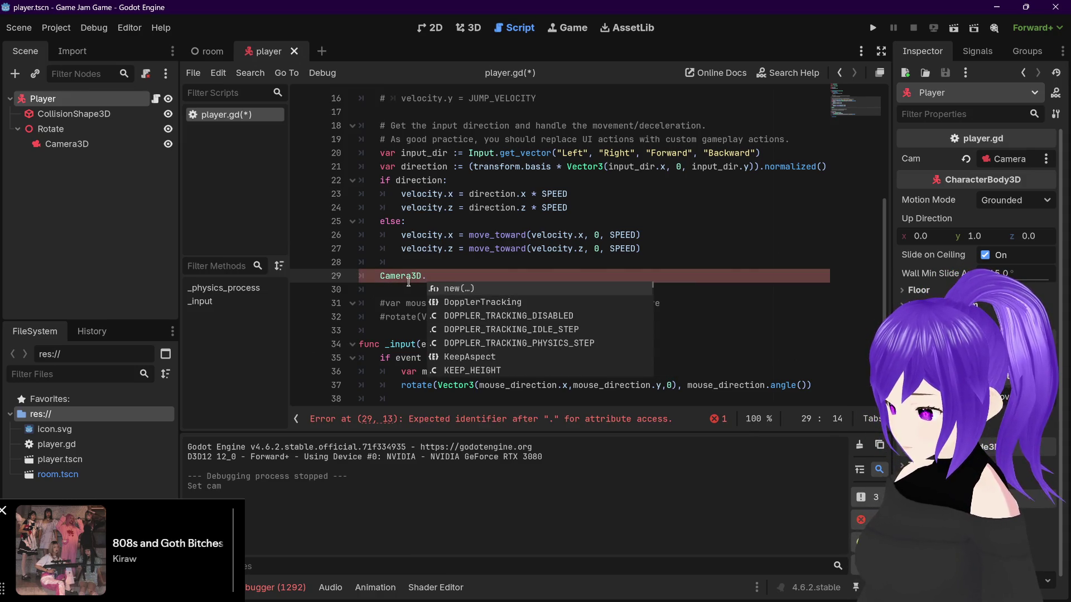
{"action": "scroll", "coordinate": [487, 306], "scroll_direction": "down", "scroll_amount": 15}
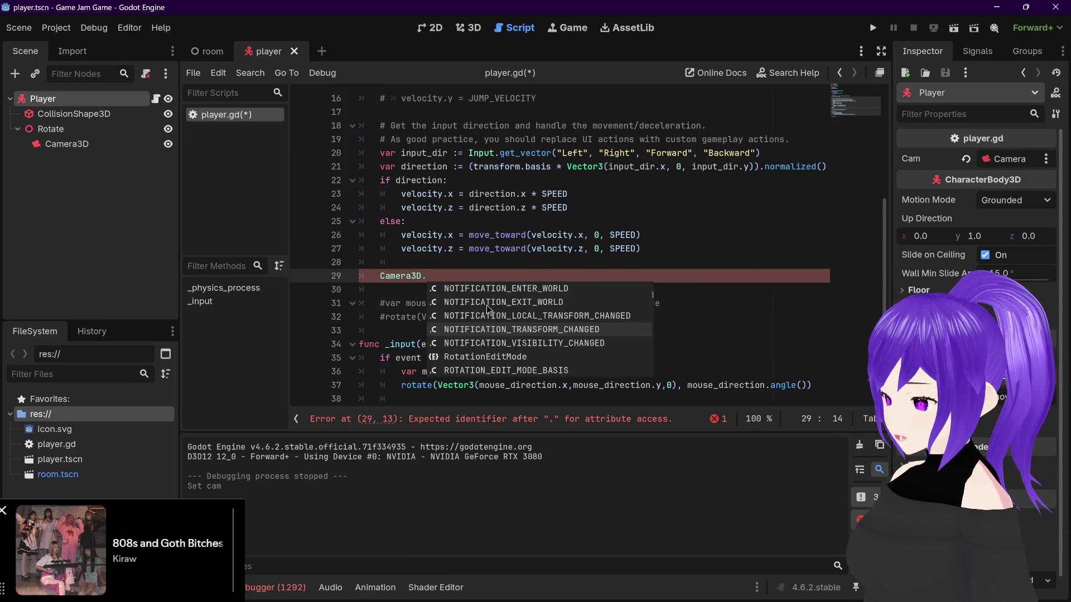
{"action": "scroll", "coordinate": [486, 305], "scroll_direction": "down", "scroll_amount": 5}
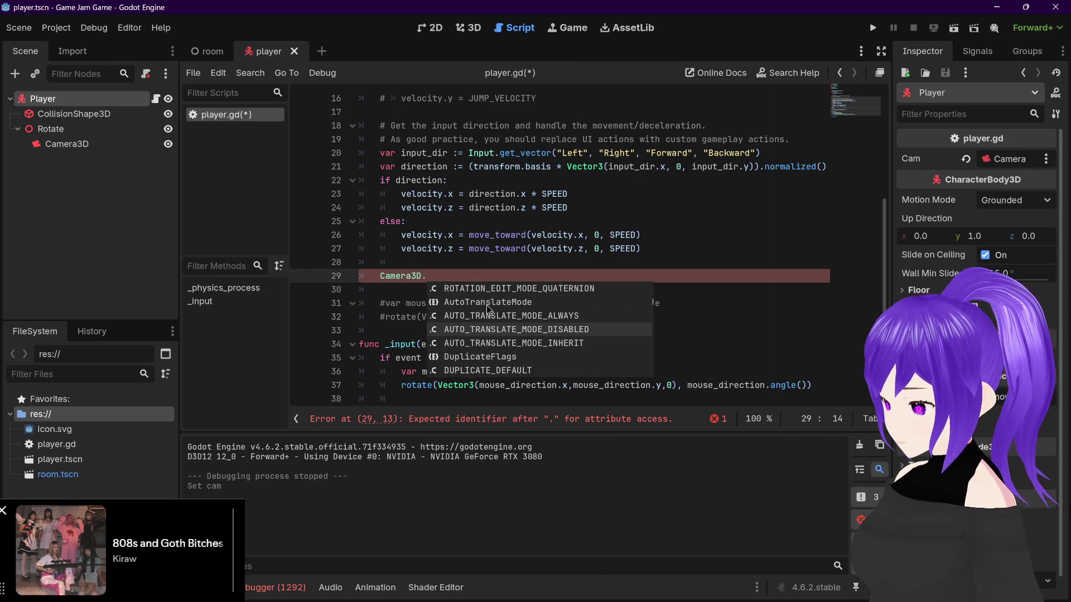
{"action": "scroll", "coordinate": [487, 306], "scroll_direction": "up", "scroll_amount": 2}
{"action": "scroll", "coordinate": [487, 306], "scroll_direction": "down", "scroll_amount": 7}
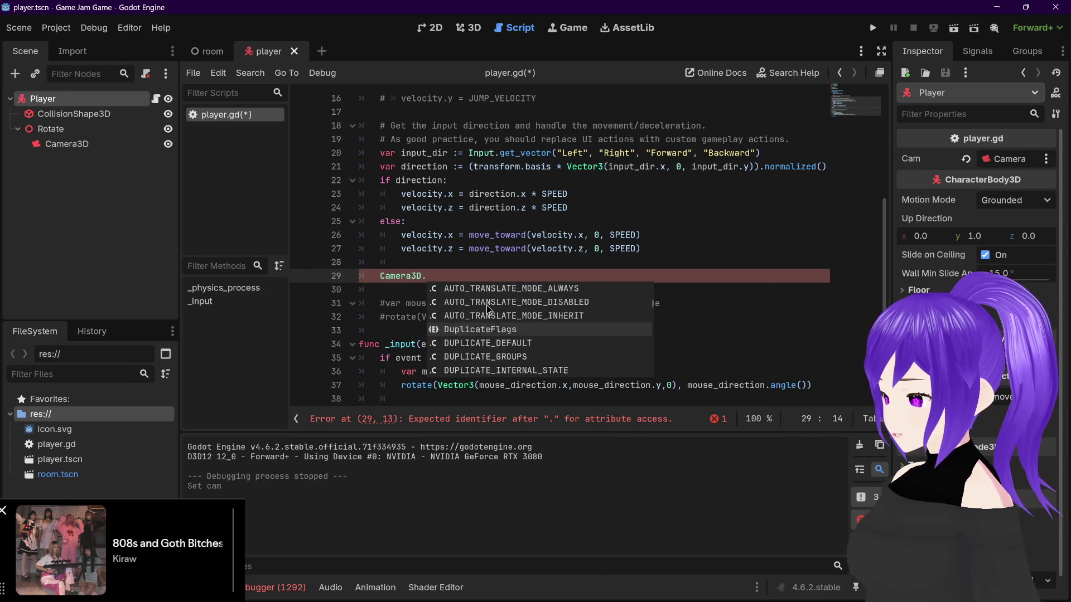
{"action": "scroll", "coordinate": [486, 305], "scroll_direction": "down", "scroll_amount": 6}
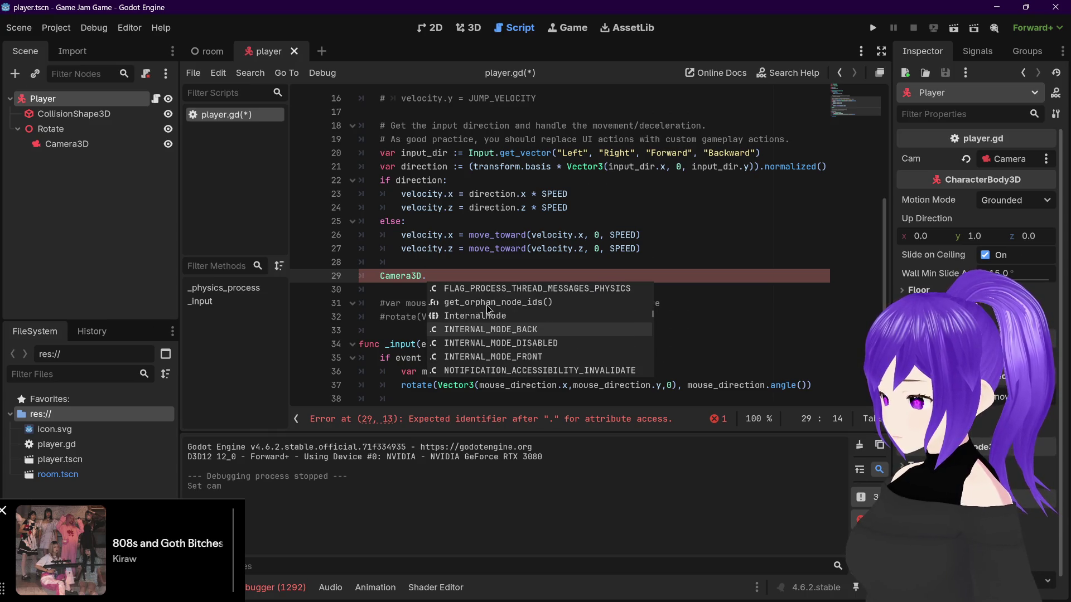
{"action": "scroll", "coordinate": [487, 306], "scroll_direction": "down", "scroll_amount": 12}
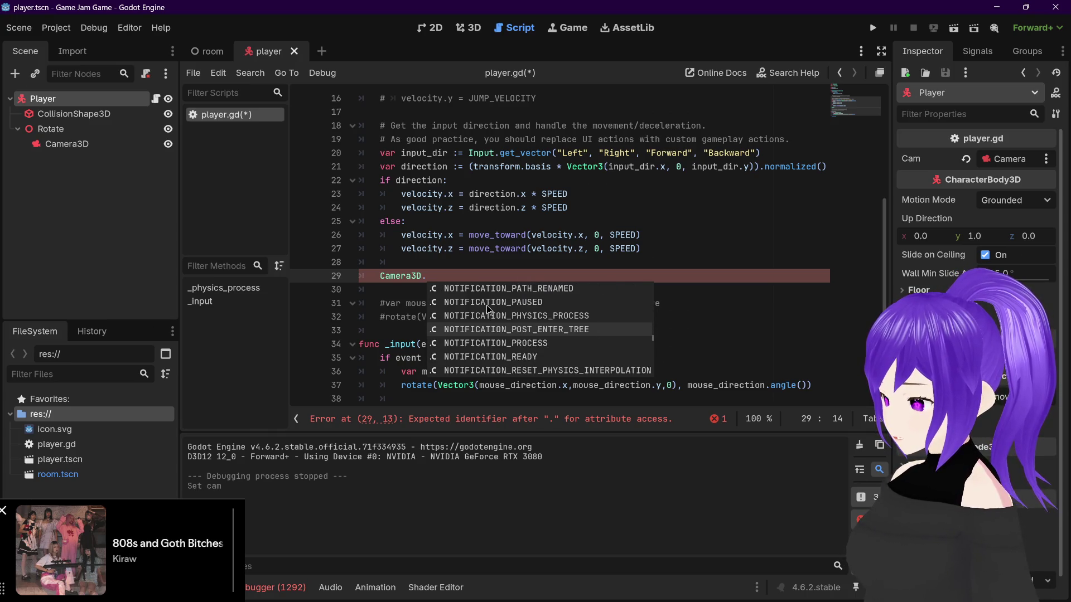
{"action": "scroll", "coordinate": [486, 305], "scroll_direction": "down", "scroll_amount": 12}
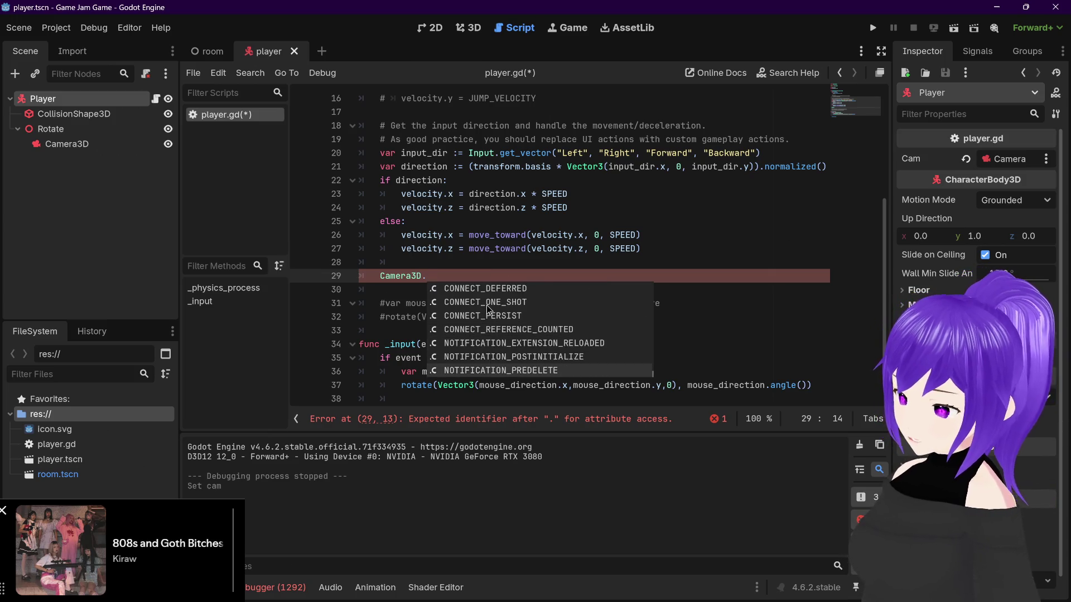
{"action": "scroll", "coordinate": [486, 305], "scroll_direction": "up", "scroll_amount": 3}
{"action": "scroll", "coordinate": [487, 306], "scroll_direction": "up", "scroll_amount": 8}
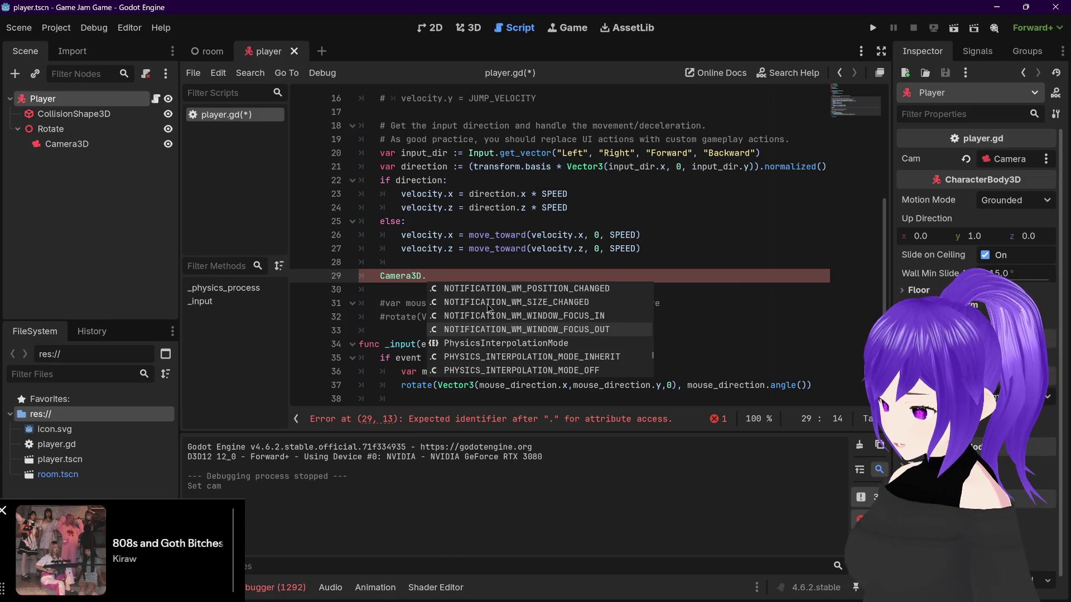
{"action": "scroll", "coordinate": [487, 303], "scroll_direction": "up", "scroll_amount": 10}
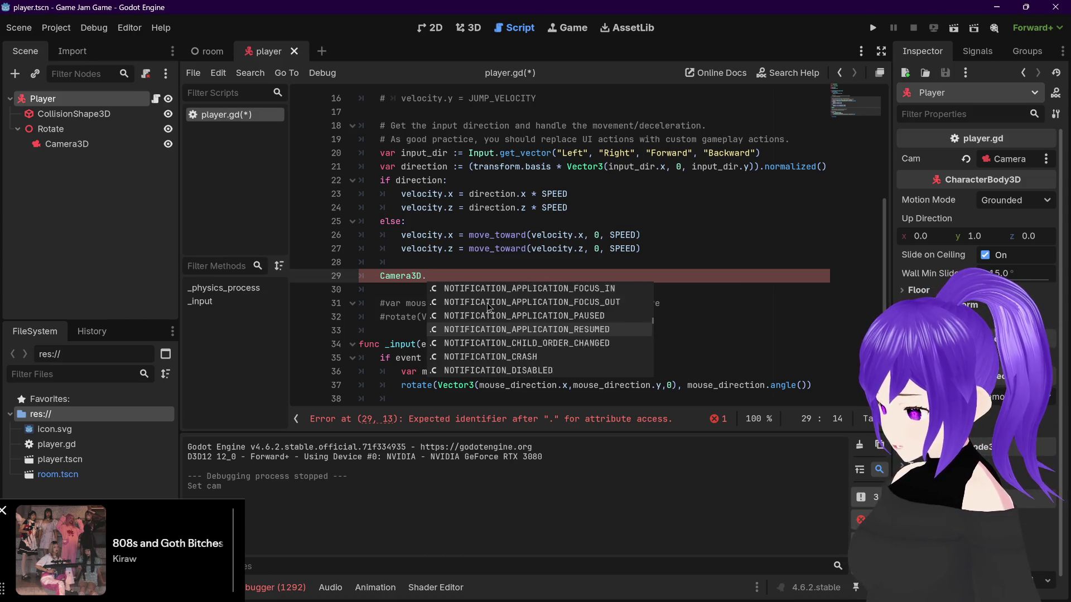
{"action": "scroll", "coordinate": [488, 303], "scroll_direction": "up", "scroll_amount": 15}
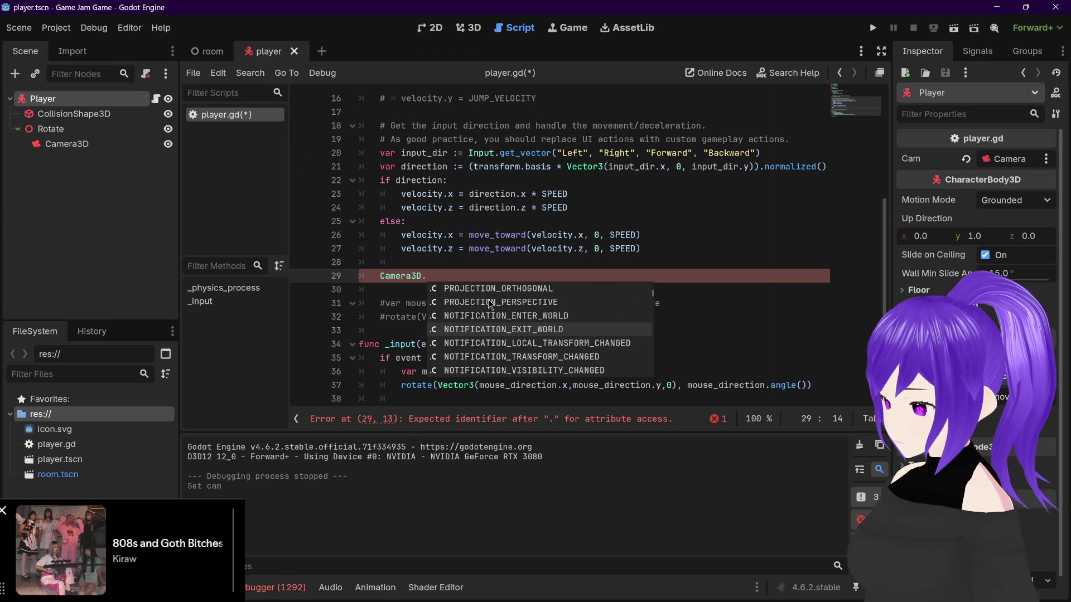
{"action": "scroll", "coordinate": [488, 304], "scroll_direction": "down", "scroll_amount": 6}
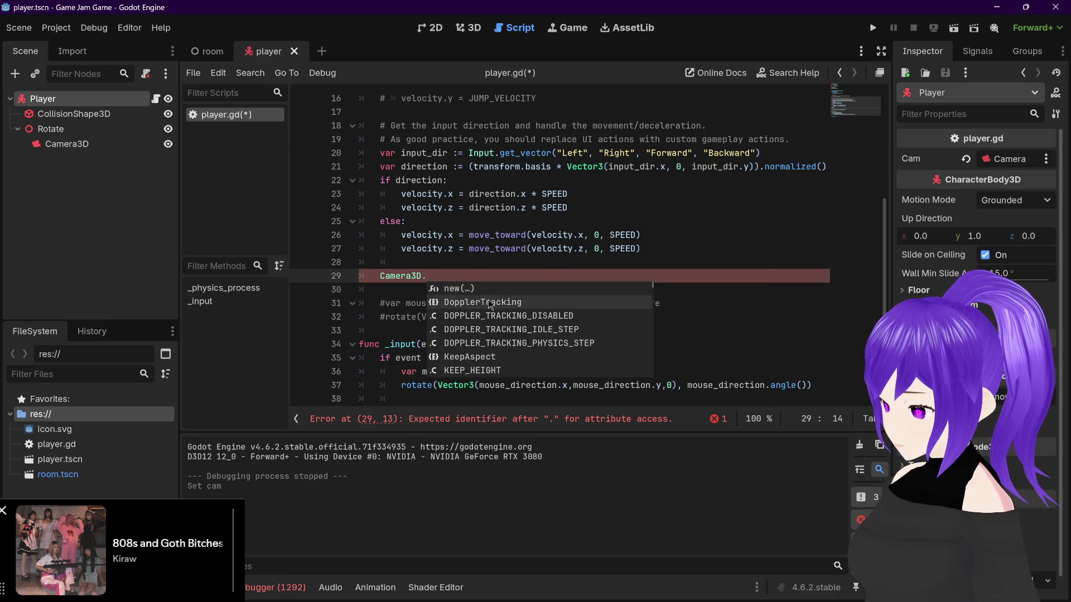
{"action": "scroll", "coordinate": [489, 304], "scroll_direction": "down", "scroll_amount": 3}
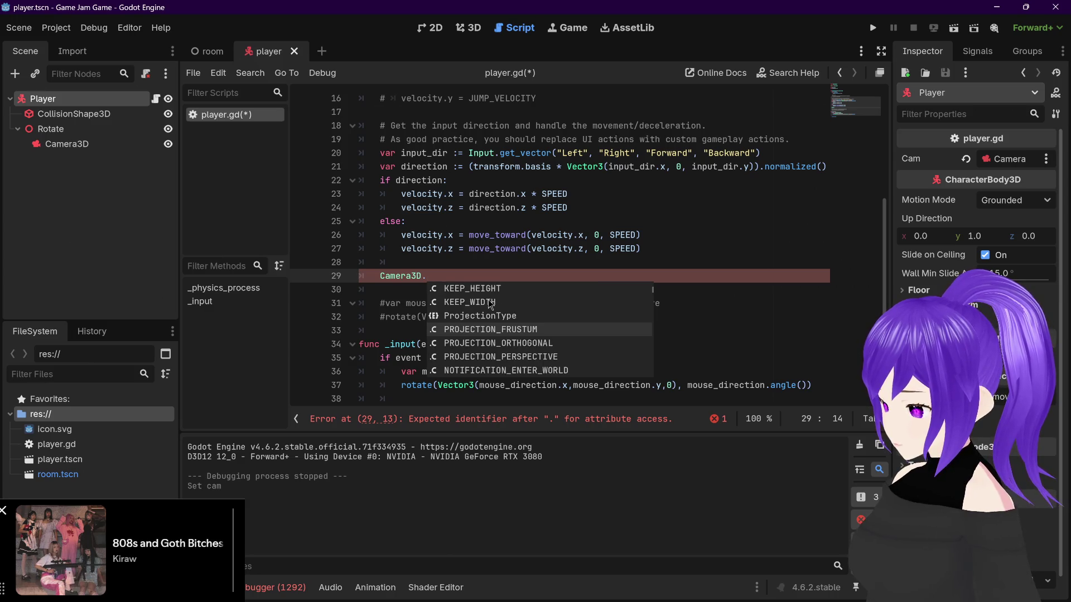
{"action": "scroll", "coordinate": [488, 301], "scroll_direction": "down", "scroll_amount": 1}
{"action": "scroll", "coordinate": [490, 304], "scroll_direction": "down", "scroll_amount": 3}
{"action": "scroll", "coordinate": [487, 301], "scroll_direction": "down", "scroll_amount": 2}
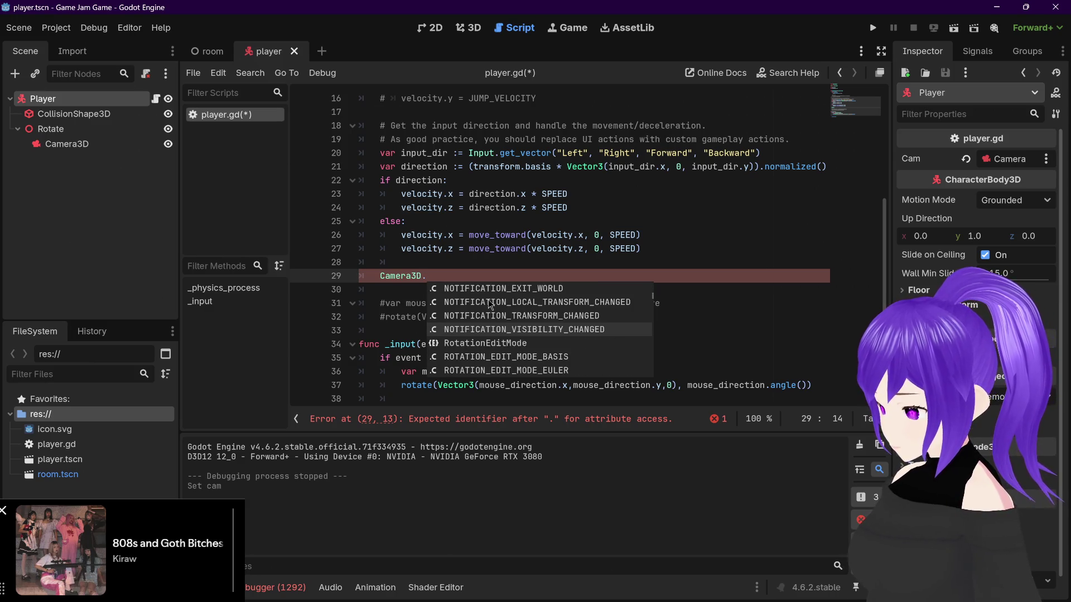
{"action": "left_click", "coordinate": [490, 330]}
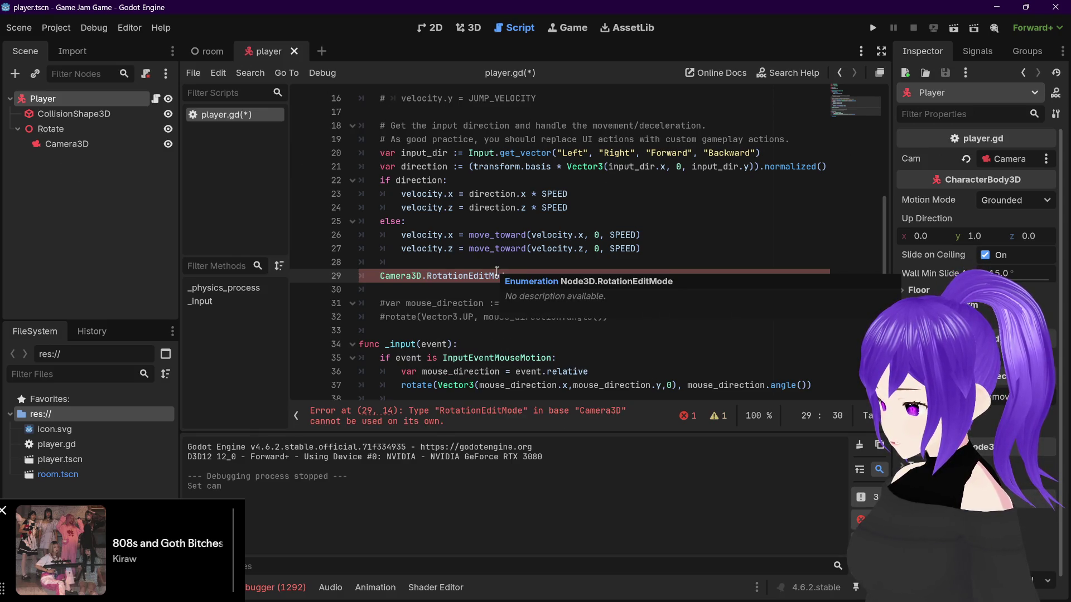
Delete the trial Camera3D.RotationEditMode text and remove line 29 entirely.
{"action": "left_click_drag", "start_coordinate": [511, 276], "coordinate": [427, 276]}
{"action": "key", "text": "BackSpace"}
{"action": "key", "text": "BackSpace"}
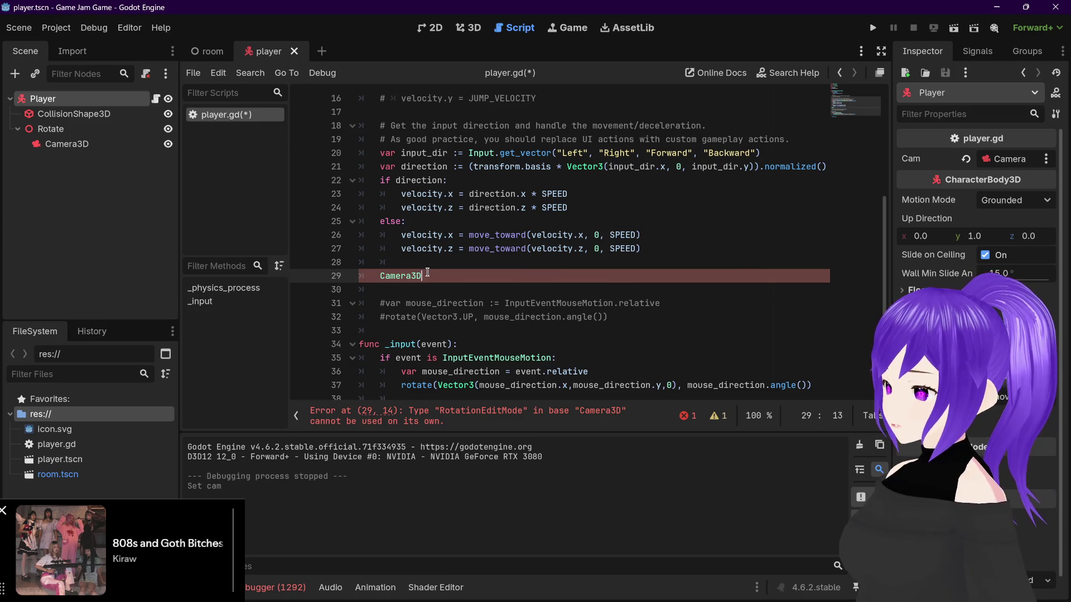
{"action": "double_click", "coordinate": [427, 275]}
{"action": "key", "text": "BackSpace"}
{"action": "key", "text": "BackSpace"}
{"action": "key", "text": "BackSpace"}
{"action": "scroll", "coordinate": [440, 271], "scroll_direction": "up", "scroll_amount": 5}
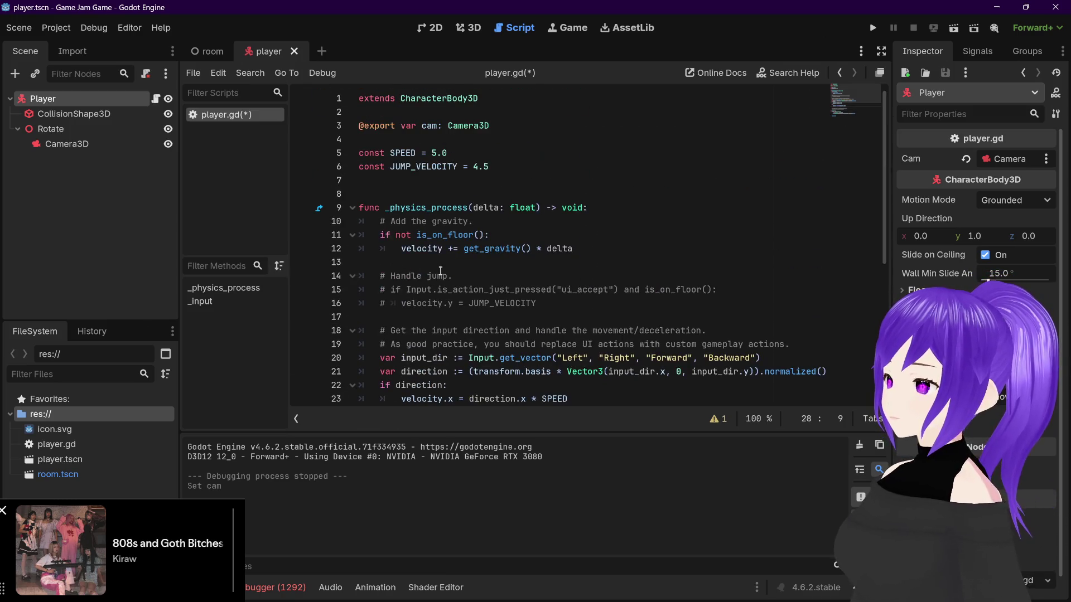
{"action": "mouse_move", "coordinate": [470, 127]}
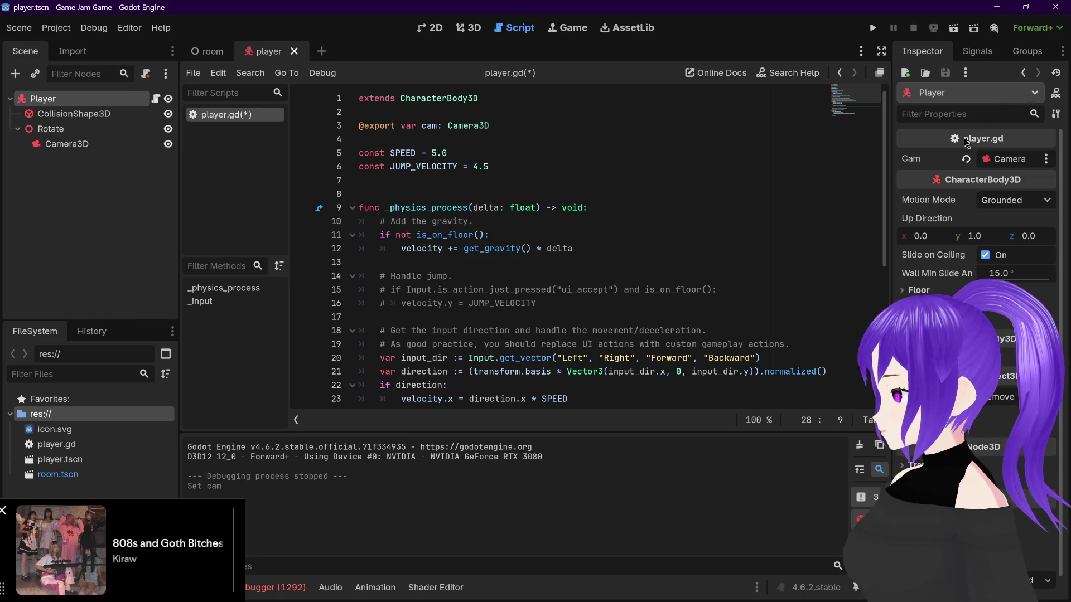
{"action": "left_click", "coordinate": [1046, 159]}
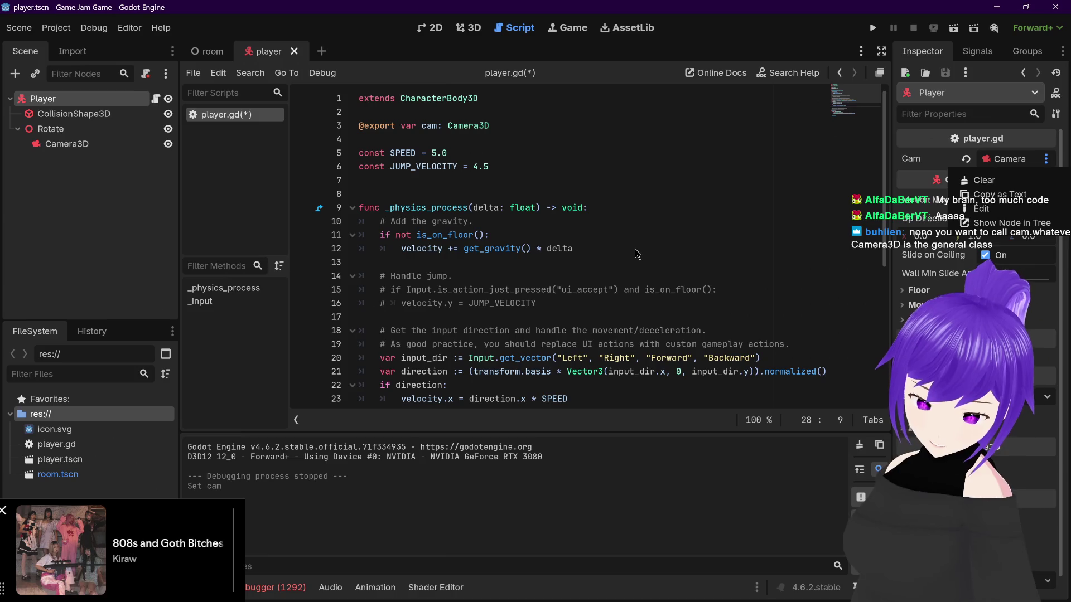
{"action": "left_click", "coordinate": [525, 151]}
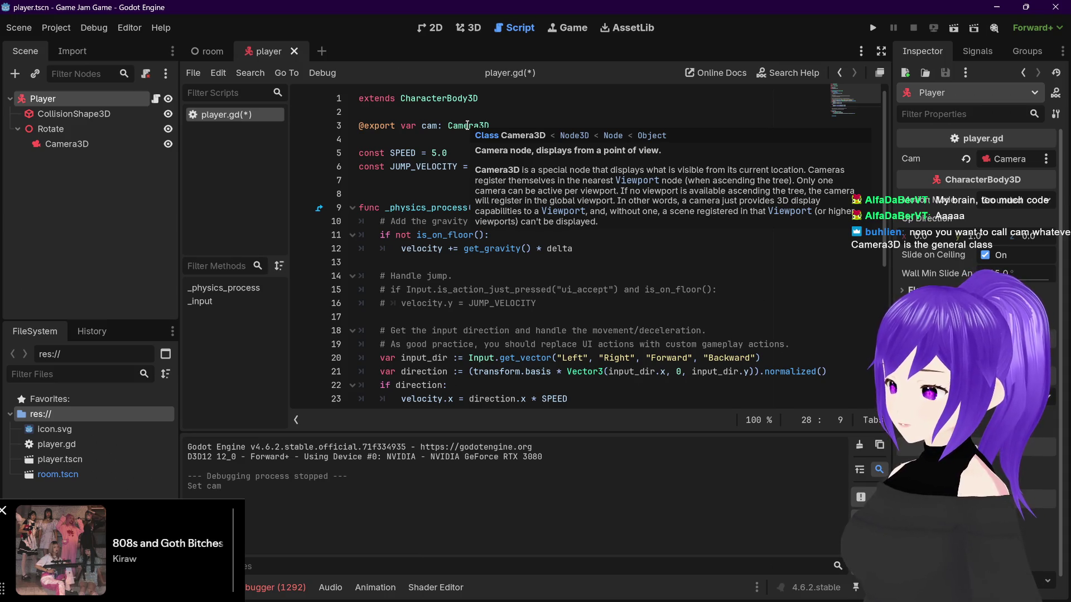
{"action": "left_click", "coordinate": [467, 126]}
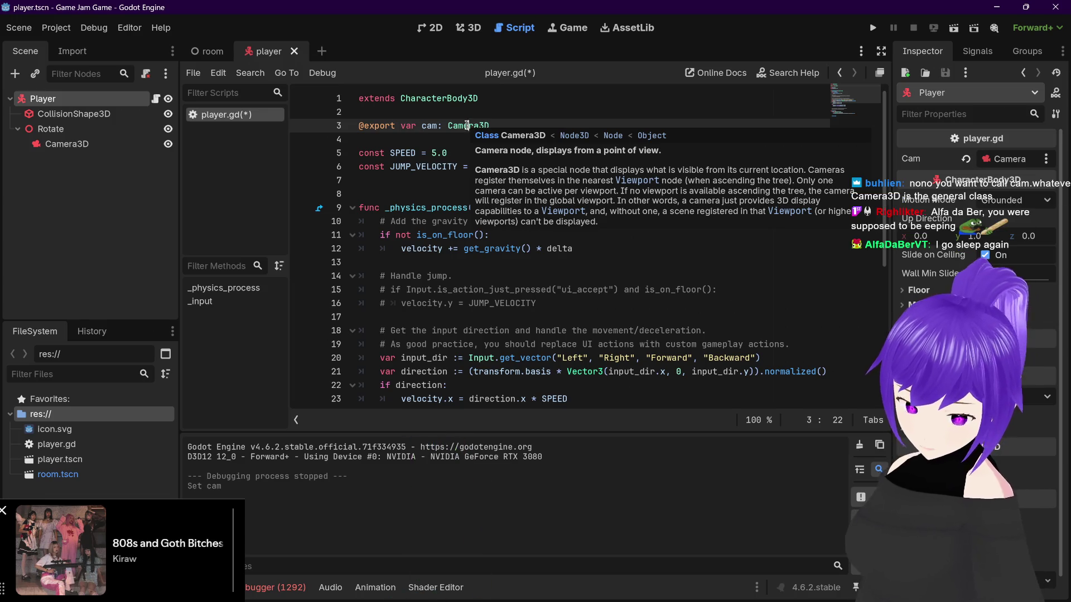
{"action": "mouse_move", "coordinate": [459, 123]}
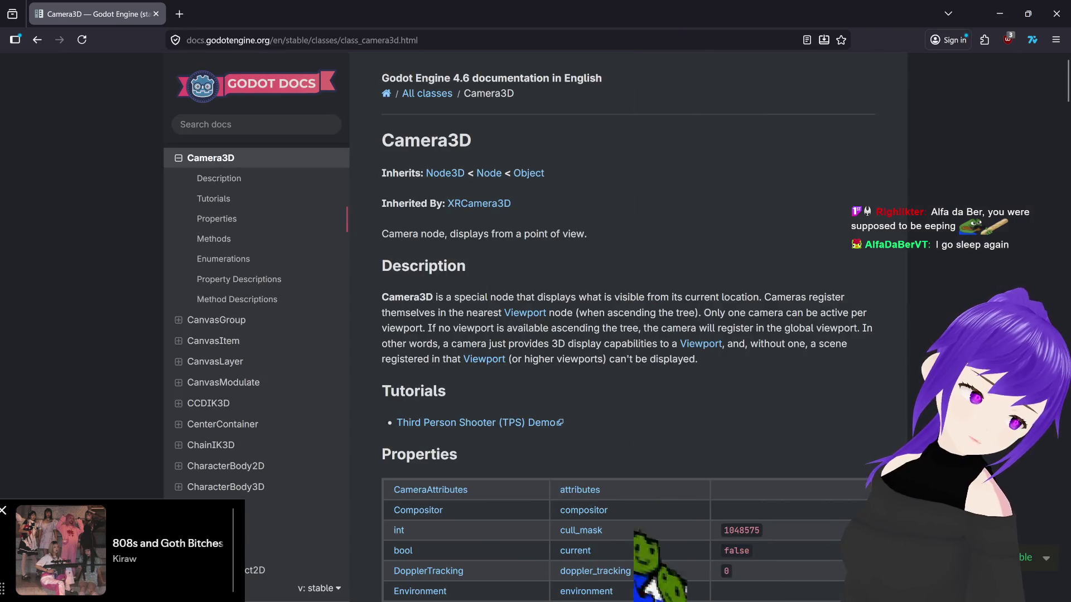
Read through the Camera3D properties and methods, such as get_camera_transform, on the docs page.
{"action": "scroll", "coordinate": [627, 335], "scroll_direction": "down", "scroll_amount": 5}
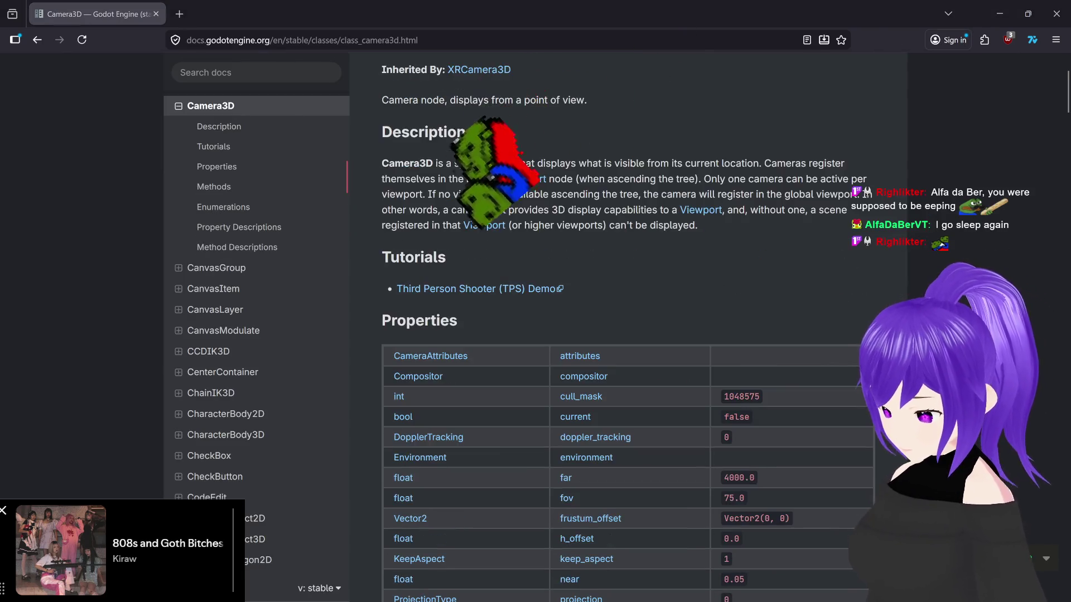
{"action": "scroll", "coordinate": [868, 382], "scroll_direction": "up", "scroll_amount": 5}
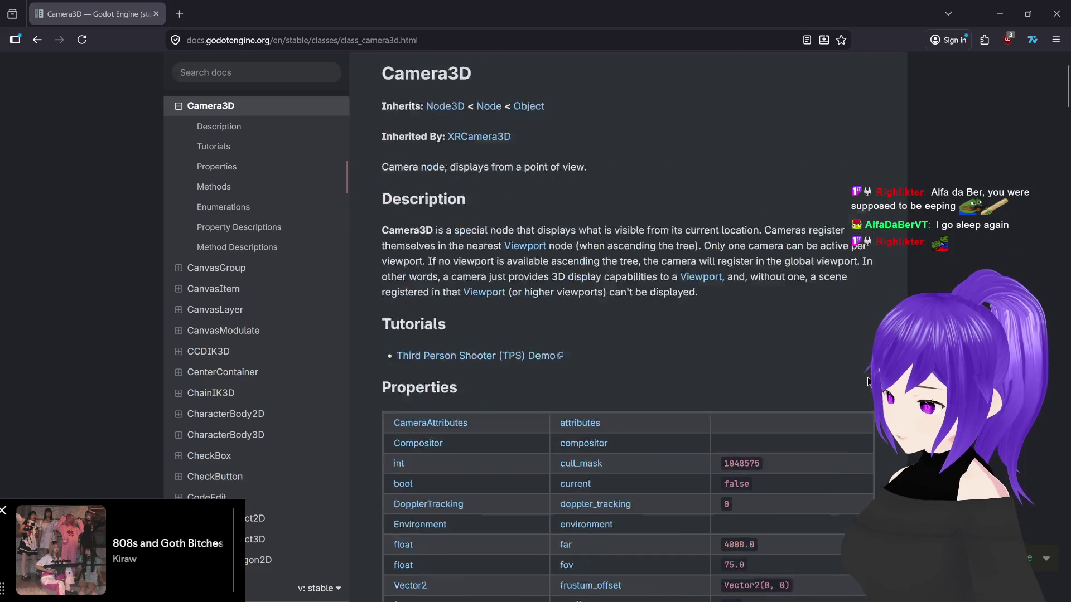
{"action": "scroll", "coordinate": [868, 381], "scroll_direction": "down", "scroll_amount": 5}
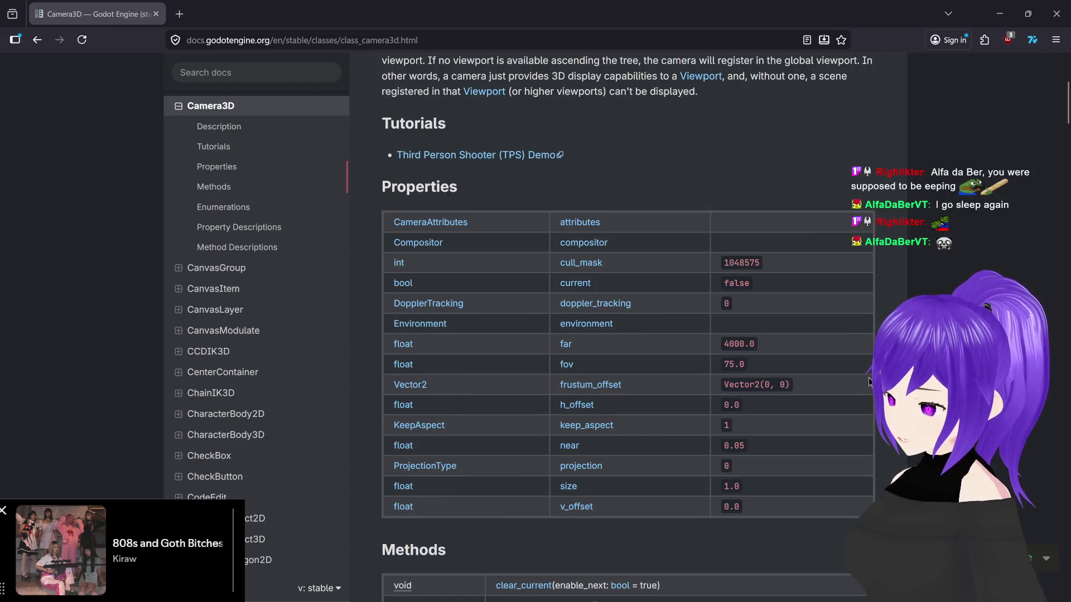
{"action": "scroll", "coordinate": [420, 302], "scroll_direction": "down", "scroll_amount": 7}
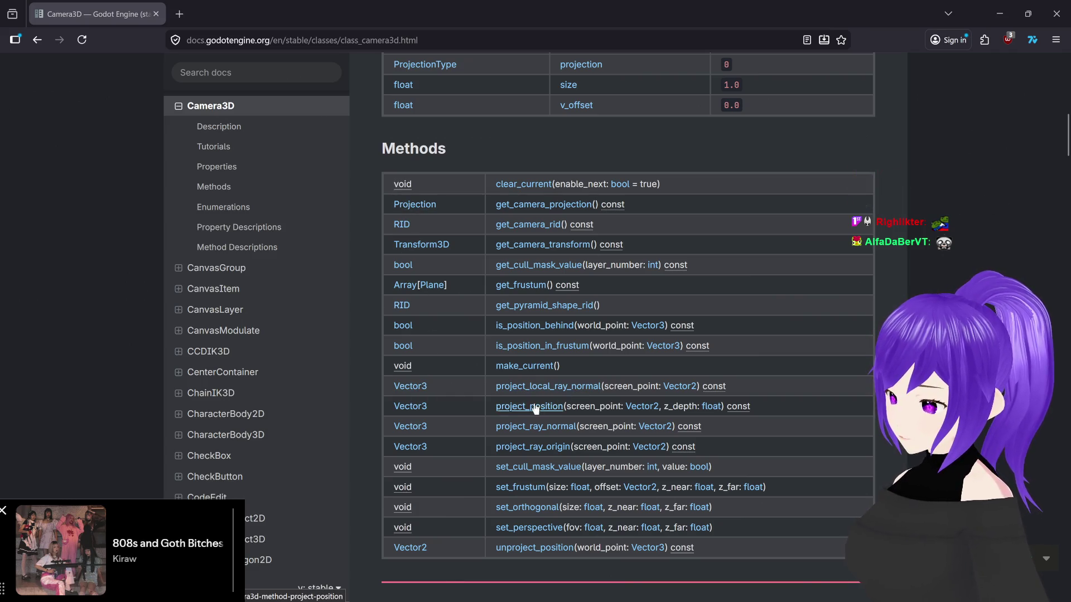
{"action": "scroll", "coordinate": [464, 410], "scroll_direction": "up", "scroll_amount": 1}
{"action": "scroll", "coordinate": [464, 411], "scroll_direction": "down", "scroll_amount": 1}
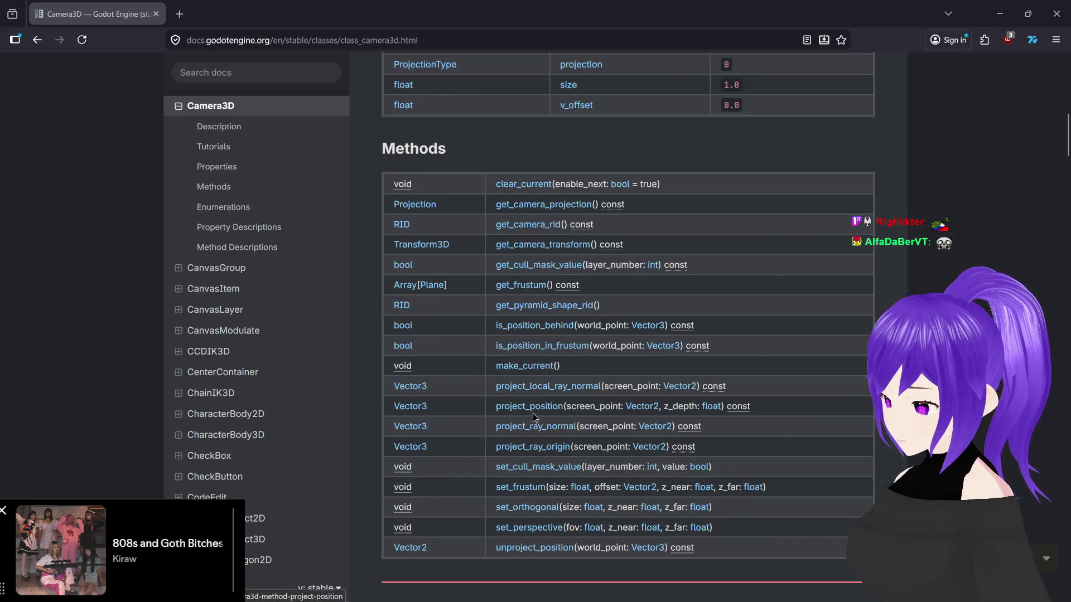
{"action": "scroll", "coordinate": [530, 413], "scroll_direction": "up", "scroll_amount": 6}
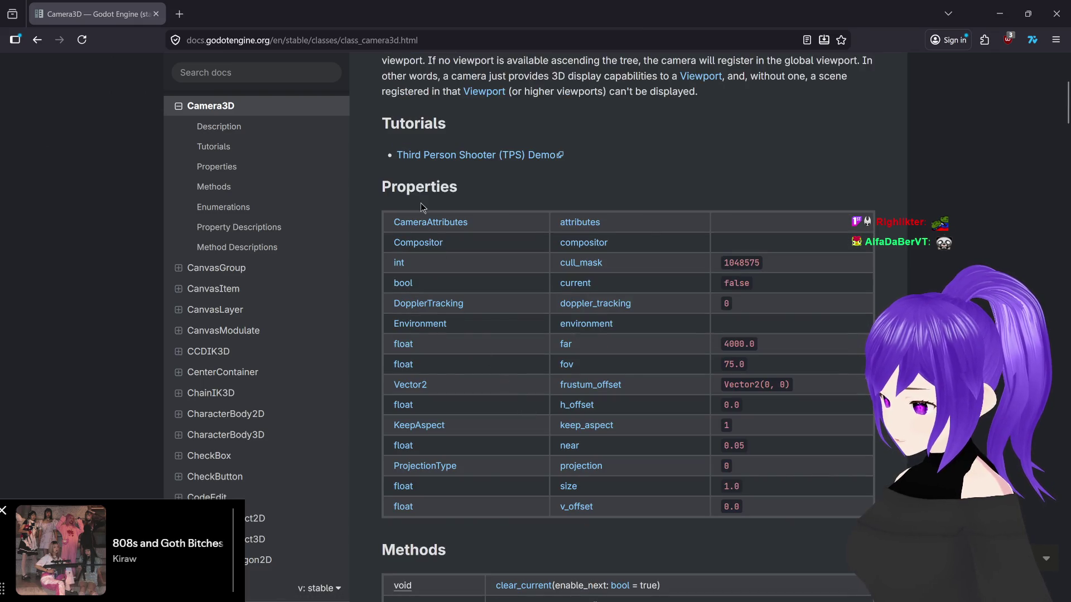
{"action": "scroll", "coordinate": [423, 211], "scroll_direction": "down", "scroll_amount": 5}
{"action": "scroll", "coordinate": [469, 360], "scroll_direction": "up", "scroll_amount": 4}
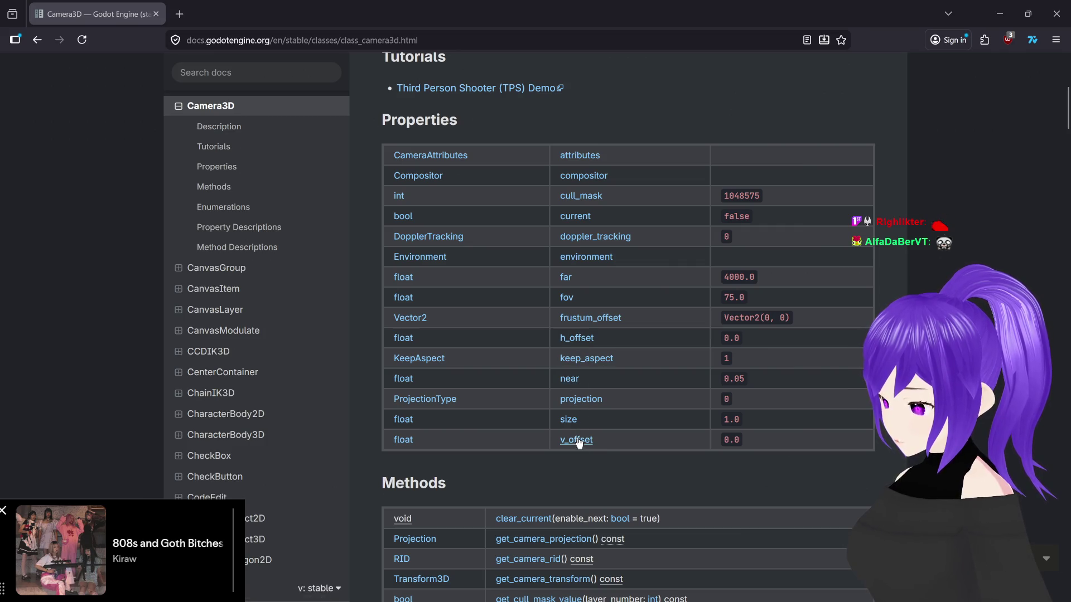
{"action": "scroll", "coordinate": [531, 437], "scroll_direction": "down", "scroll_amount": 5}
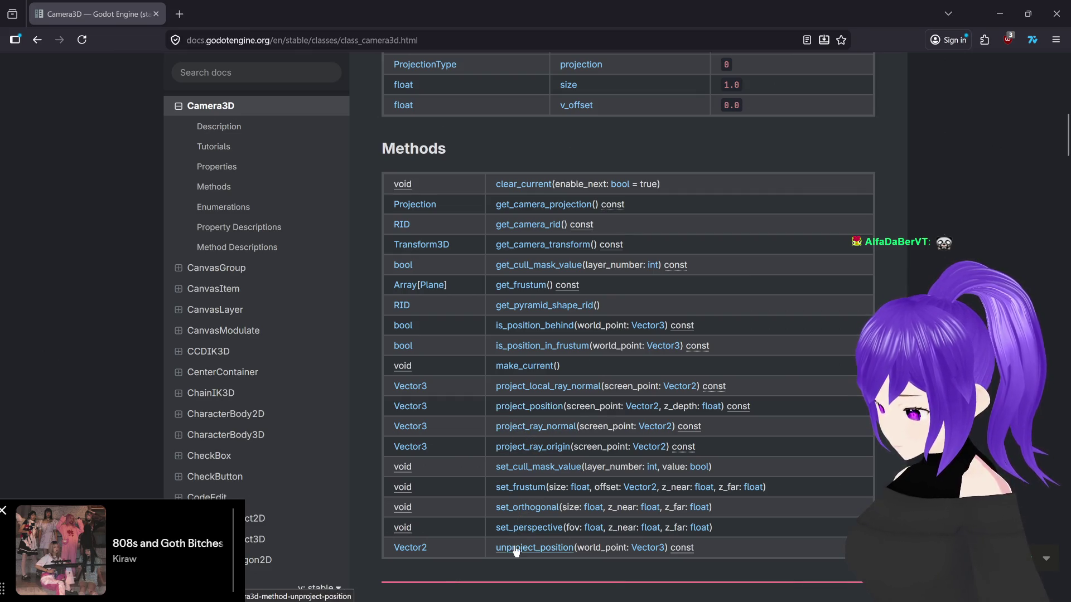
{"action": "scroll", "coordinate": [528, 547], "scroll_direction": "down", "scroll_amount": 5}
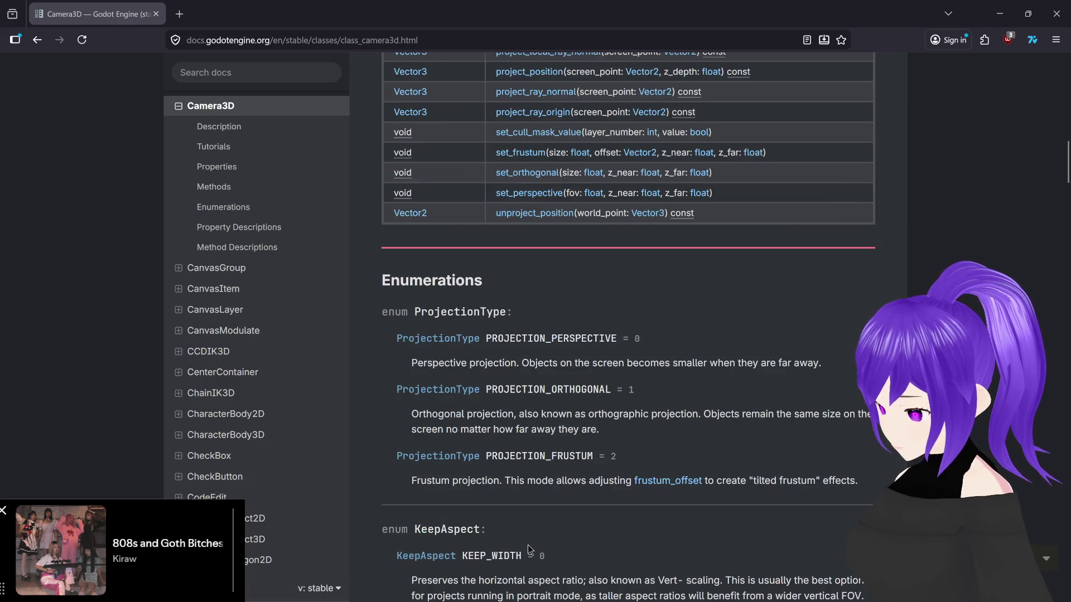
{"action": "scroll", "coordinate": [527, 544], "scroll_direction": "down", "scroll_amount": 2}
{"action": "scroll", "coordinate": [527, 537], "scroll_direction": "up", "scroll_amount": 20}
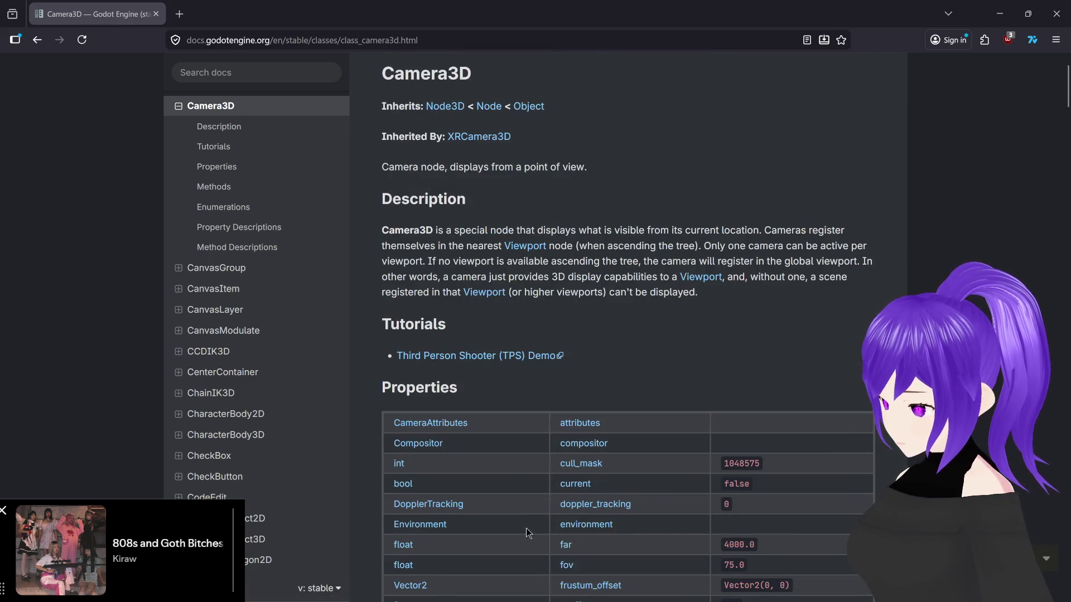
{"action": "scroll", "coordinate": [526, 528], "scroll_direction": "down", "scroll_amount": 5}
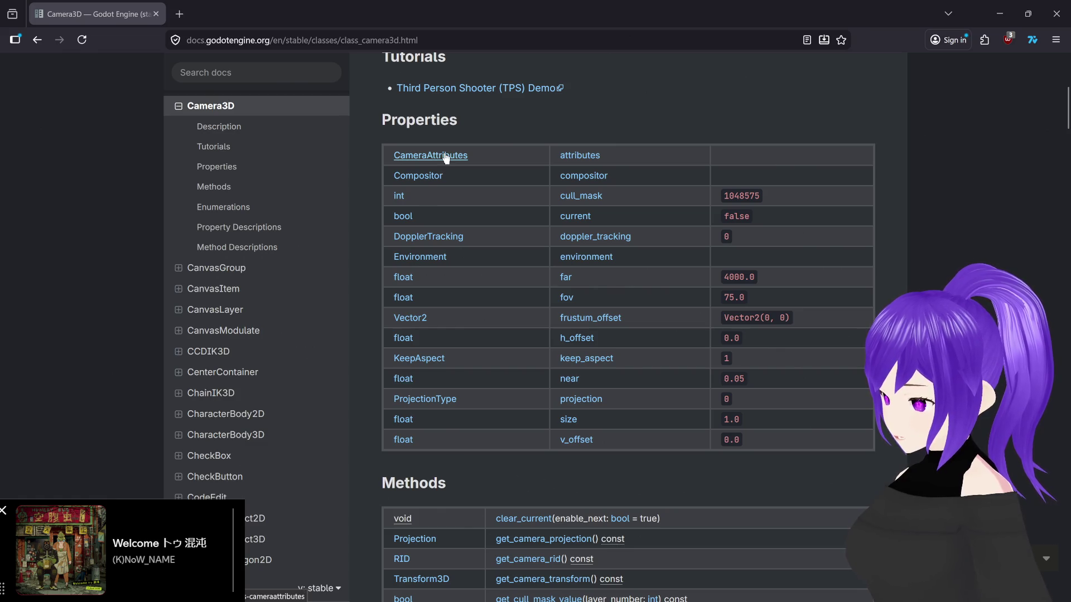
{"action": "scroll", "coordinate": [257, 330], "scroll_direction": "down", "scroll_amount": 3}
{"action": "scroll", "coordinate": [379, 346], "scroll_direction": "down", "scroll_amount": 6}
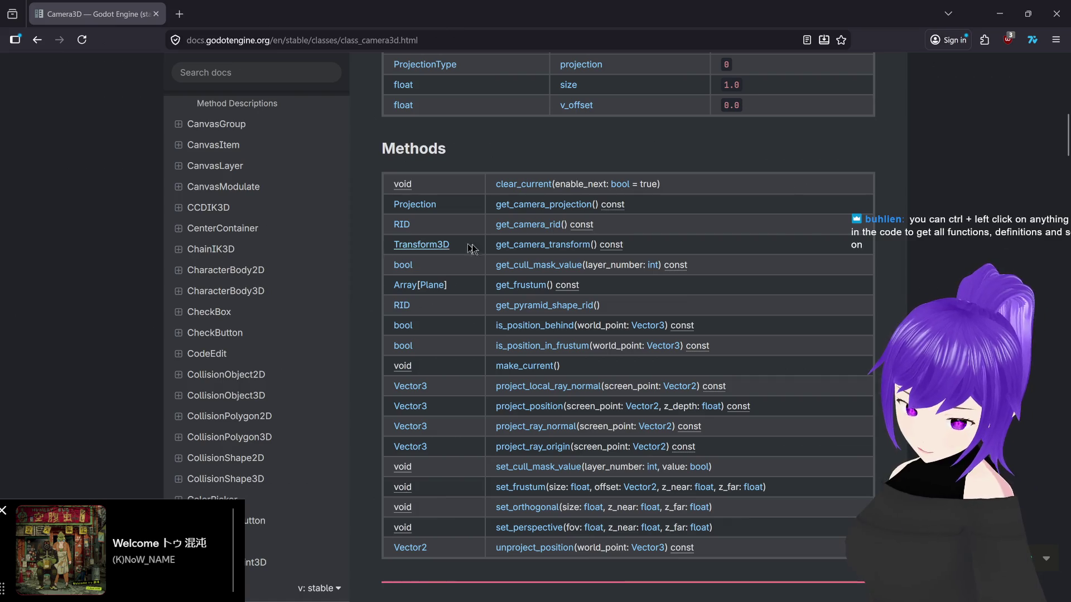
Return from Firefox to the Godot editor showing player.gd.
{"action": "mouse_move", "coordinate": [677, 599]}
{"action": "mouse_move", "coordinate": [714, 590]}
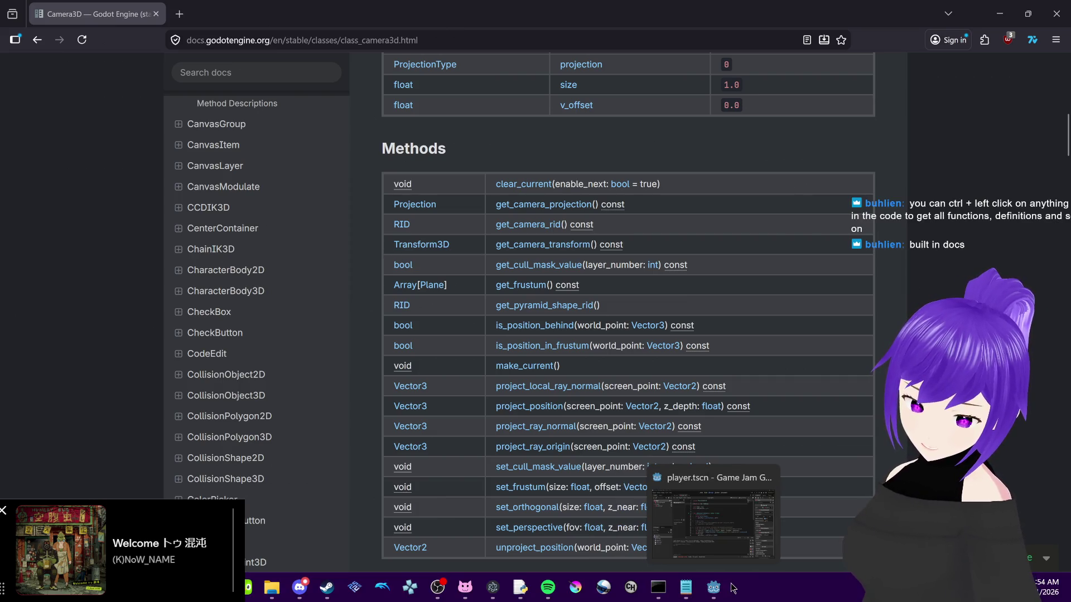
{"action": "left_click", "coordinate": [714, 587]}
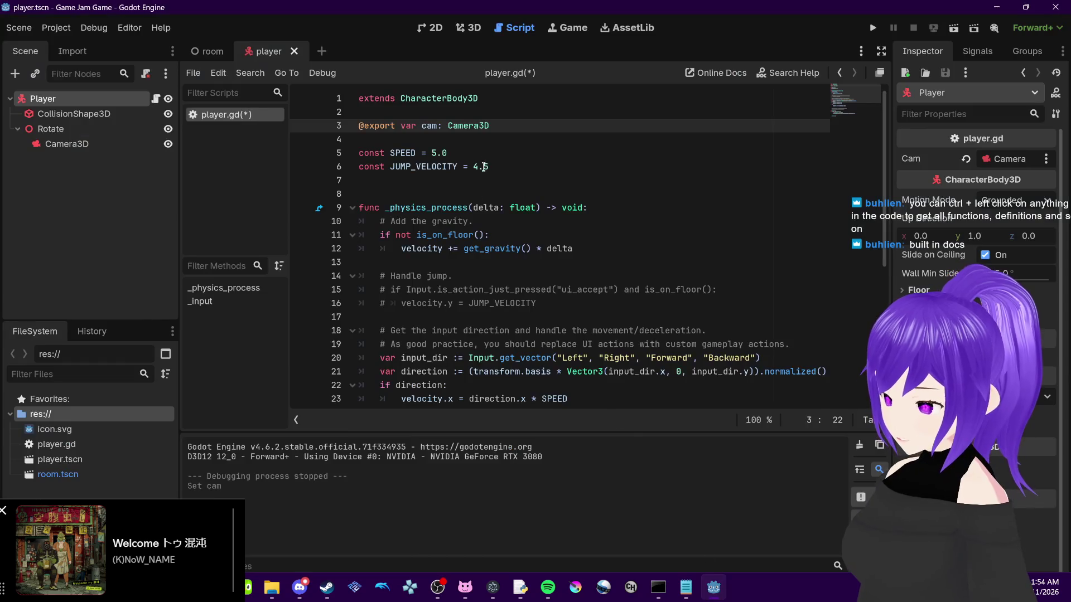
Open Camera3D's built-in reference from player.gd and review its methods like get_camera_transform.
{"action": "left_click", "coordinate": [473, 127], "text": "ctrl"}
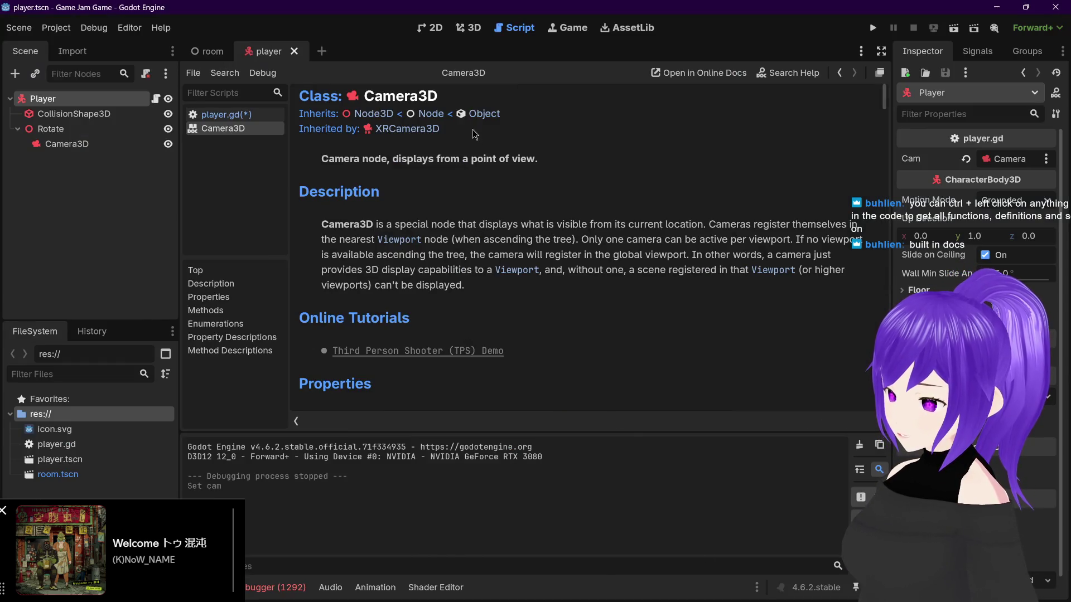
{"action": "scroll", "coordinate": [495, 266], "scroll_direction": "down", "scroll_amount": 5}
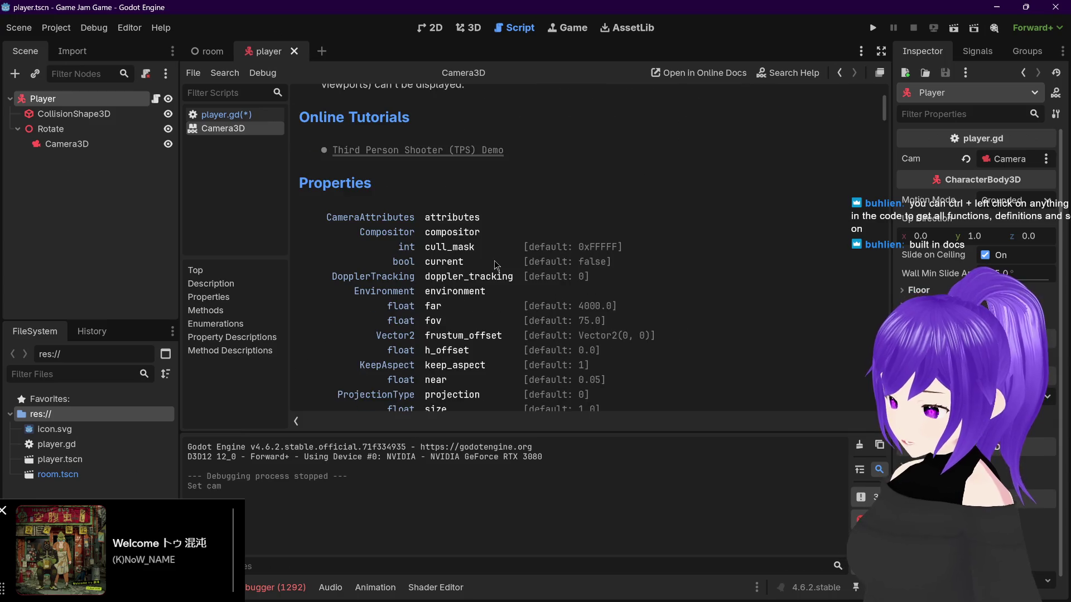
{"action": "scroll", "coordinate": [495, 265], "scroll_direction": "down", "scroll_amount": 7}
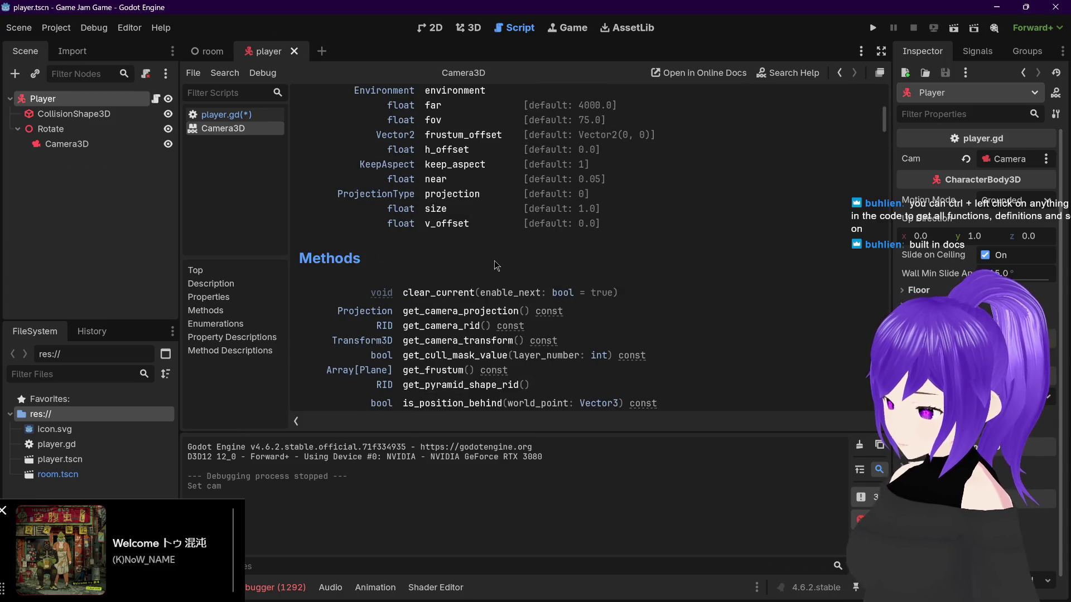
{"action": "scroll", "coordinate": [494, 260], "scroll_direction": "down", "scroll_amount": 3}
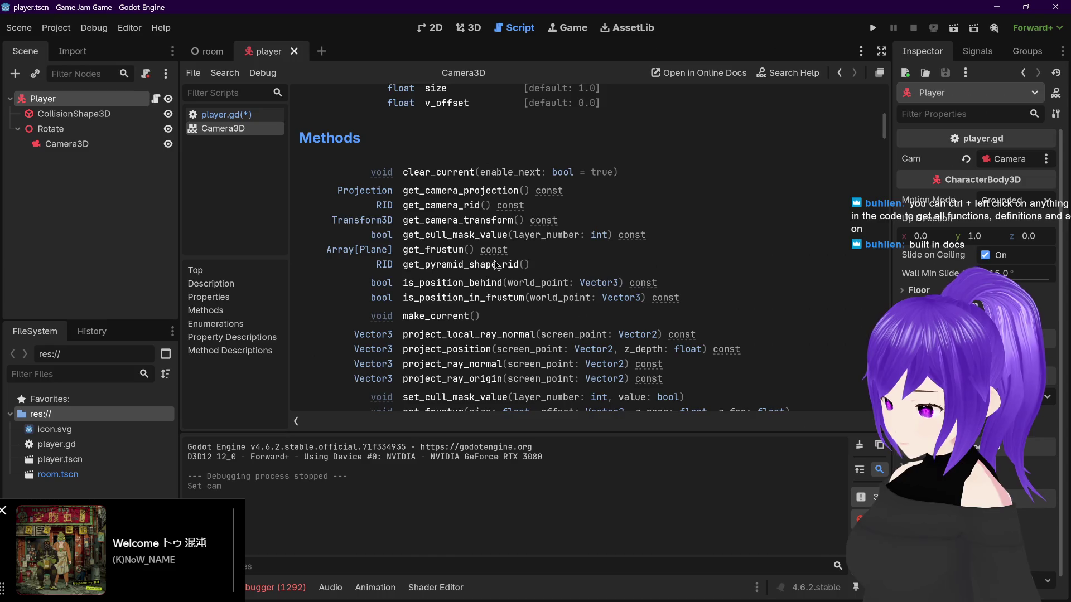
{"action": "scroll", "coordinate": [495, 265], "scroll_direction": "down", "scroll_amount": 2}
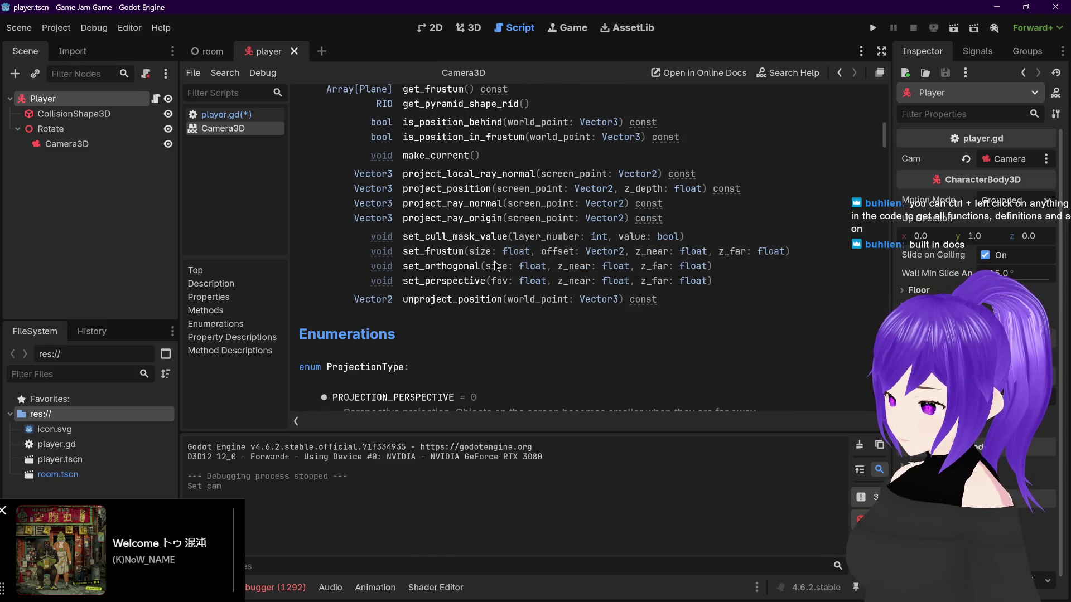
{"action": "scroll", "coordinate": [494, 261], "scroll_direction": "up", "scroll_amount": 1}
{"action": "scroll", "coordinate": [526, 261], "scroll_direction": "up", "scroll_amount": 2}
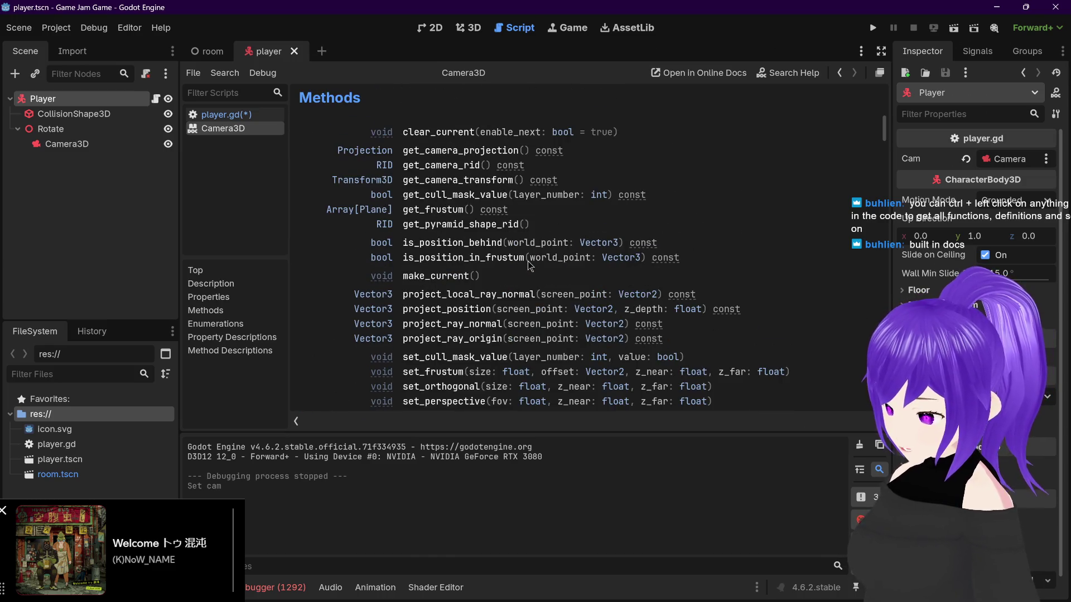
{"action": "scroll", "coordinate": [538, 270], "scroll_direction": "up", "scroll_amount": 5}
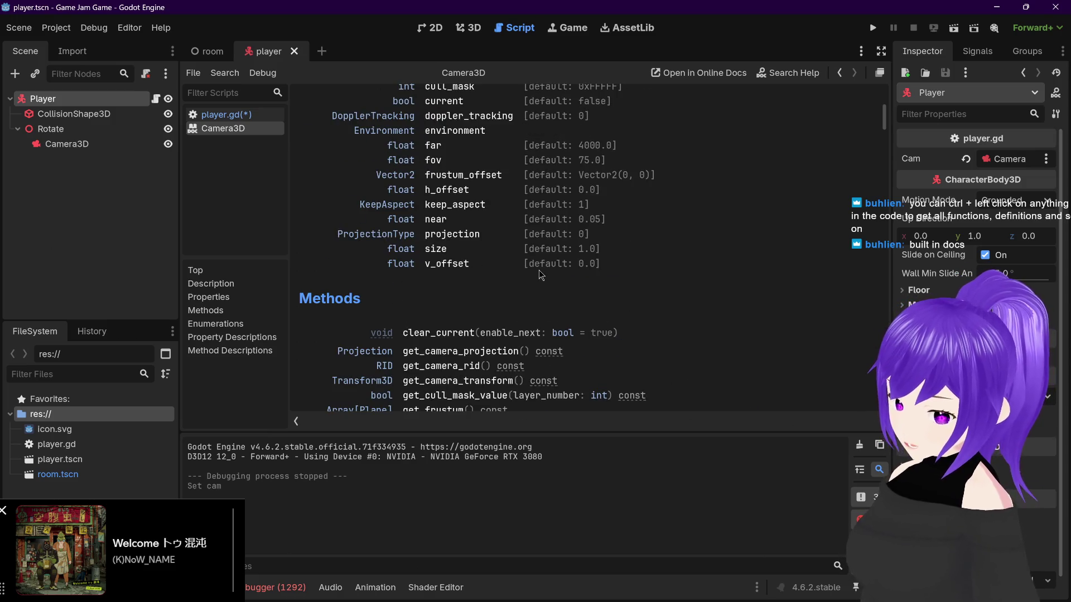
{"action": "scroll", "coordinate": [539, 270], "scroll_direction": "up", "scroll_amount": 3}
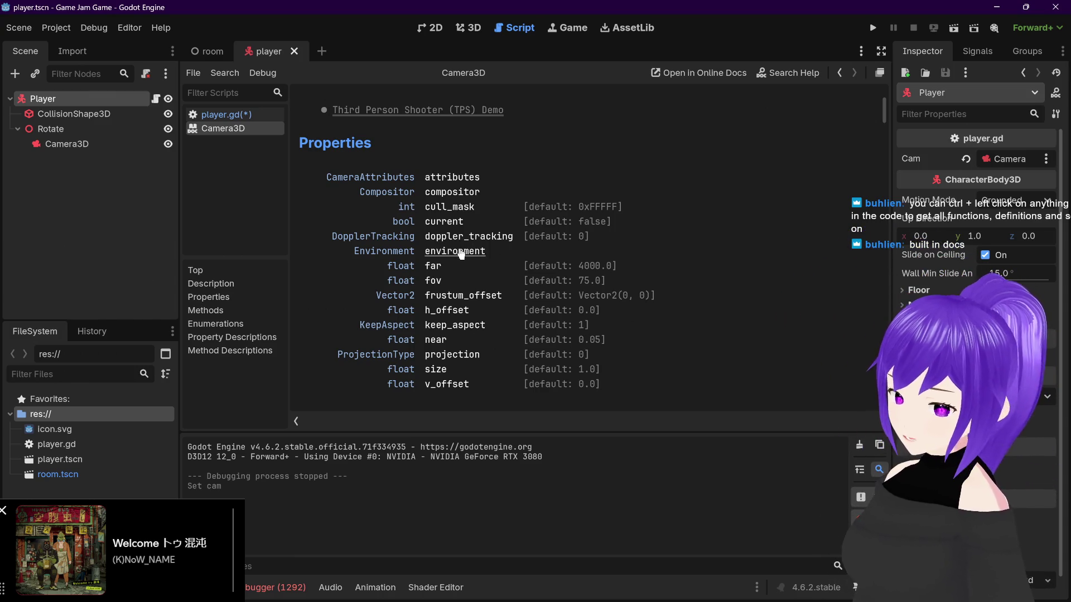
{"action": "scroll", "coordinate": [310, 280], "scroll_direction": "down", "scroll_amount": 1}
{"action": "scroll", "coordinate": [310, 281], "scroll_direction": "down", "scroll_amount": 5}
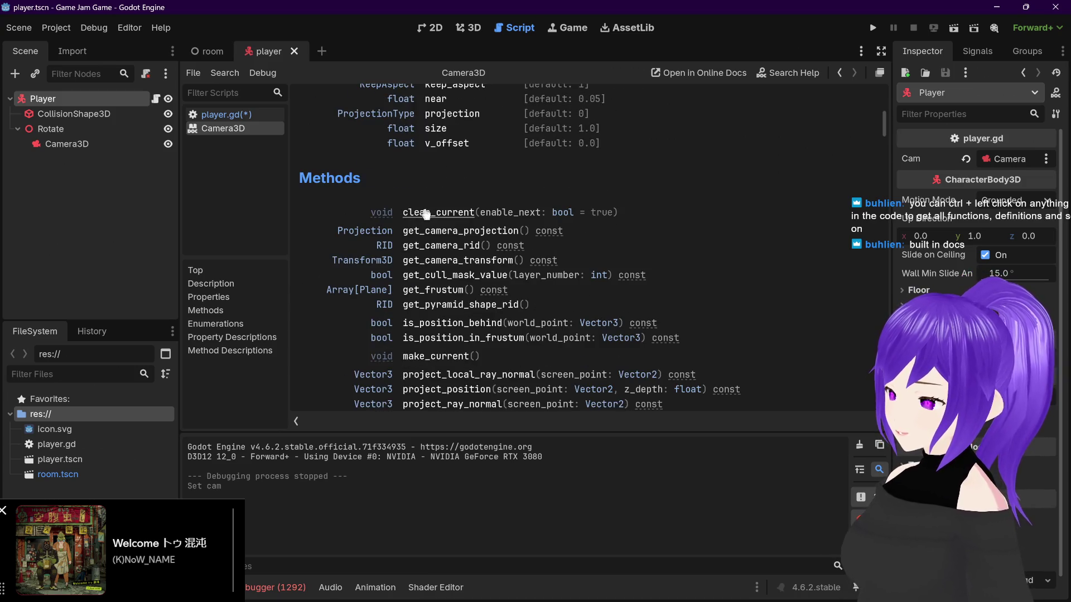
{"action": "scroll", "coordinate": [399, 202], "scroll_direction": "down", "scroll_amount": 1}
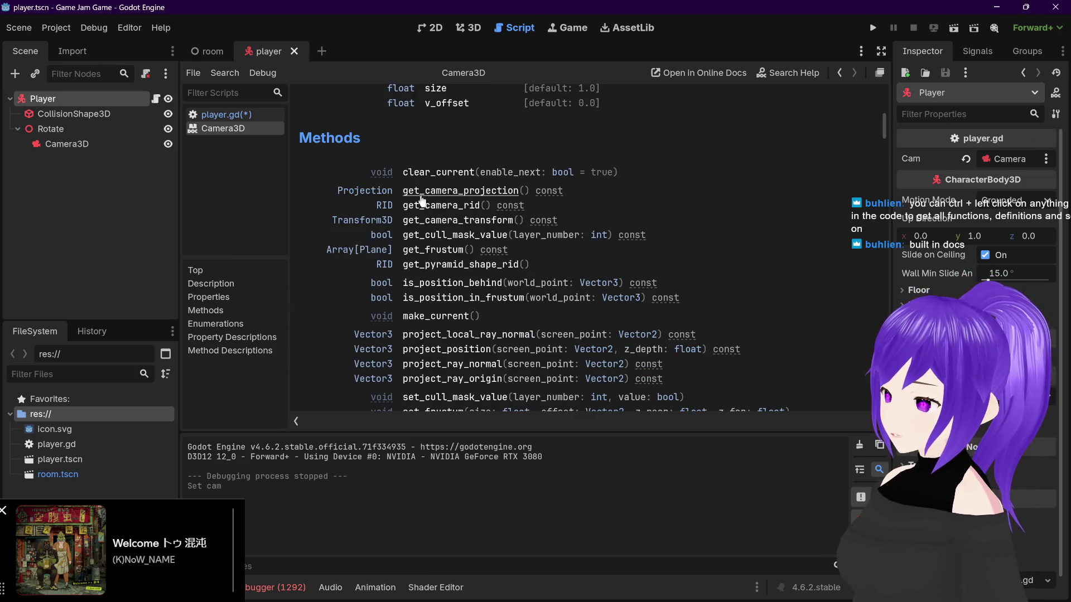
{"action": "scroll", "coordinate": [451, 189], "scroll_direction": "down", "scroll_amount": 1}
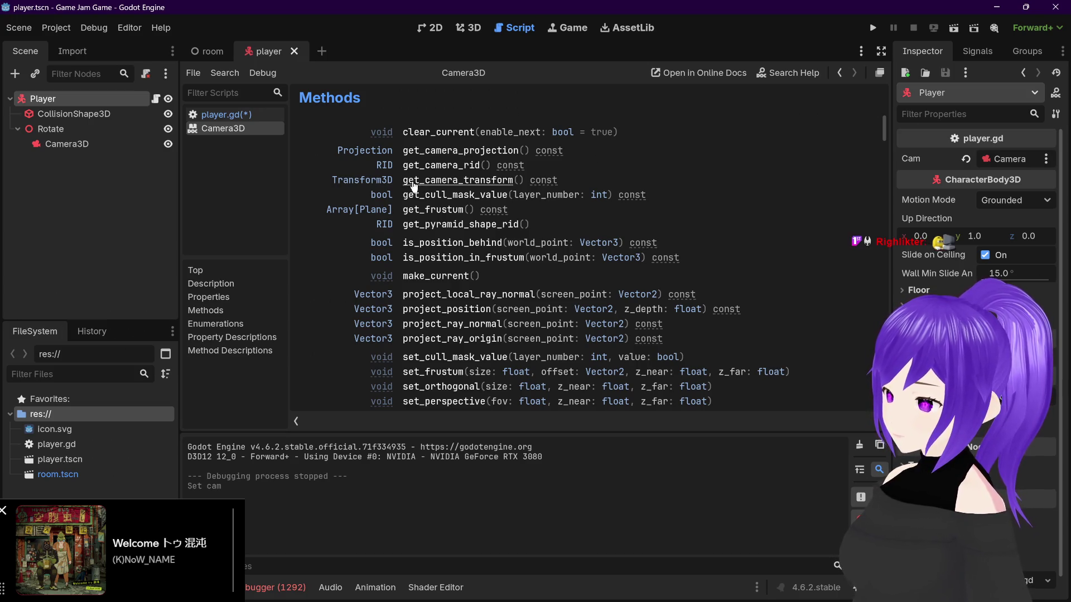
Glance at the Transform3D class reference, then go back to the Camera3D reference.
{"action": "left_click", "coordinate": [375, 180]}
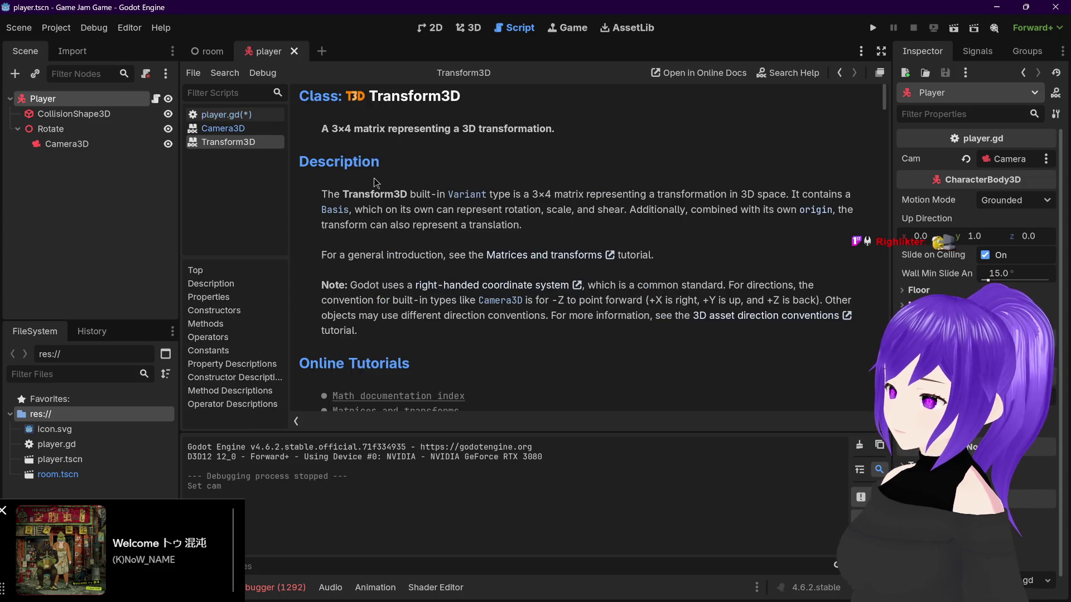
{"action": "scroll", "coordinate": [374, 179], "scroll_direction": "down", "scroll_amount": 4}
{"action": "scroll", "coordinate": [373, 178], "scroll_direction": "up", "scroll_amount": 4}
{"action": "left_click", "coordinate": [839, 73]}
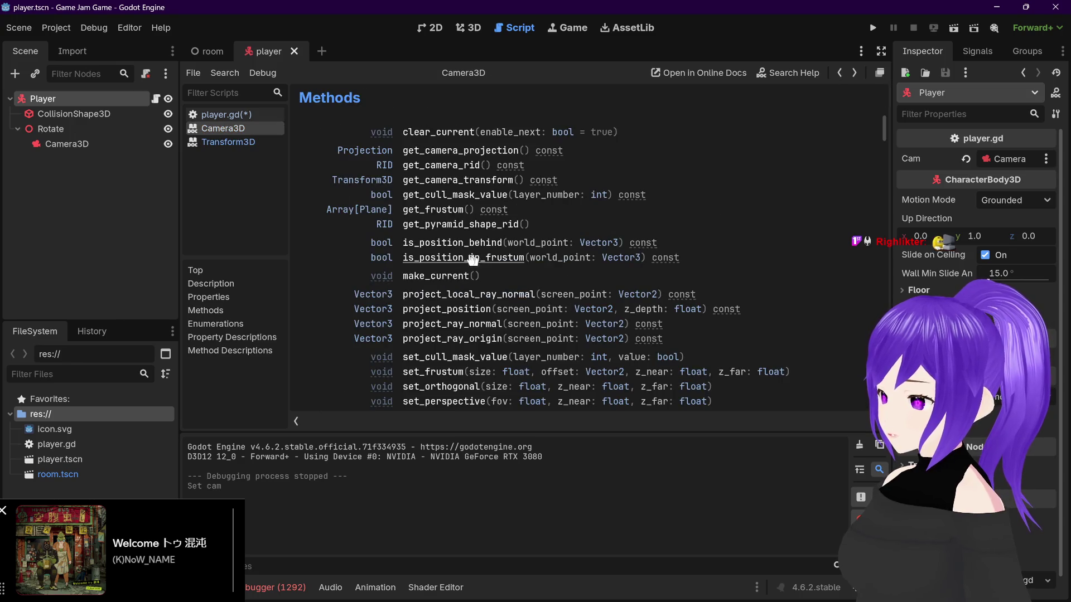
Scroll the Camera3D reference down to Property Descriptions for attributes and compositor.
{"action": "scroll", "coordinate": [408, 245], "scroll_direction": "down", "scroll_amount": 2}
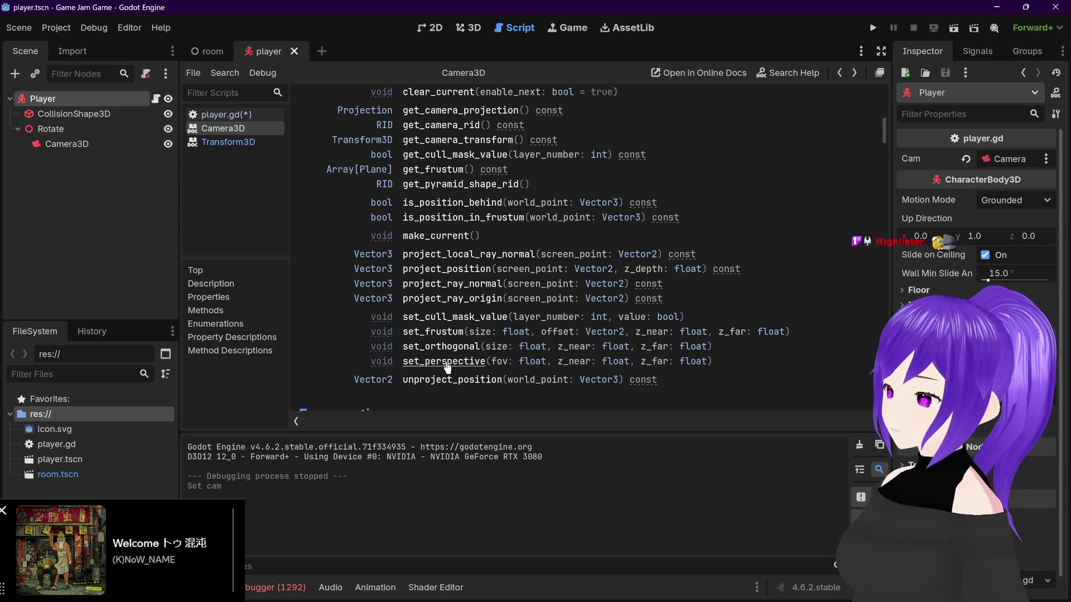
{"action": "scroll", "coordinate": [446, 370], "scroll_direction": "down", "scroll_amount": 3}
{"action": "scroll", "coordinate": [447, 369], "scroll_direction": "down", "scroll_amount": 3}
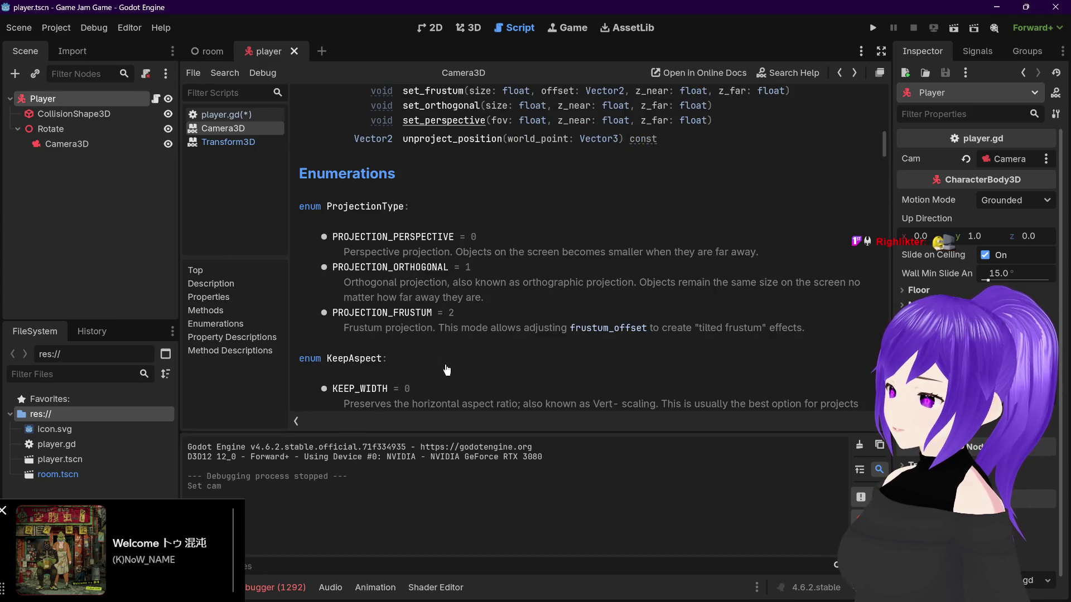
{"action": "scroll", "coordinate": [403, 292], "scroll_direction": "down", "scroll_amount": 3}
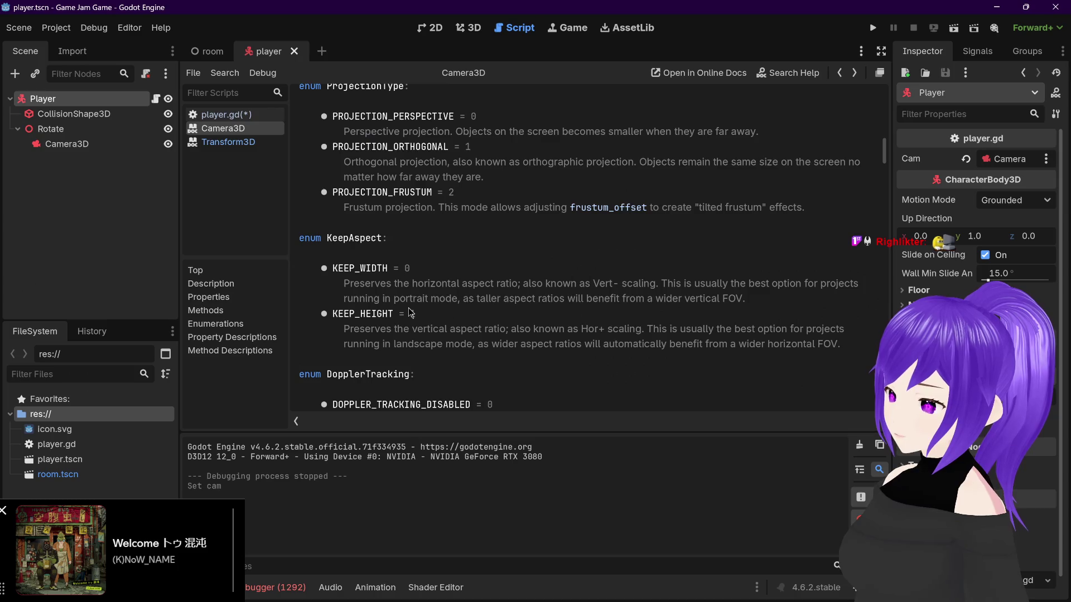
{"action": "scroll", "coordinate": [408, 308], "scroll_direction": "down", "scroll_amount": 8}
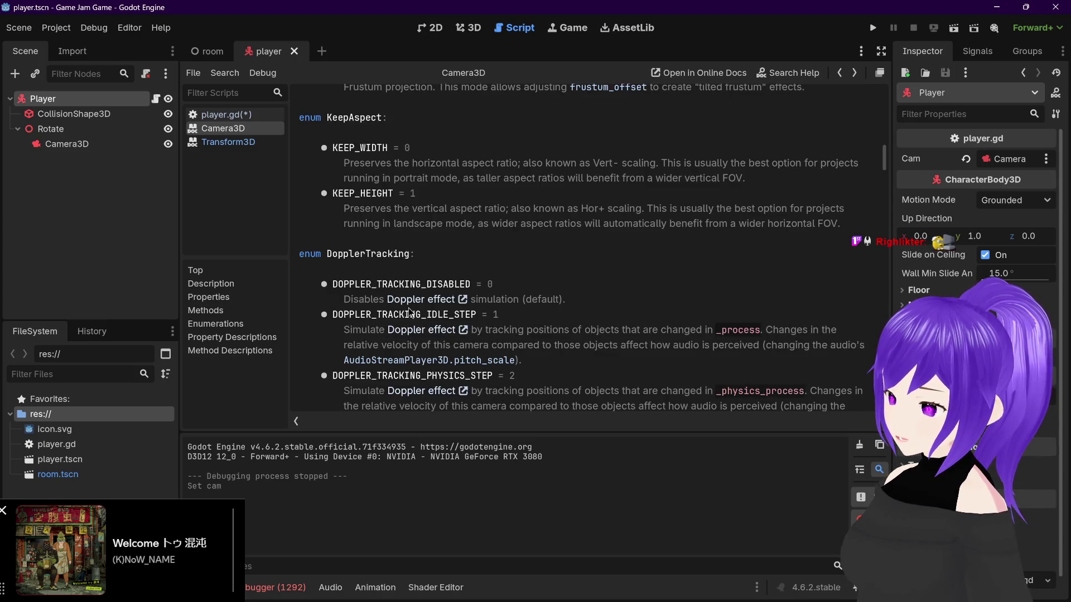
{"action": "scroll", "coordinate": [409, 311], "scroll_direction": "down", "scroll_amount": 3}
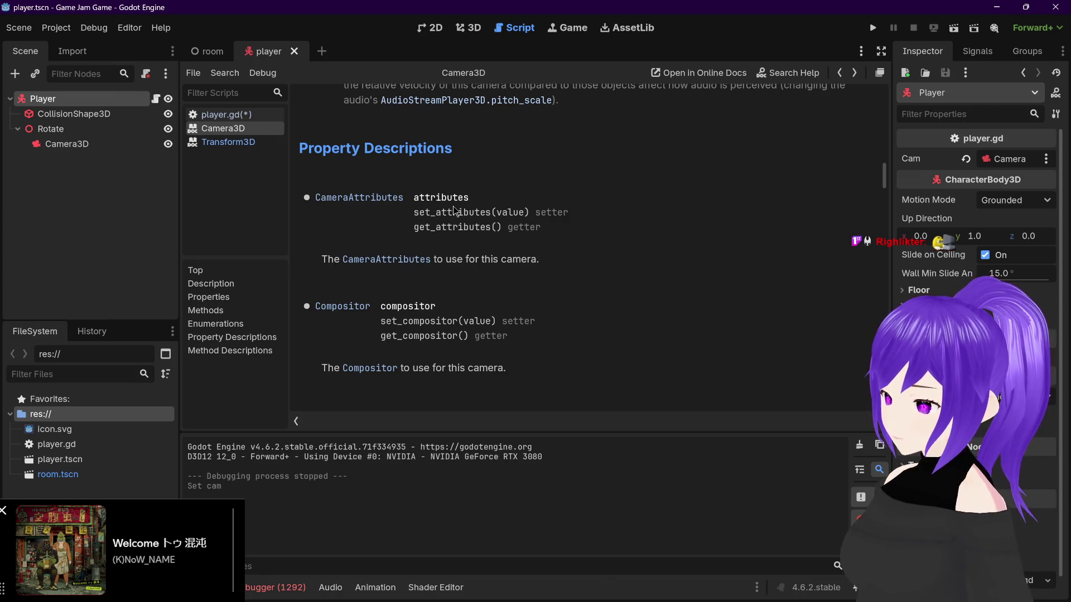
{"action": "scroll", "coordinate": [452, 214], "scroll_direction": "up", "scroll_amount": 15}
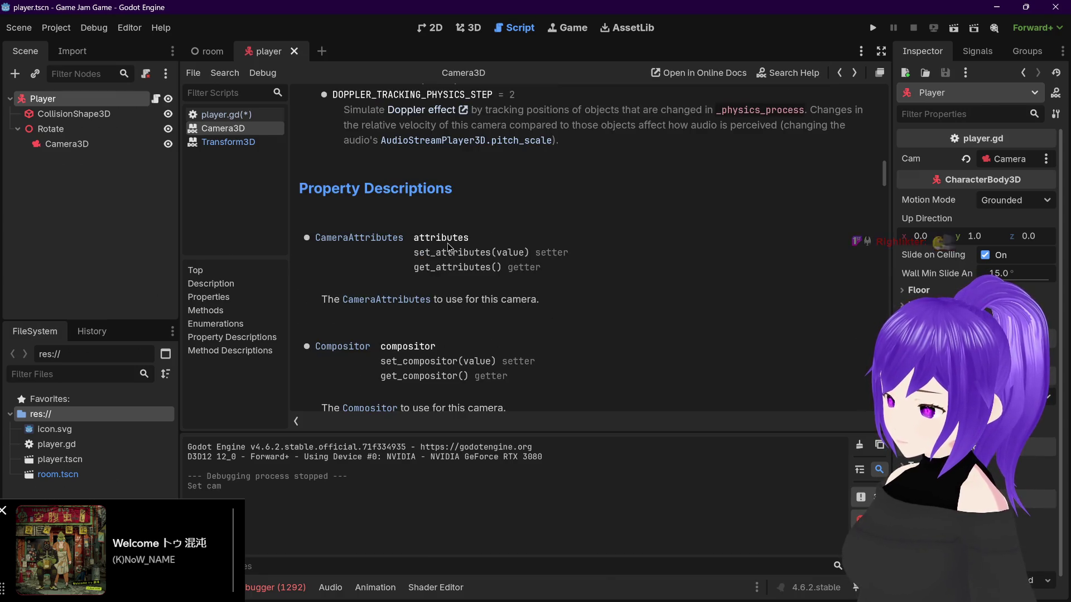
{"action": "scroll", "coordinate": [389, 303], "scroll_direction": "up", "scroll_amount": 3}
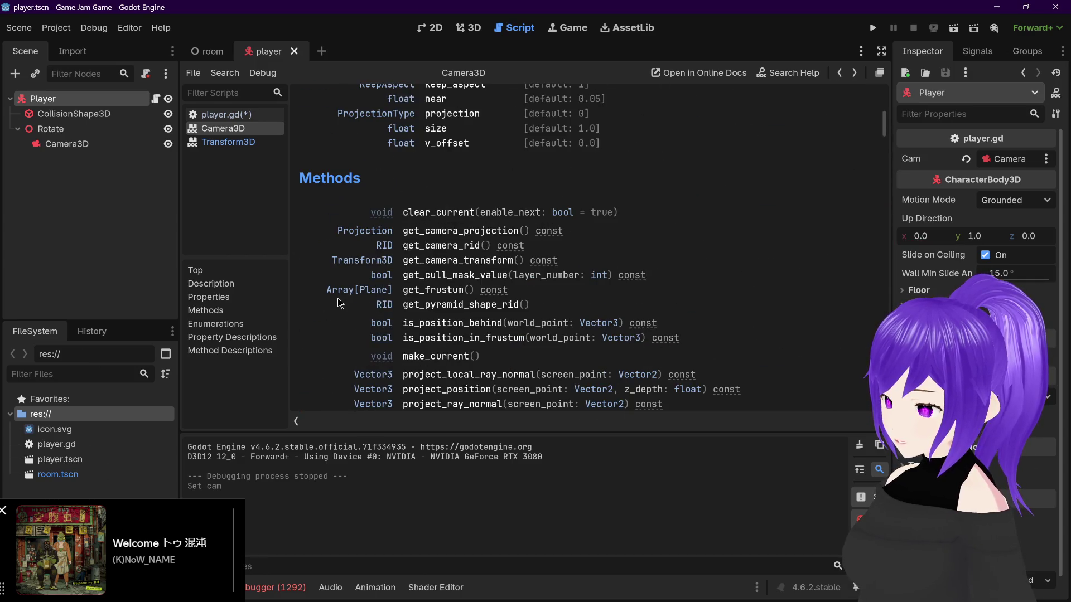
{"action": "scroll", "coordinate": [338, 298], "scroll_direction": "down", "scroll_amount": 5}
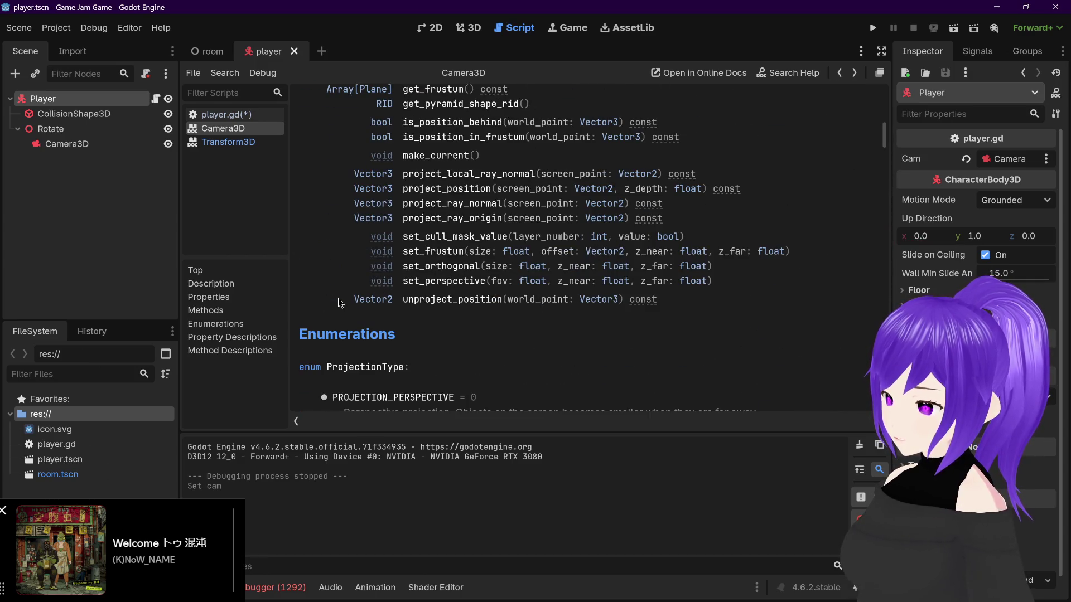
{"action": "scroll", "coordinate": [338, 297], "scroll_direction": "down", "scroll_amount": 10}
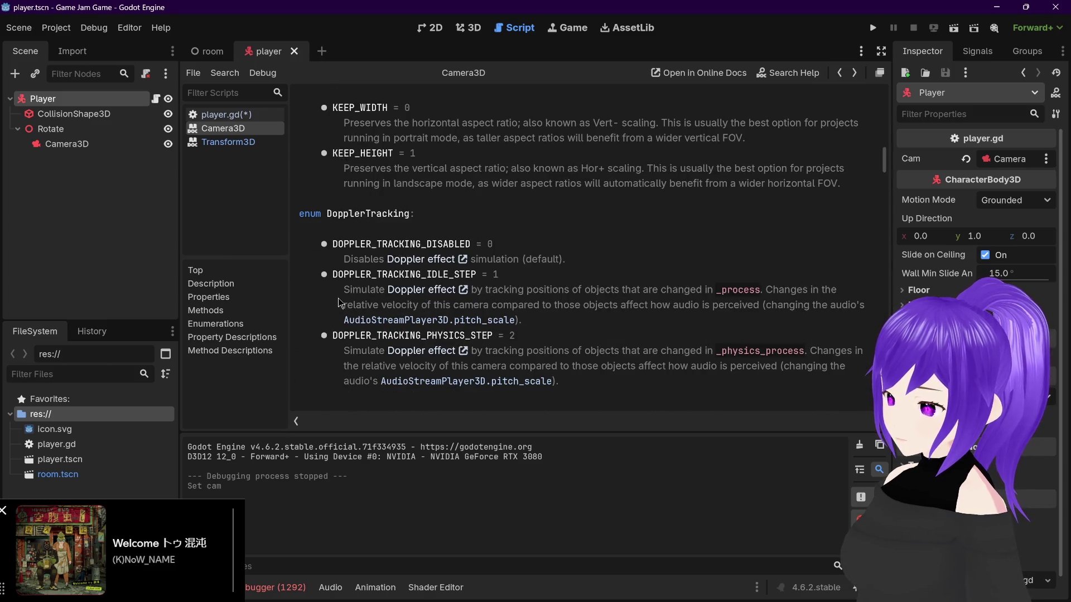
{"action": "scroll", "coordinate": [338, 298], "scroll_direction": "down", "scroll_amount": 5}
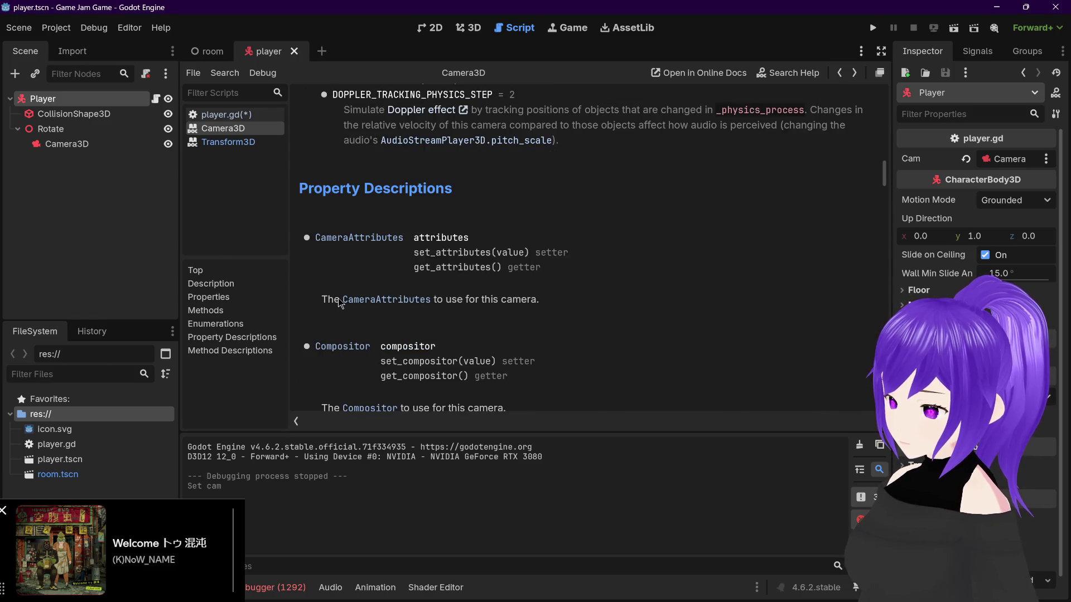
Open and read the CameraAttributes class reference.
{"action": "left_click", "coordinate": [366, 240]}
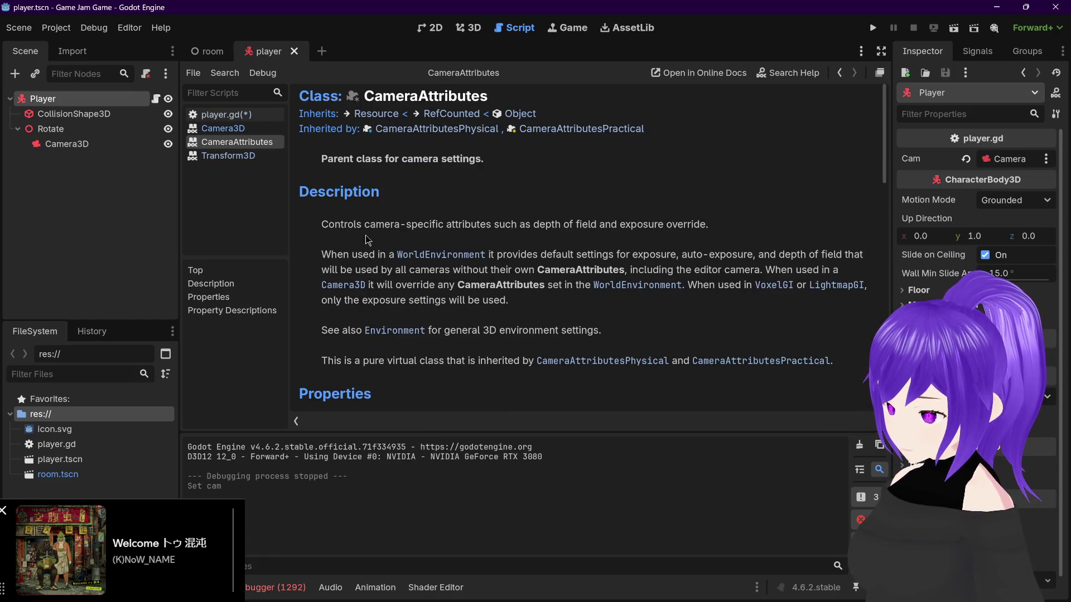
{"action": "scroll", "coordinate": [366, 239], "scroll_direction": "down", "scroll_amount": 3}
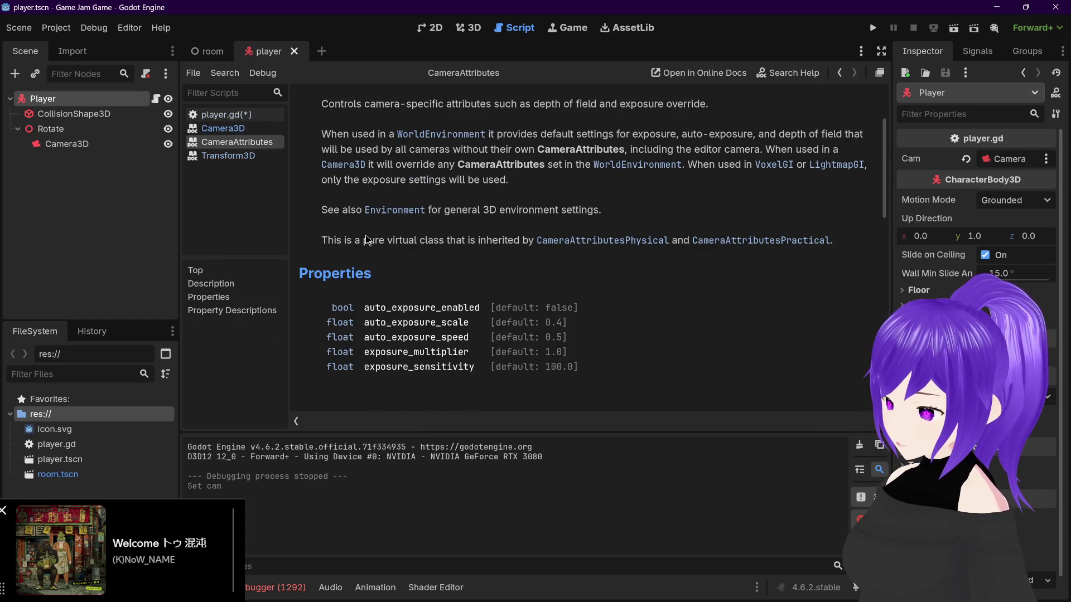
{"action": "scroll", "coordinate": [366, 240], "scroll_direction": "down", "scroll_amount": 8}
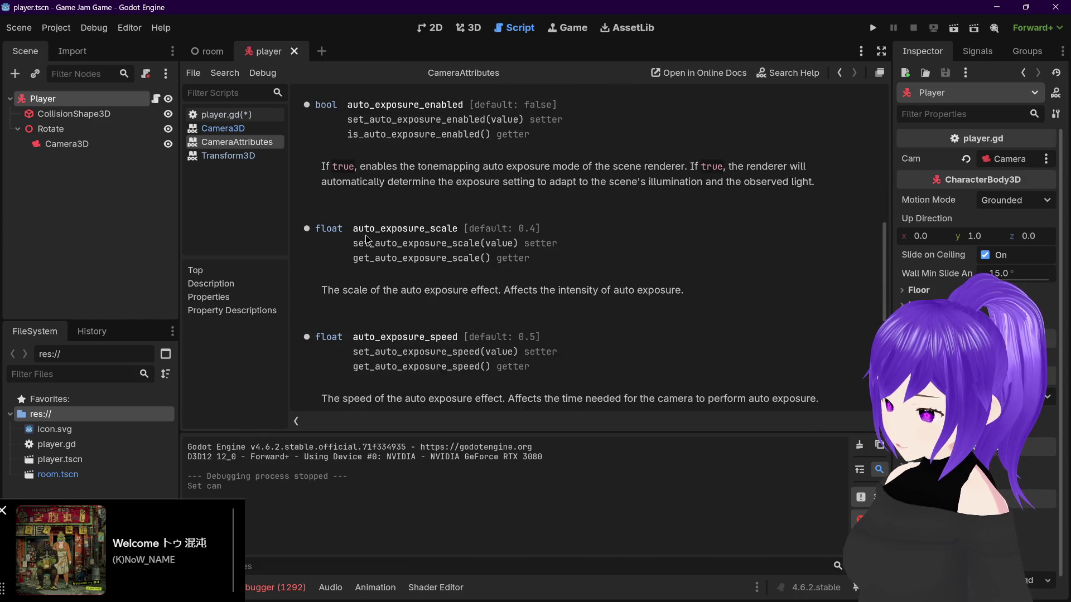
{"action": "scroll", "coordinate": [366, 240], "scroll_direction": "down", "scroll_amount": 2}
{"action": "scroll", "coordinate": [366, 239], "scroll_direction": "up", "scroll_amount": 13}
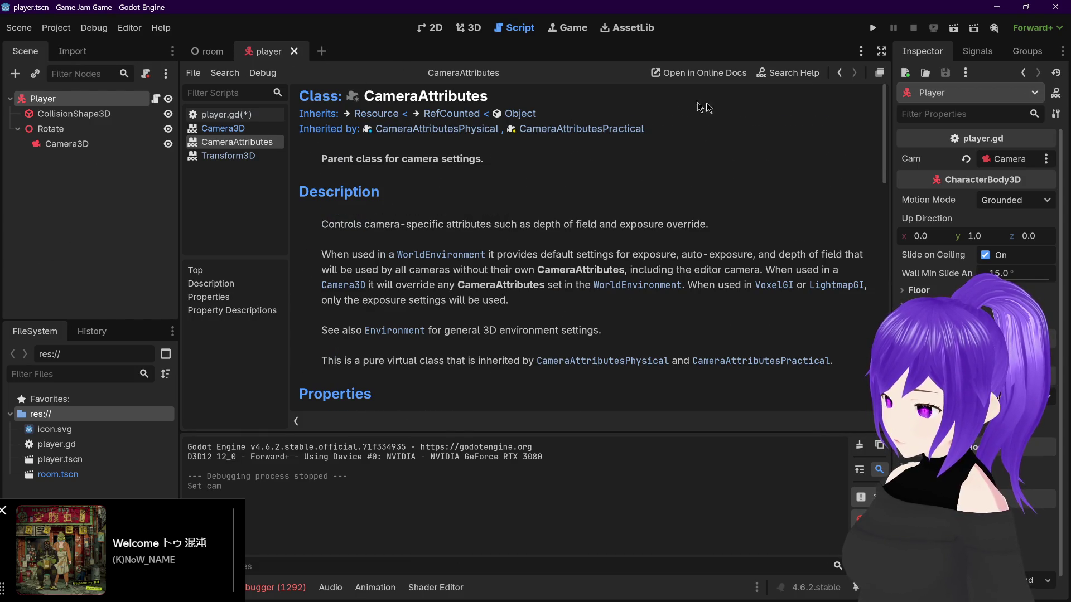
Go back to Camera3D and read the current and doppler_tracking property descriptions.
{"action": "left_click", "coordinate": [839, 73]}
{"action": "scroll", "coordinate": [434, 331], "scroll_direction": "down", "scroll_amount": 2}
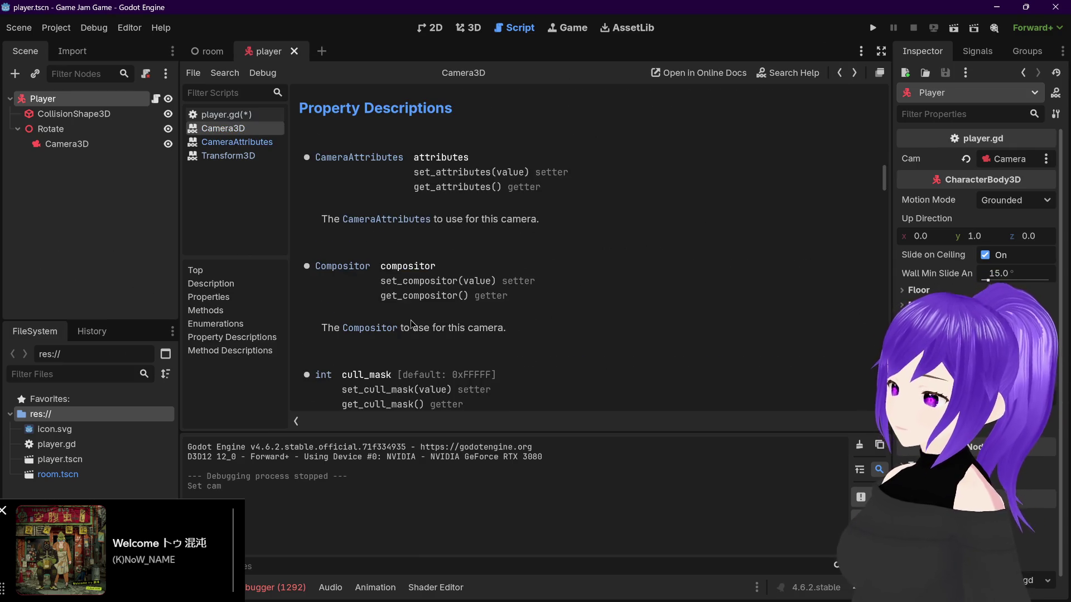
{"action": "scroll", "coordinate": [407, 323], "scroll_direction": "down", "scroll_amount": 7}
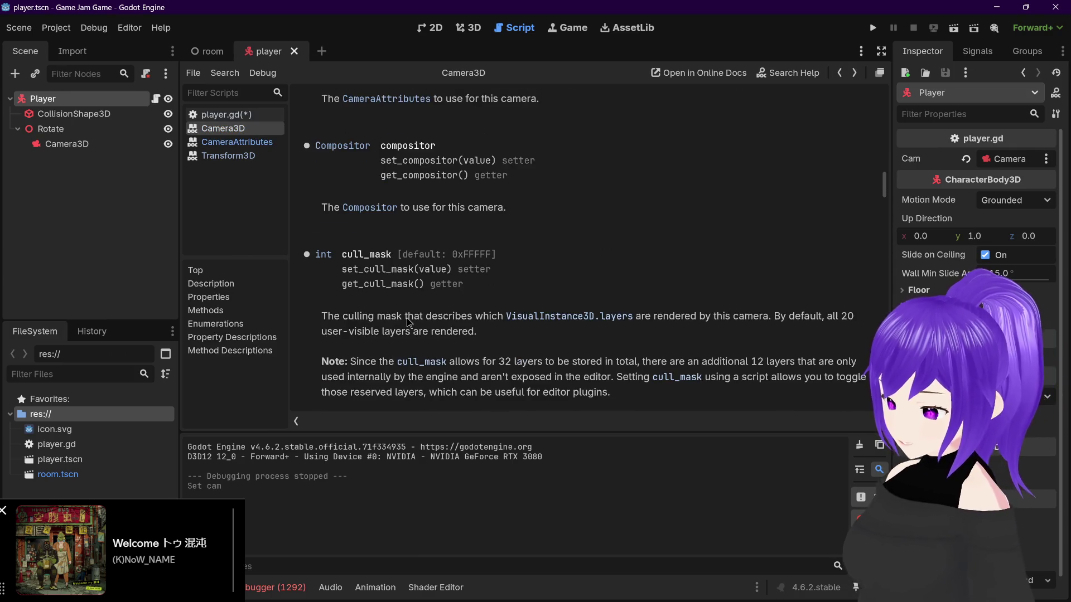
{"action": "scroll", "coordinate": [410, 322], "scroll_direction": "down", "scroll_amount": 7}
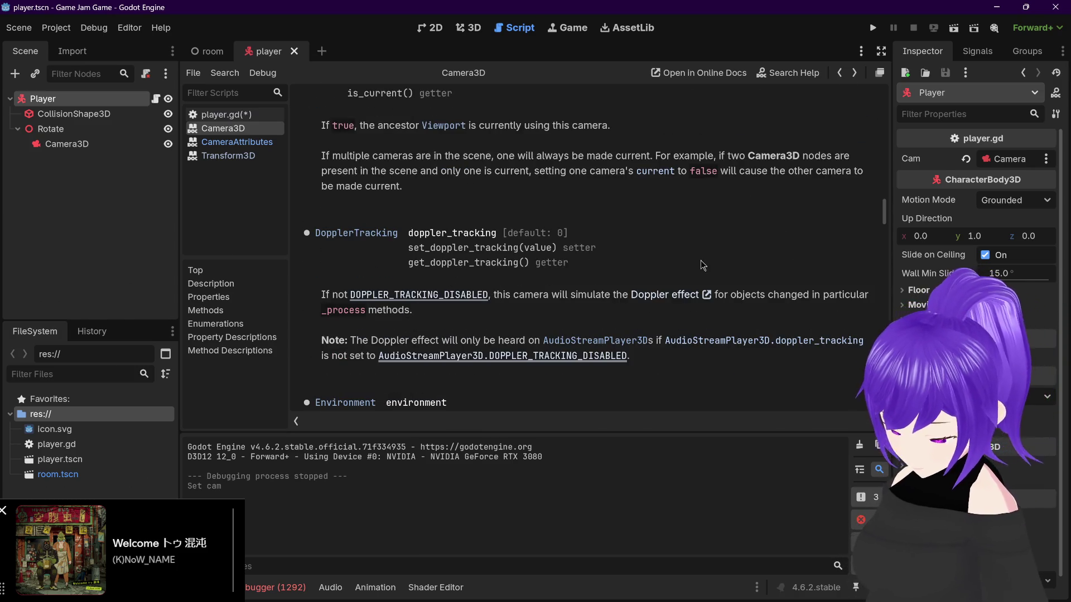
Search the Camera3D reference for 'angle' and jump through the first matches.
{"action": "key", "text": "ctrl+f"}
{"action": "type", "text": "angle"}
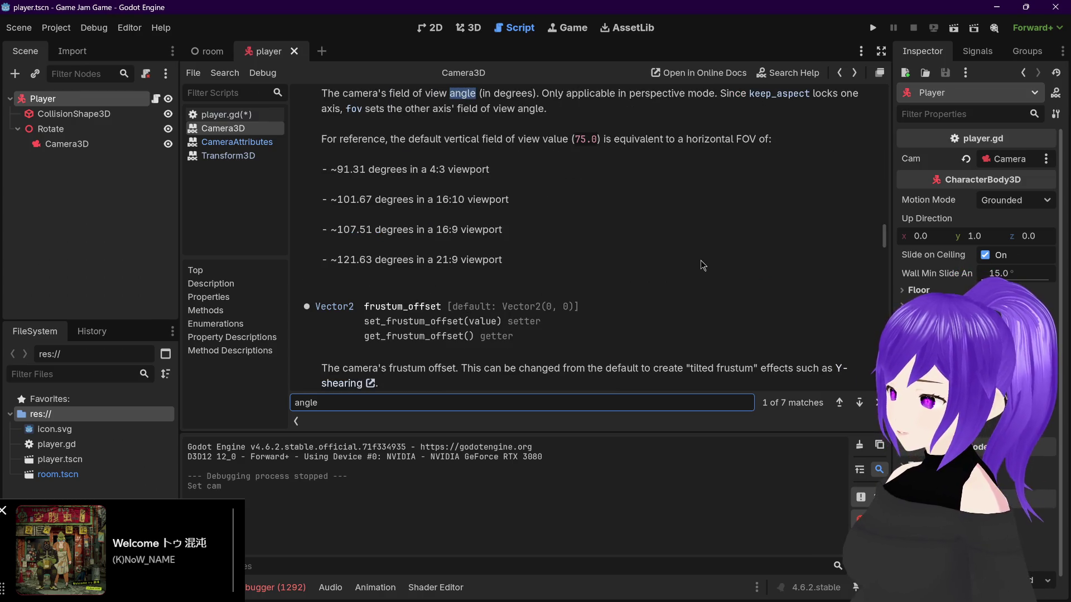
{"action": "scroll", "coordinate": [561, 268], "scroll_direction": "up", "scroll_amount": 3}
{"action": "scroll", "coordinate": [561, 268], "scroll_direction": "down", "scroll_amount": 2}
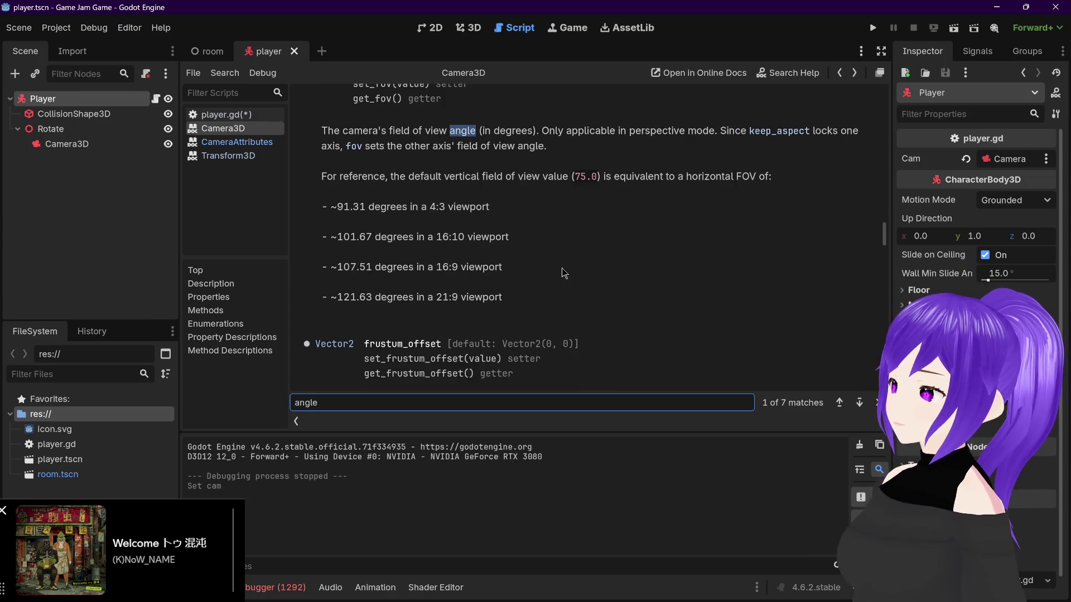
{"action": "left_click", "coordinate": [859, 403]}
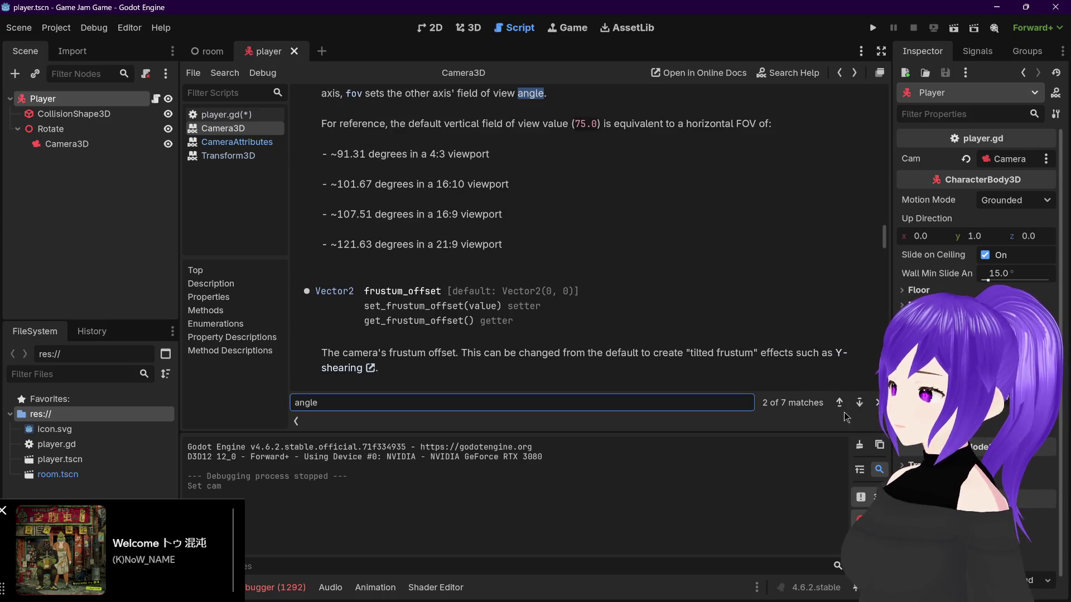
{"action": "left_click", "coordinate": [859, 404]}
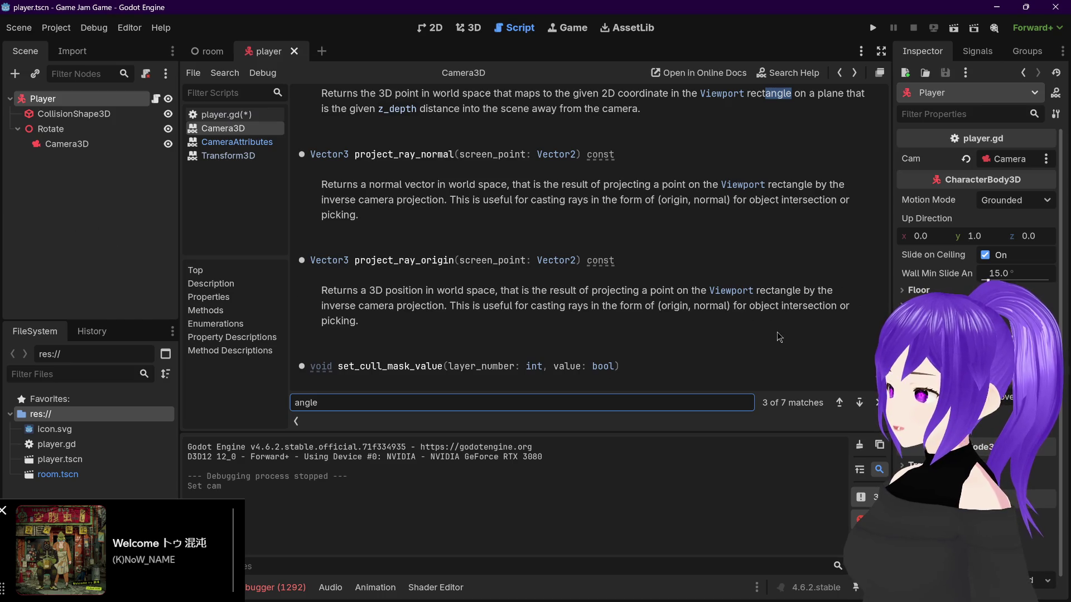
Continue to the last 'angle' match, 7 of 7, and select the search term.
{"action": "scroll", "coordinate": [778, 332], "scroll_direction": "up", "scroll_amount": 2}
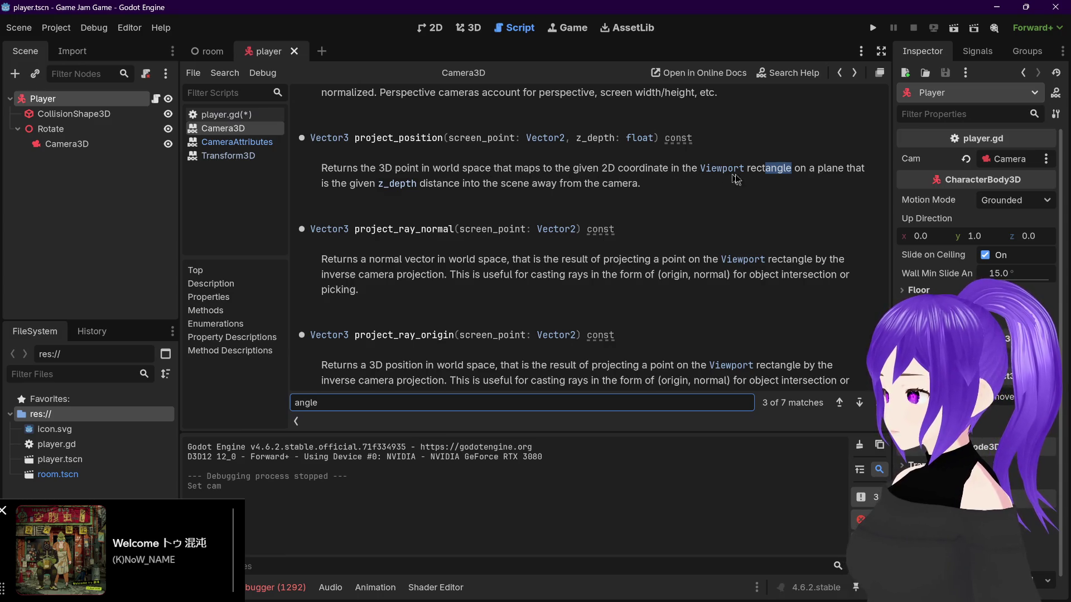
{"action": "left_click", "coordinate": [858, 403]}
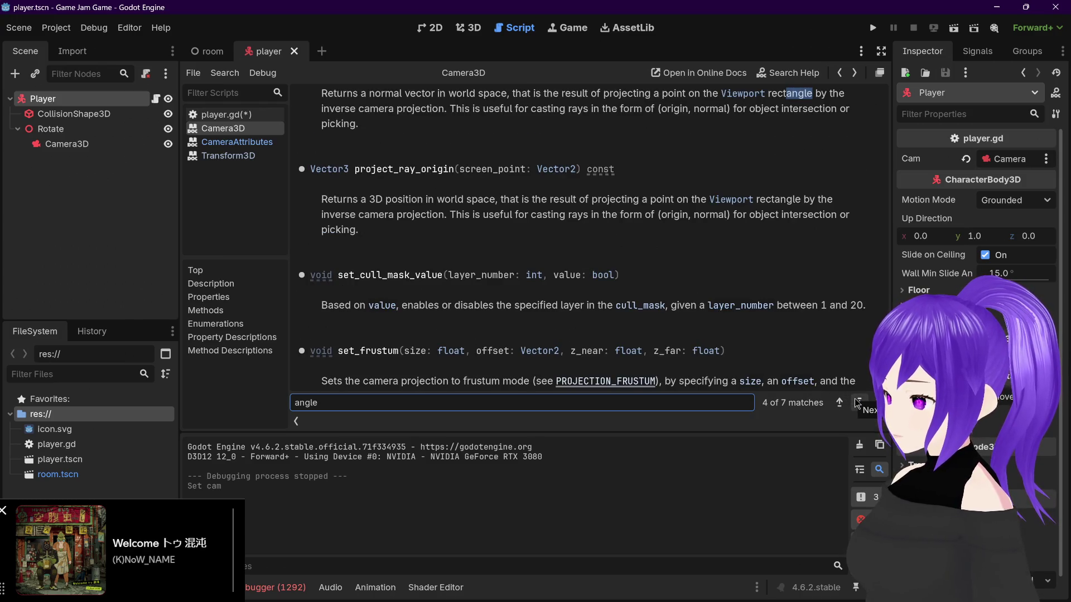
{"action": "scroll", "coordinate": [831, 374], "scroll_direction": "up", "scroll_amount": 3}
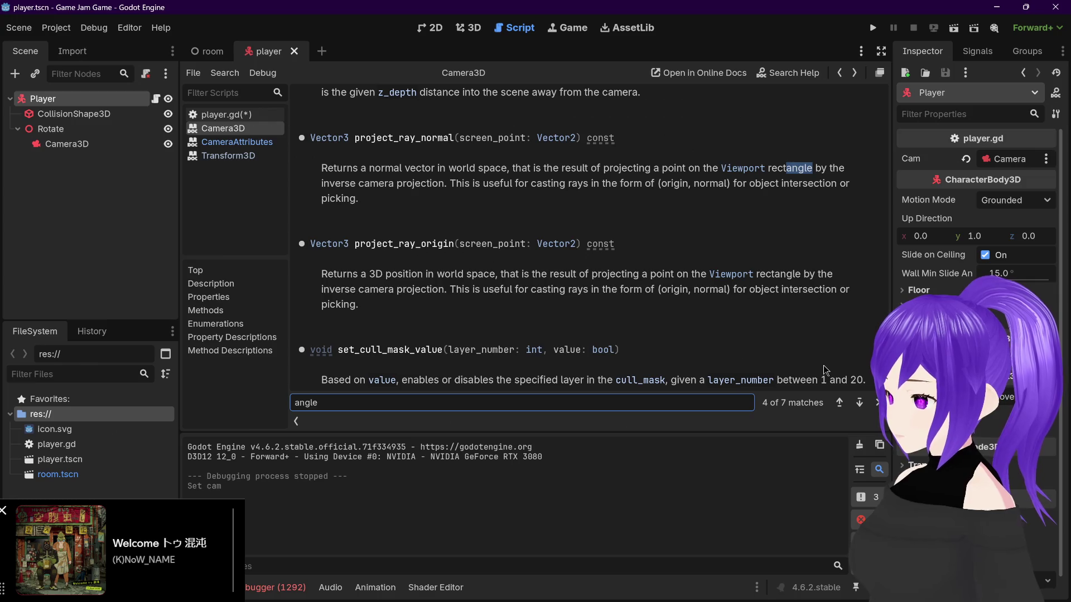
{"action": "left_click", "coordinate": [859, 402]}
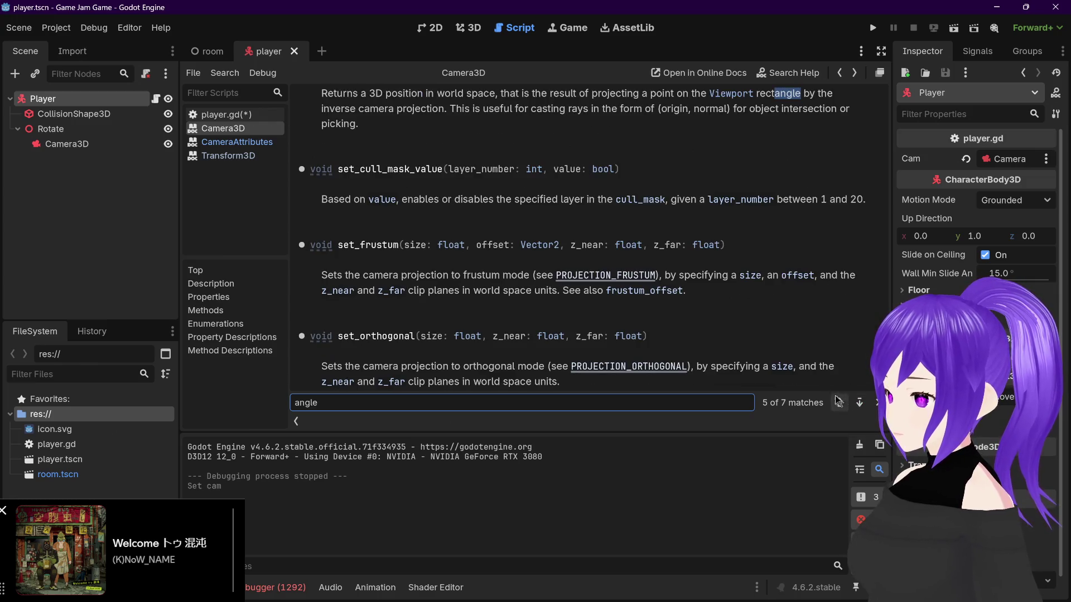
{"action": "scroll", "coordinate": [774, 357], "scroll_direction": "up", "scroll_amount": 3}
{"action": "left_click", "coordinate": [859, 402]}
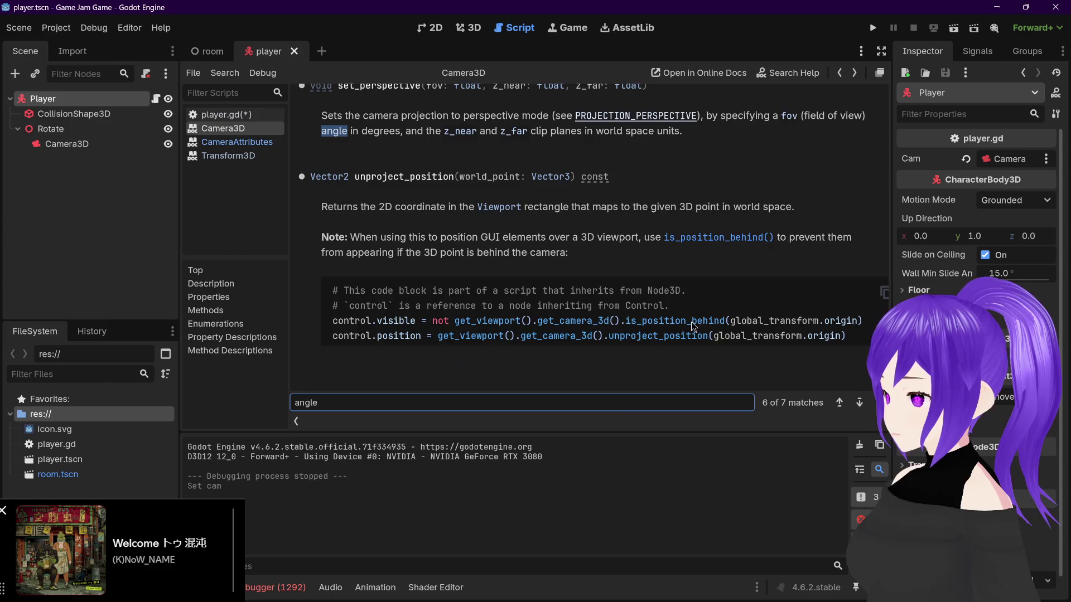
{"action": "scroll", "coordinate": [691, 322], "scroll_direction": "up", "scroll_amount": 2}
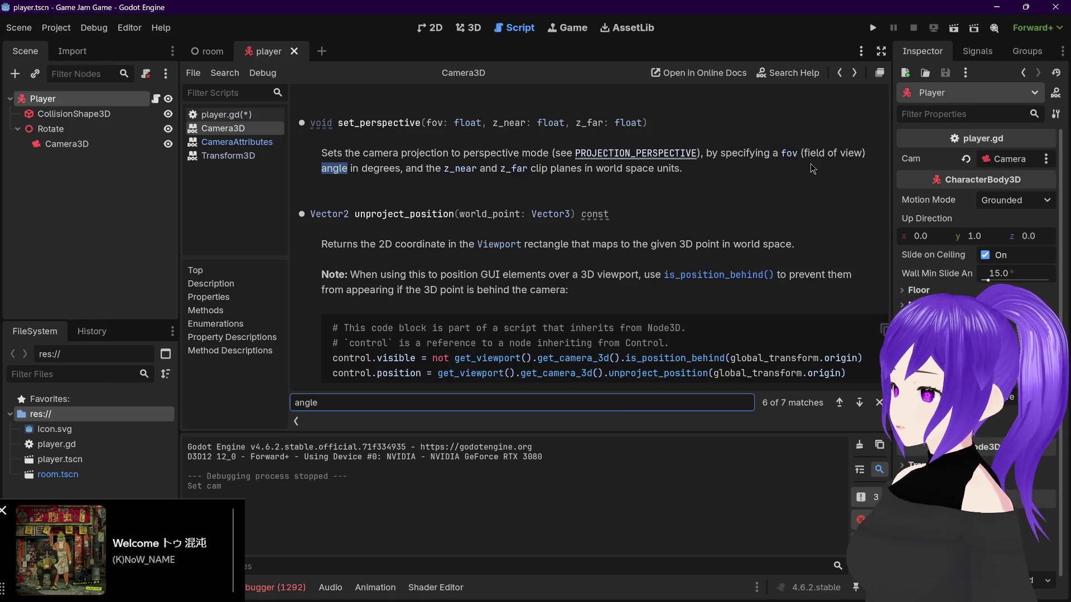
{"action": "left_click", "coordinate": [859, 402]}
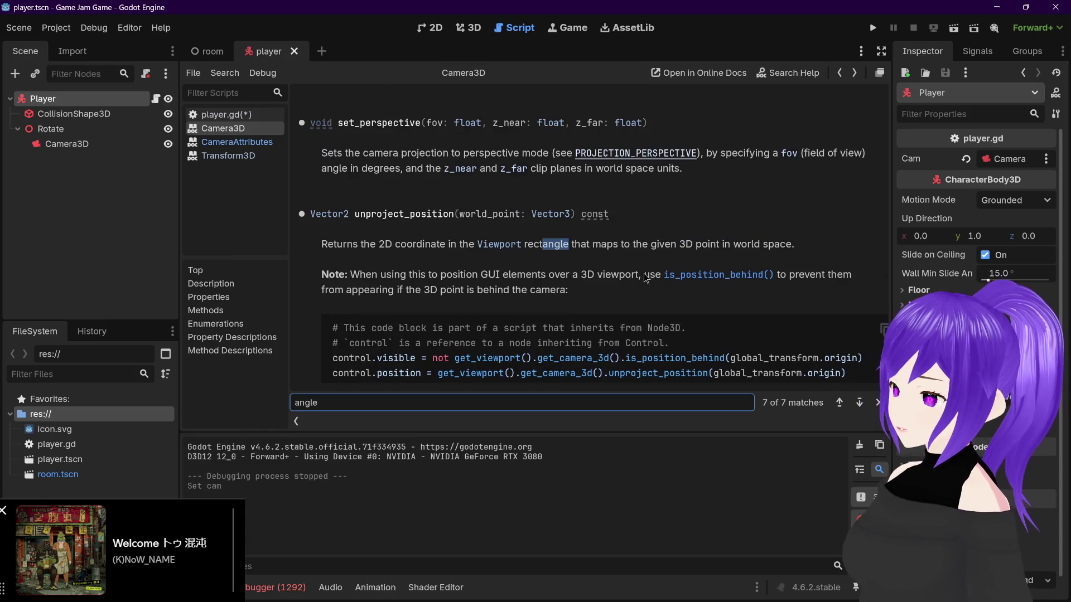
{"action": "left_click_drag", "start_coordinate": [329, 403], "coordinate": [233, 404]}
Search for 'rotate' (no match), scroll back to the Camera3D header, and return to player.gd.
{"action": "type", "text": "rotate"}
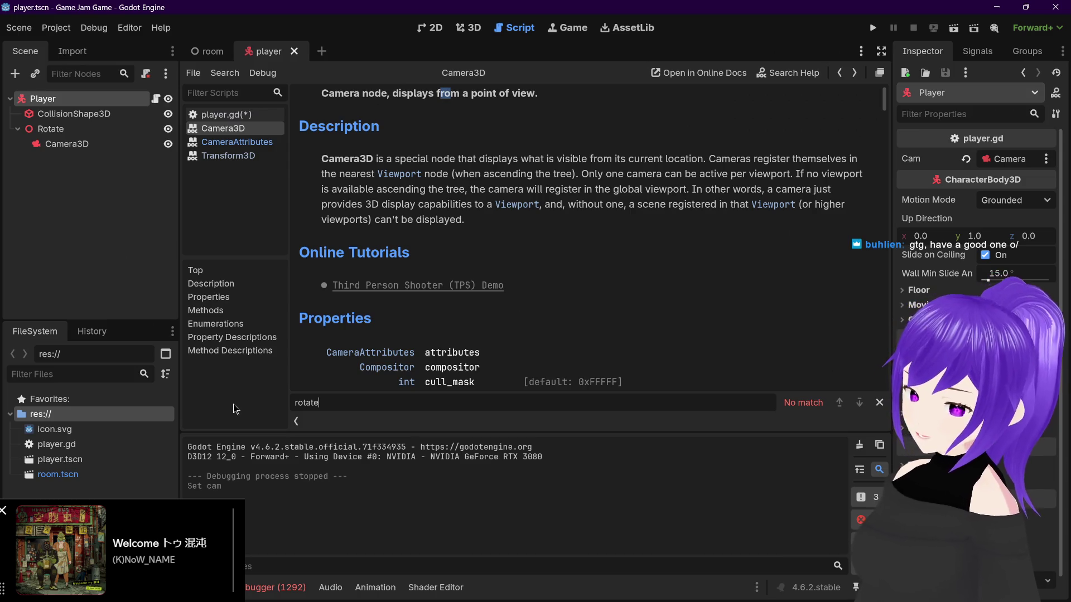
{"action": "scroll", "coordinate": [500, 281], "scroll_direction": "up", "scroll_amount": 1}
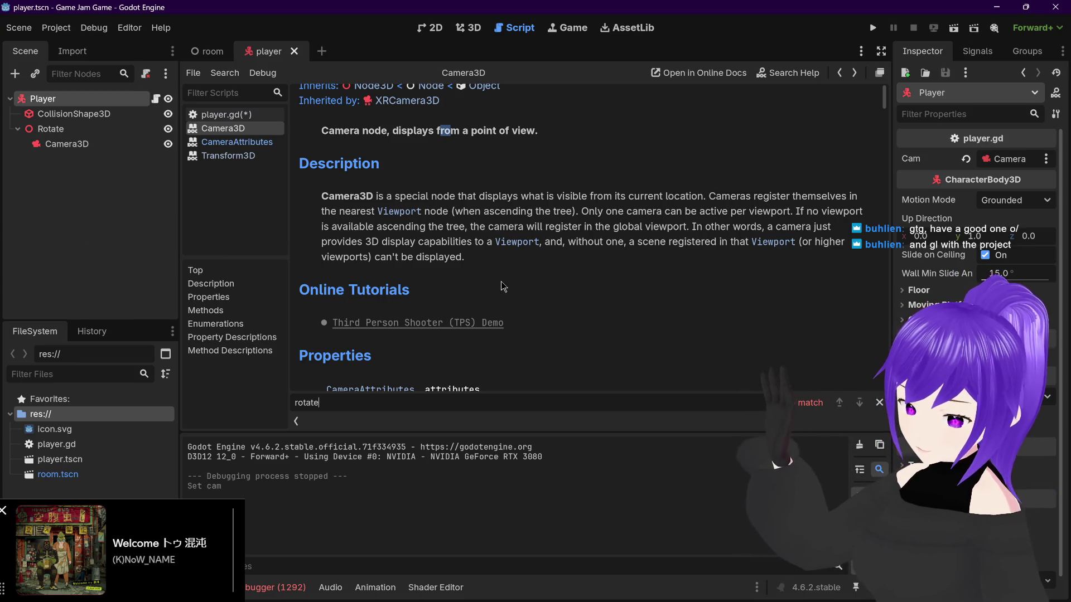
{"action": "scroll", "coordinate": [529, 291], "scroll_direction": "up", "scroll_amount": 1}
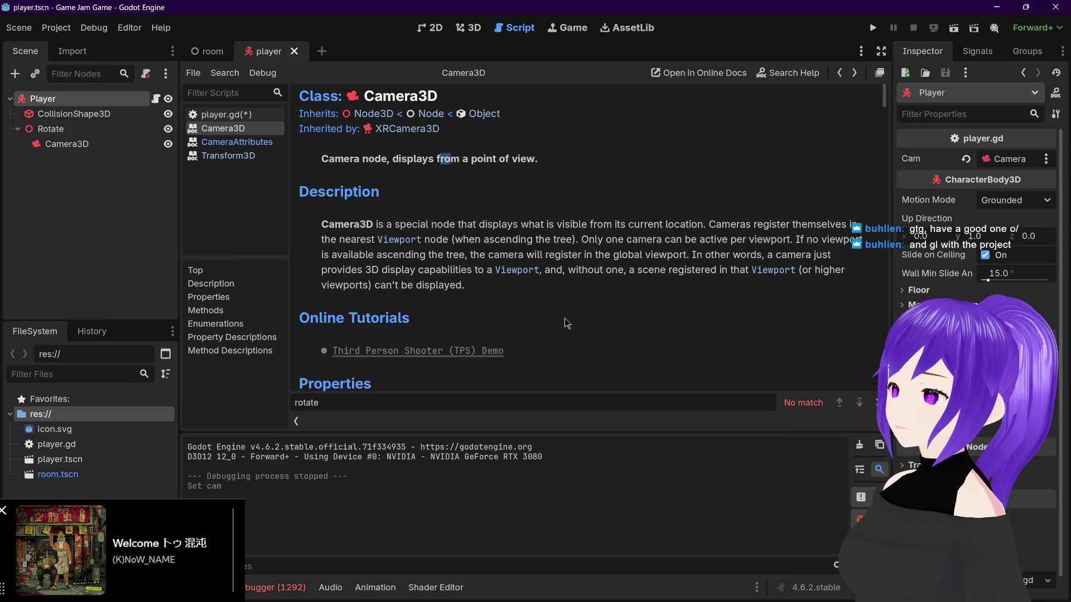
{"action": "scroll", "coordinate": [565, 320], "scroll_direction": "down", "scroll_amount": 3}
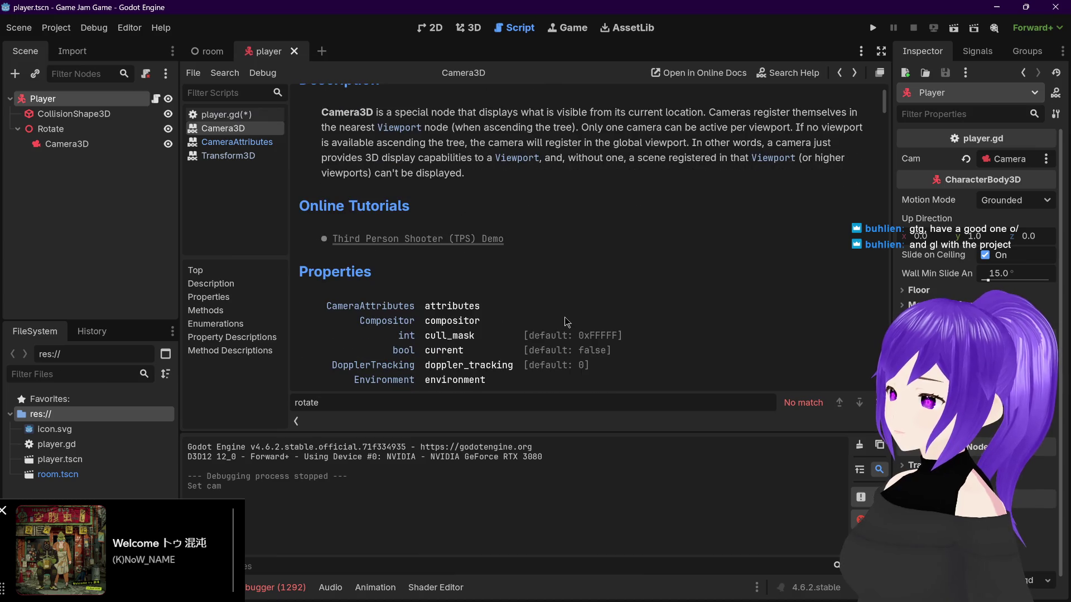
{"action": "scroll", "coordinate": [663, 329], "scroll_direction": "up", "scroll_amount": 3}
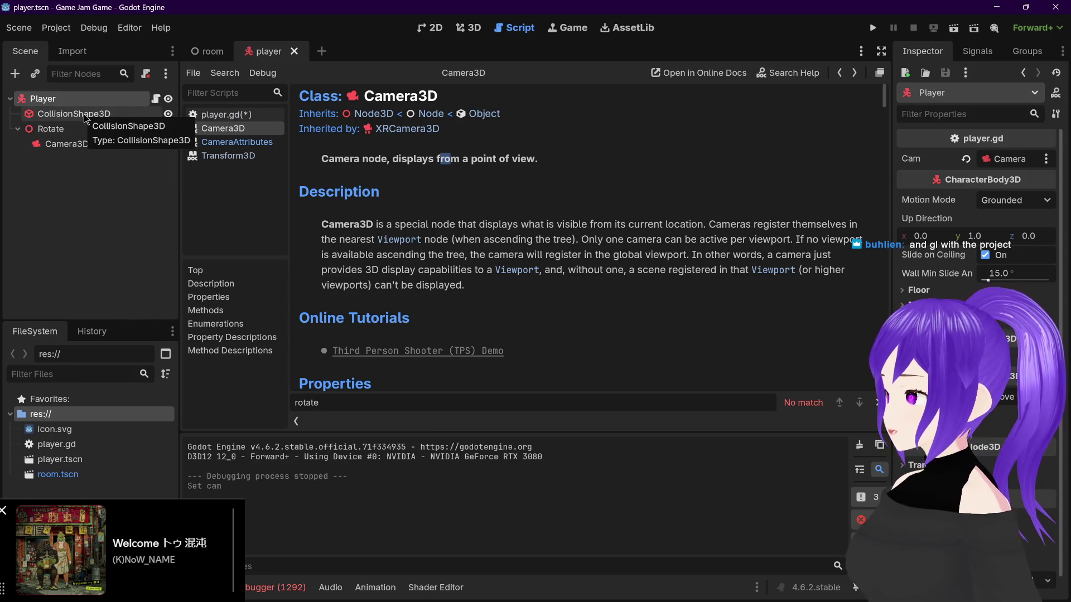
{"action": "left_click", "coordinate": [840, 75]}
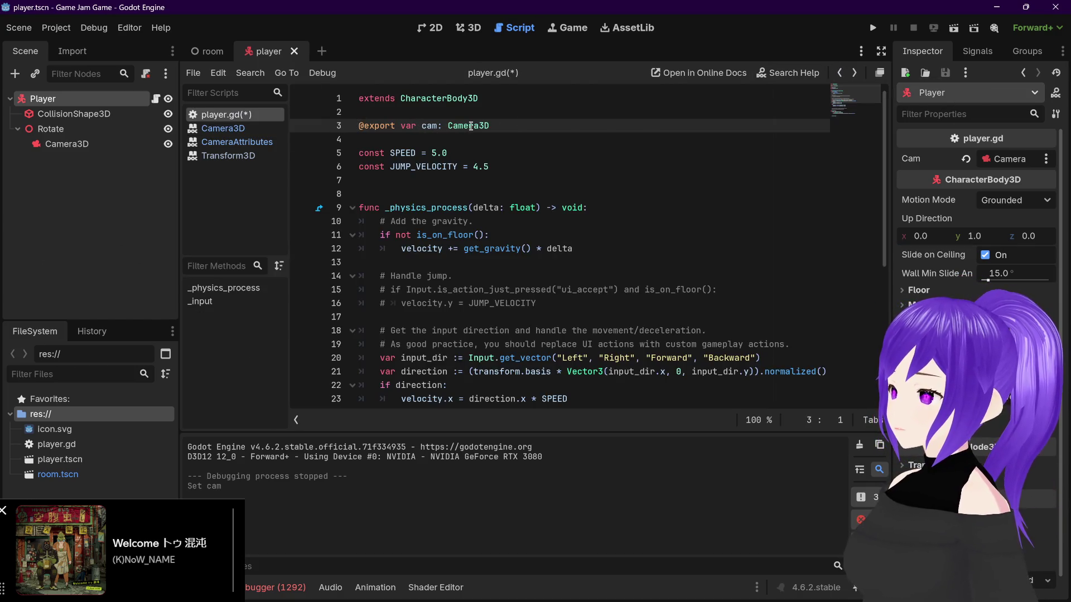
Write Transform3D on line 37 via autocomplete and bring up its quick class description.
{"action": "mouse_move", "coordinate": [472, 126]}
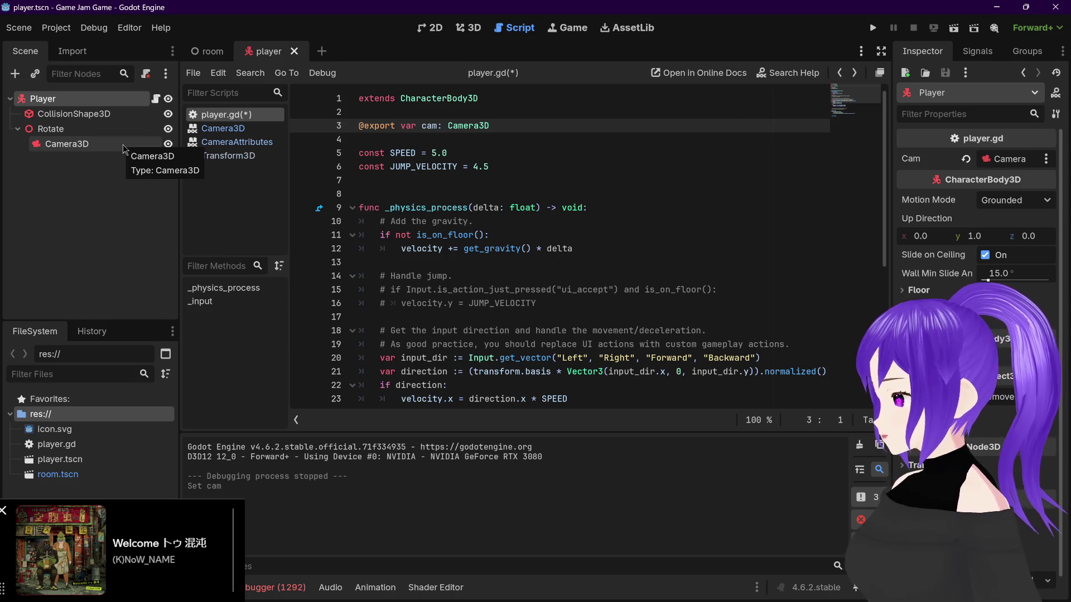
{"action": "scroll", "coordinate": [1066, 329], "scroll_direction": "down", "scroll_amount": 2}
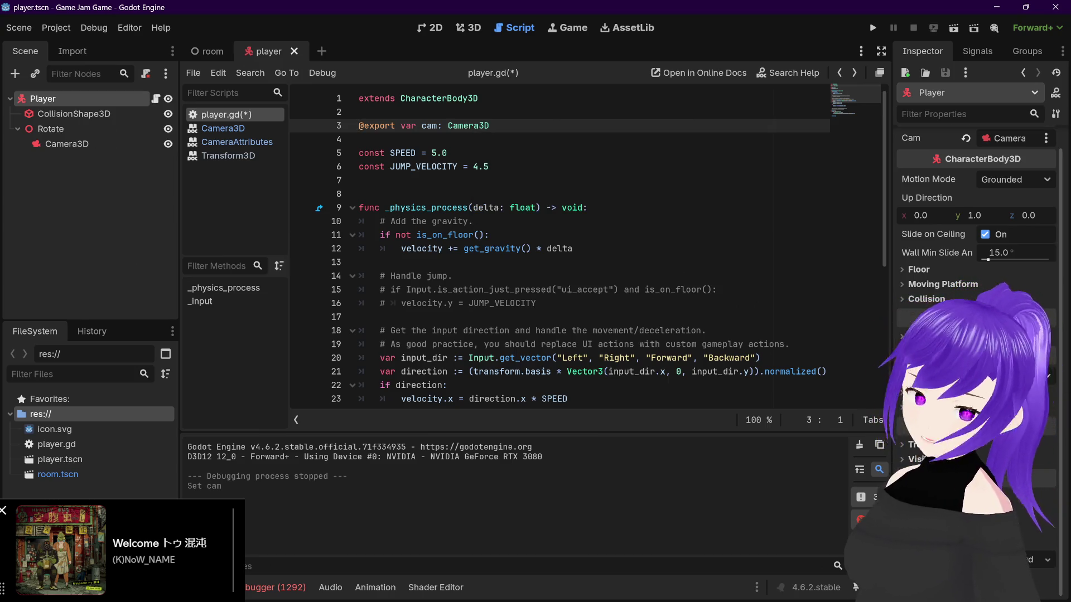
{"action": "scroll", "coordinate": [585, 325], "scroll_direction": "down", "scroll_amount": 5}
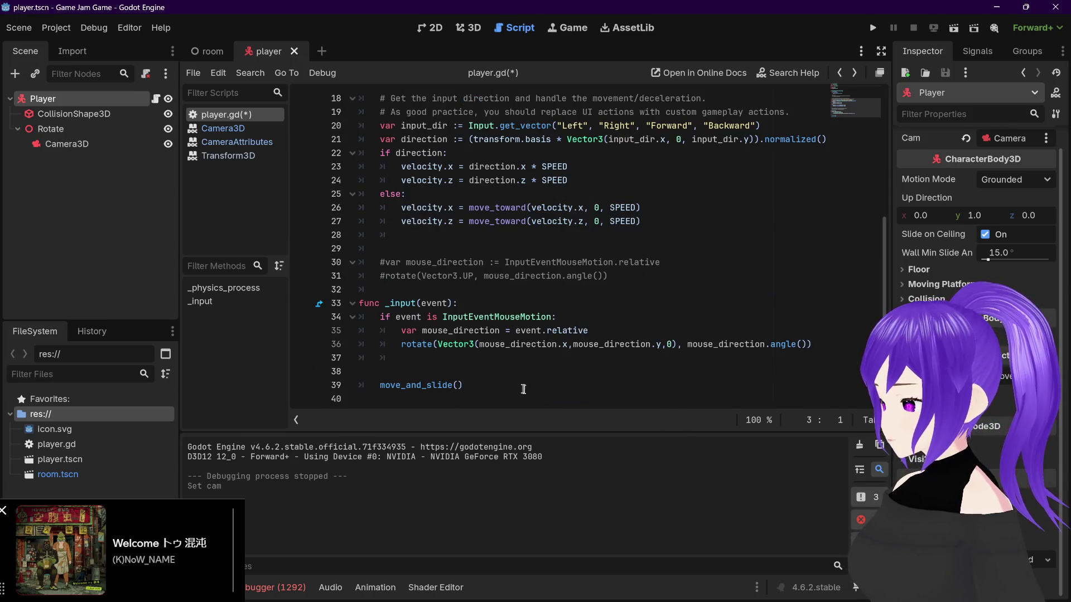
{"action": "left_click", "coordinate": [589, 358]}
{"action": "type", "text": "transf"}
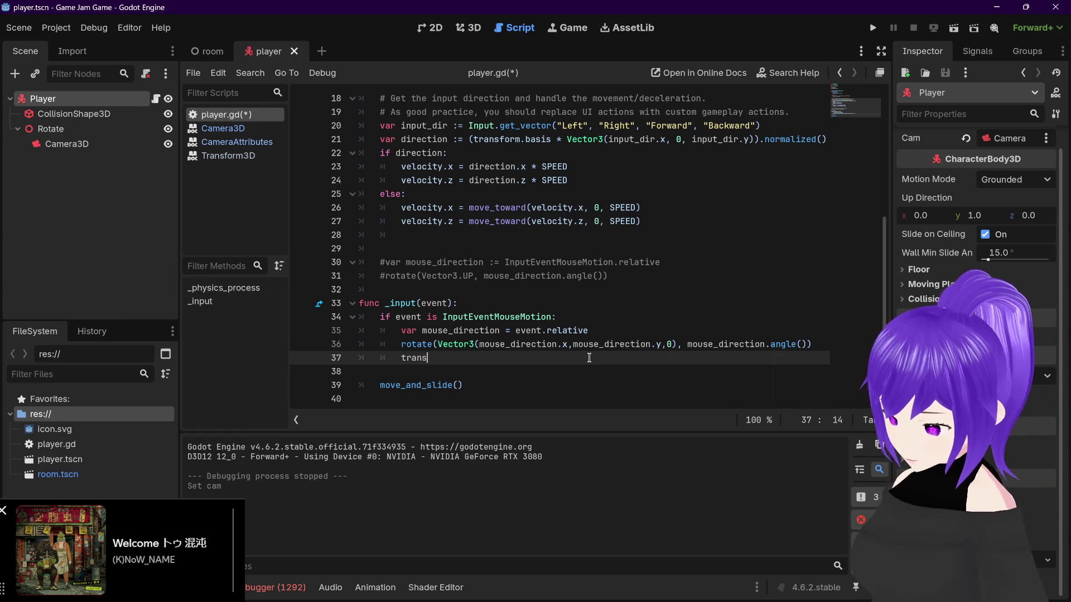
{"action": "type", "text": "orm"}
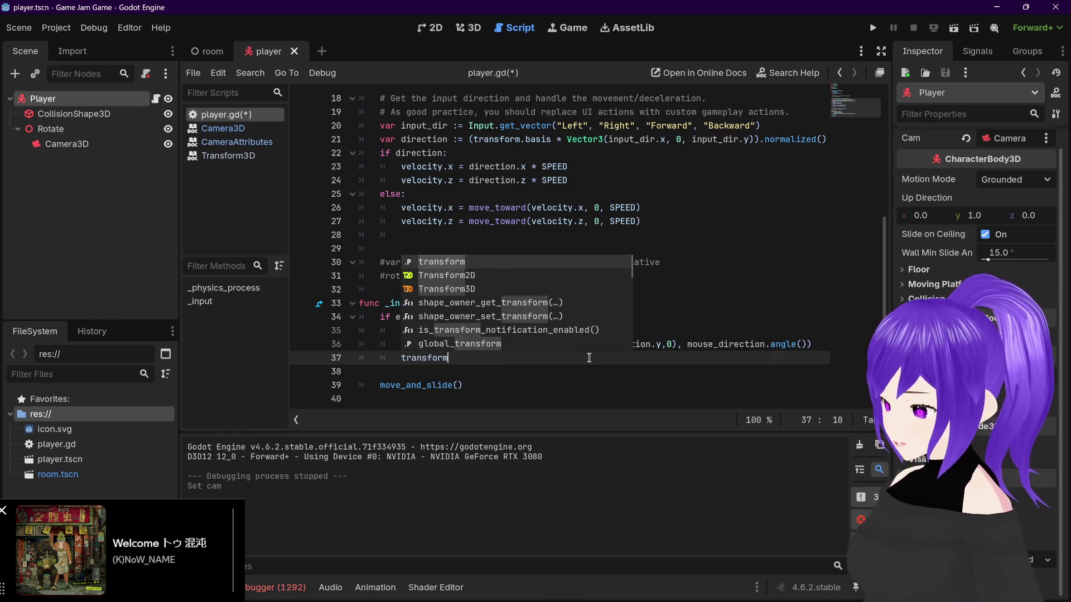
{"action": "left_click", "coordinate": [461, 289]}
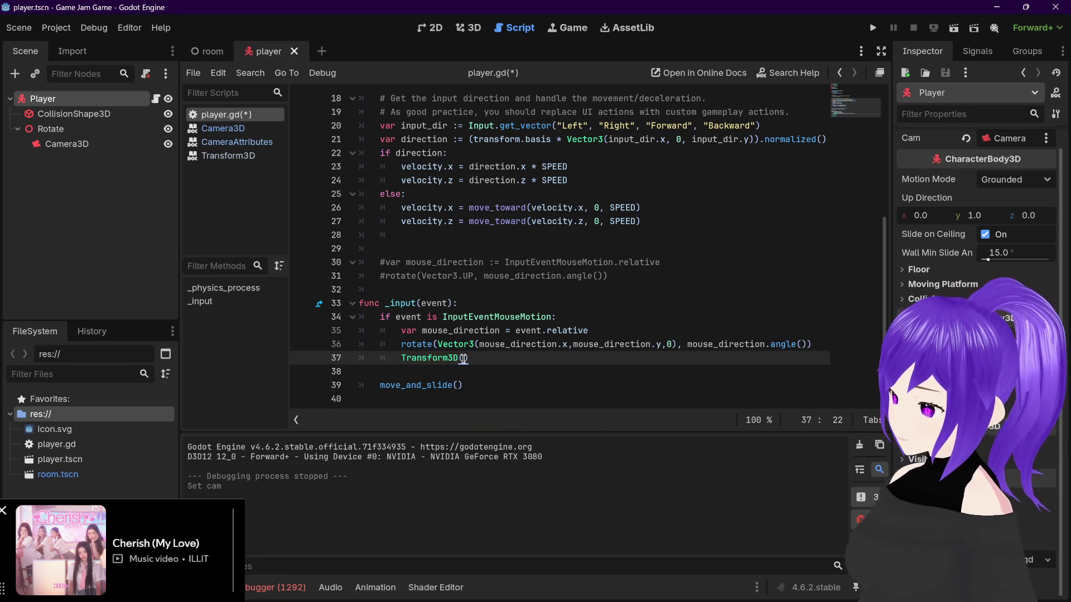
{"action": "mouse_move", "coordinate": [452, 357]}
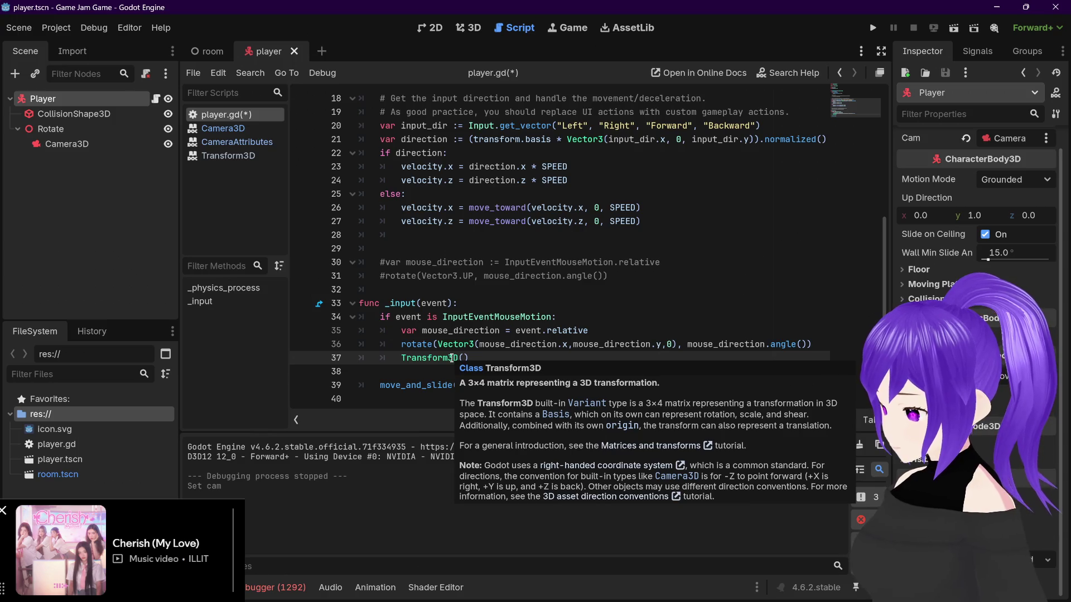
Review Transform3D's properties, constructors and methods like rotated, then return to player.gd.
{"action": "left_click", "coordinate": [444, 358], "text": "ctrl"}
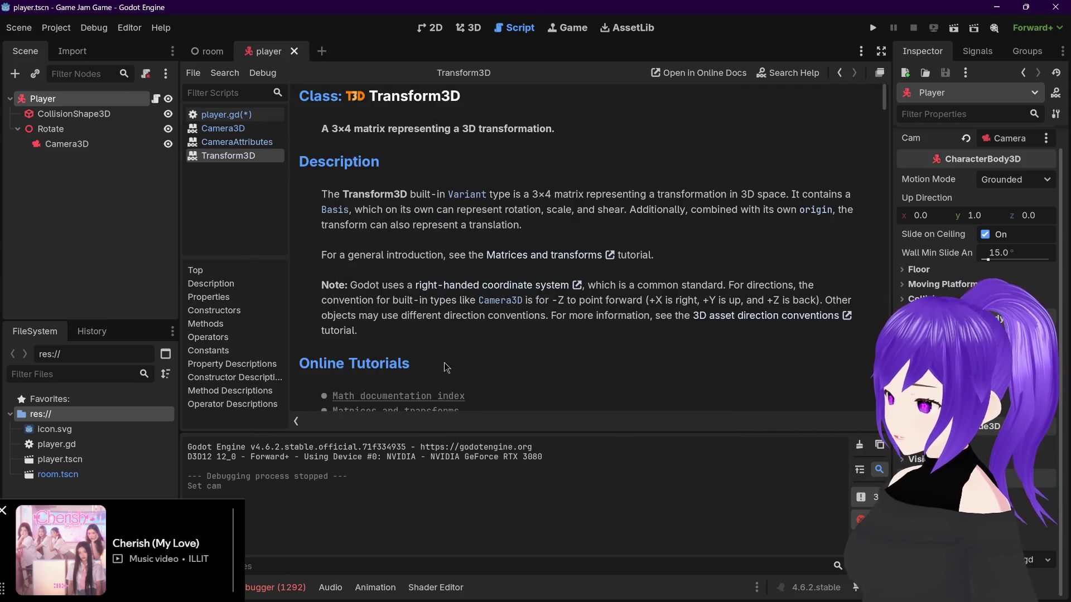
{"action": "scroll", "coordinate": [446, 357], "scroll_direction": "down", "scroll_amount": 5}
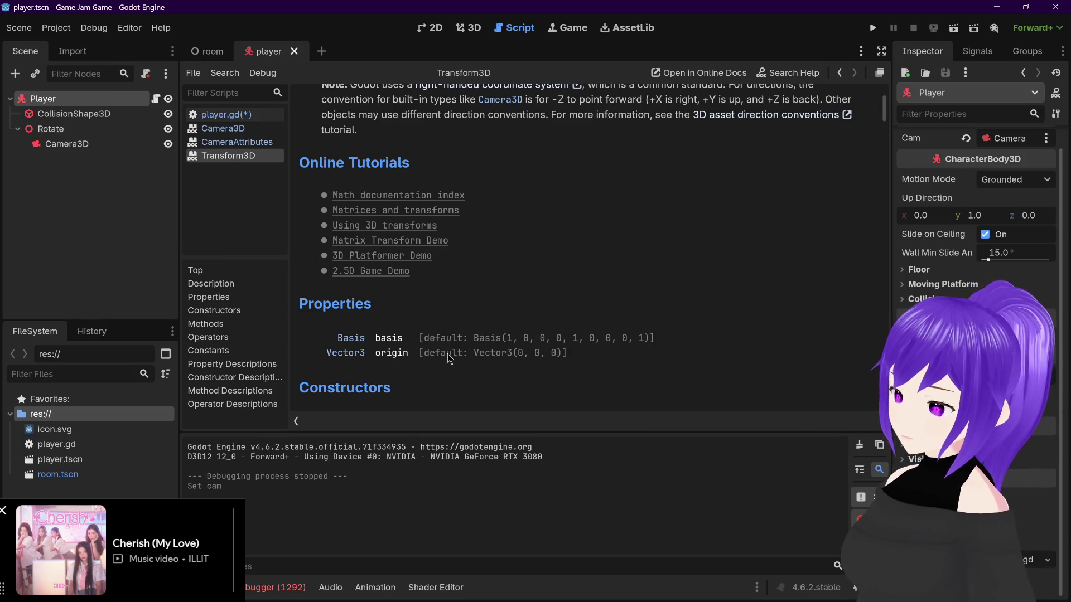
{"action": "scroll", "coordinate": [447, 353], "scroll_direction": "down", "scroll_amount": 4}
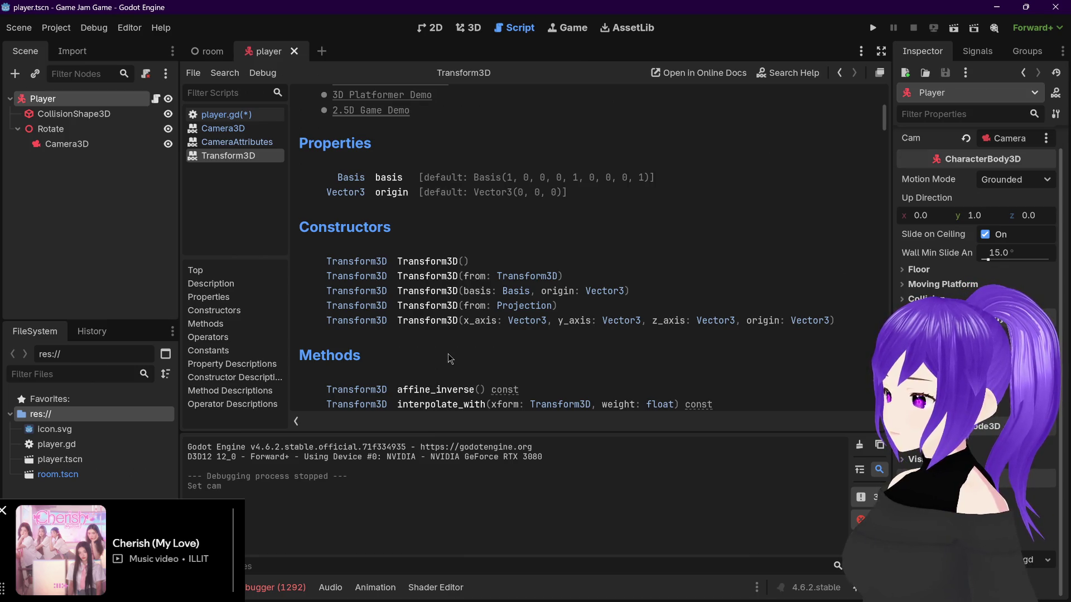
{"action": "scroll", "coordinate": [451, 358], "scroll_direction": "down", "scroll_amount": 5}
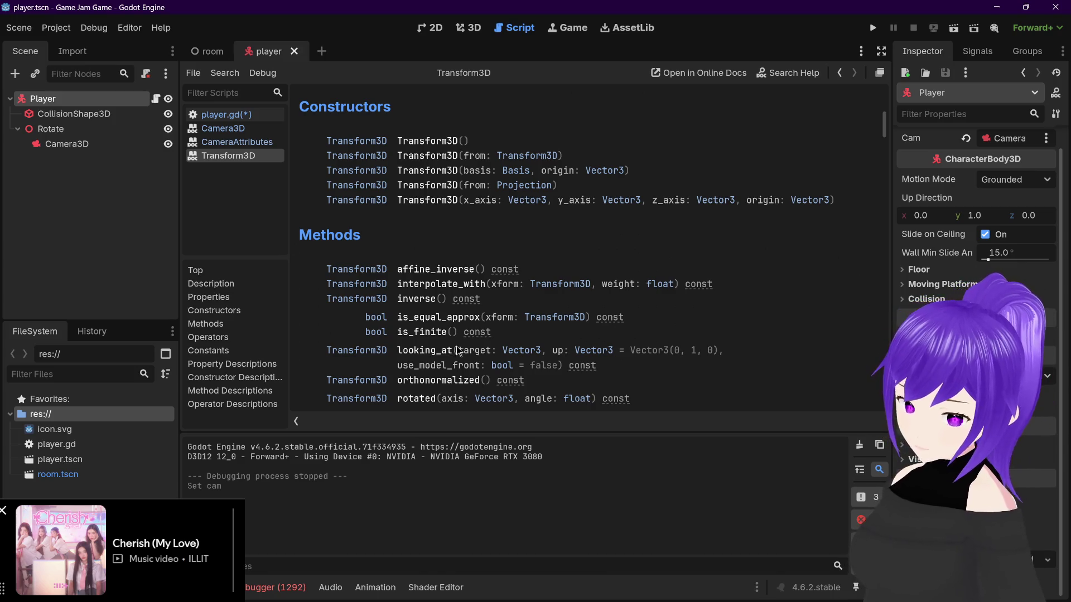
{"action": "scroll", "coordinate": [458, 346], "scroll_direction": "down", "scroll_amount": 2}
{"action": "scroll", "coordinate": [458, 346], "scroll_direction": "down", "scroll_amount": 3}
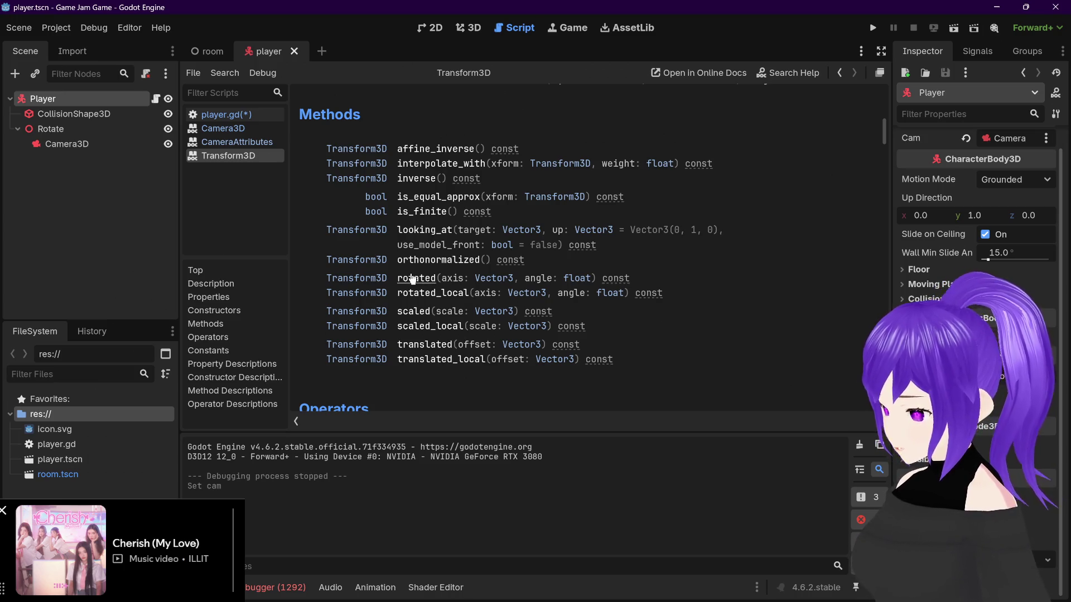
{"action": "left_click", "coordinate": [379, 278]}
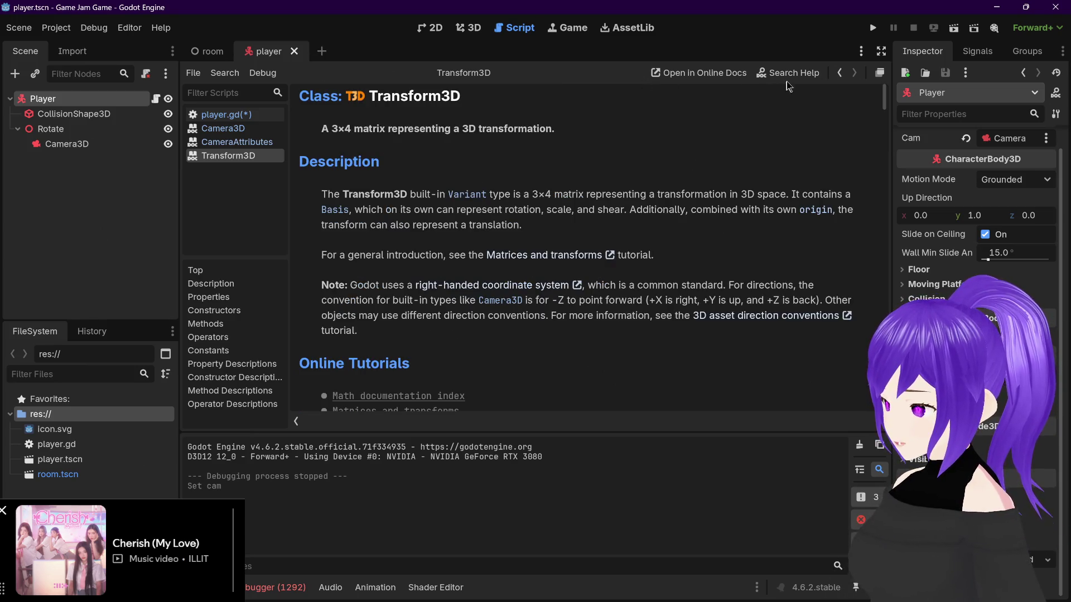
{"action": "left_click", "coordinate": [840, 72]}
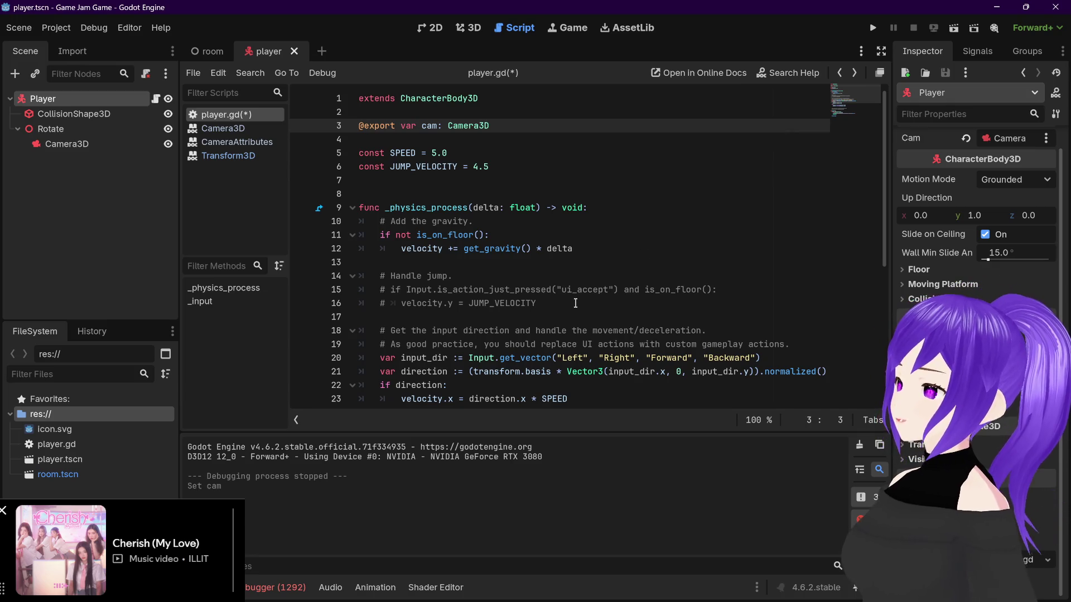
Change line 37's Transform3D() to the transform property and open its Node3D documentation.
{"action": "scroll", "coordinate": [506, 204], "scroll_direction": "down", "scroll_amount": 6}
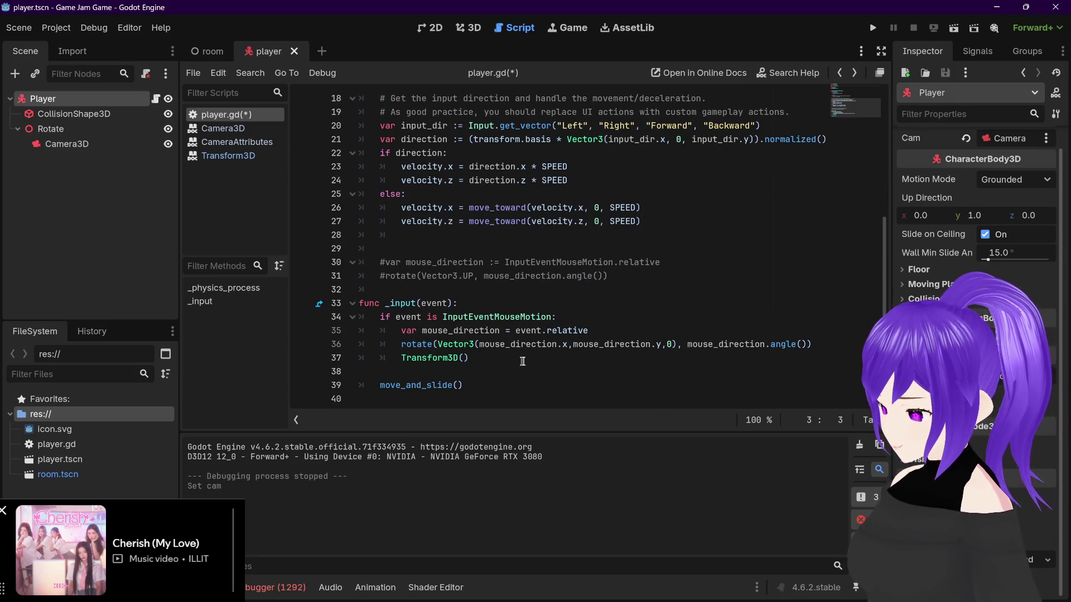
{"action": "mouse_move", "coordinate": [448, 358]}
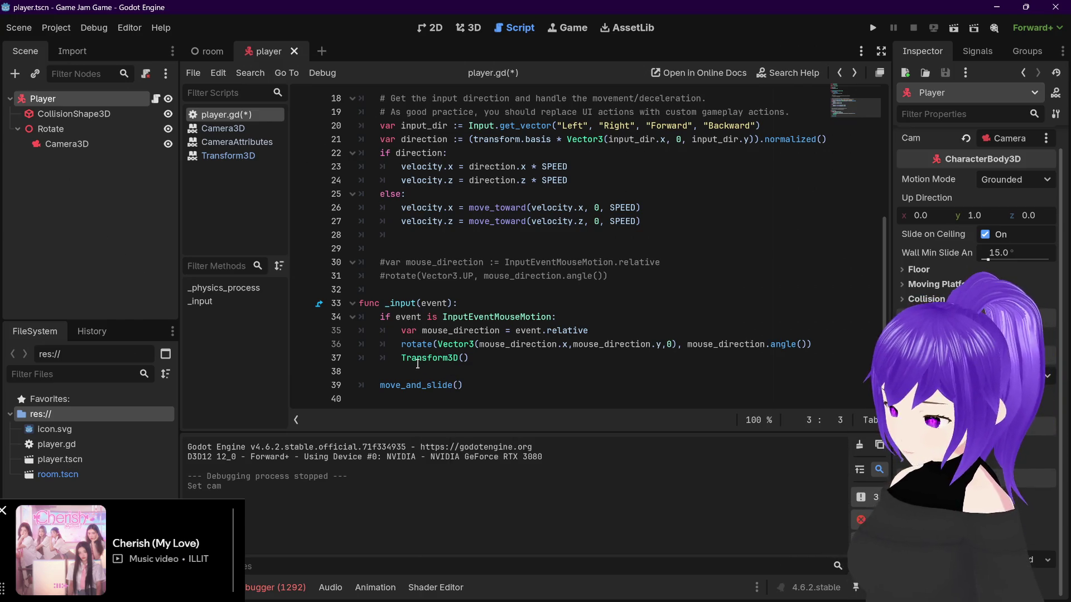
{"action": "left_click", "coordinate": [452, 358]}
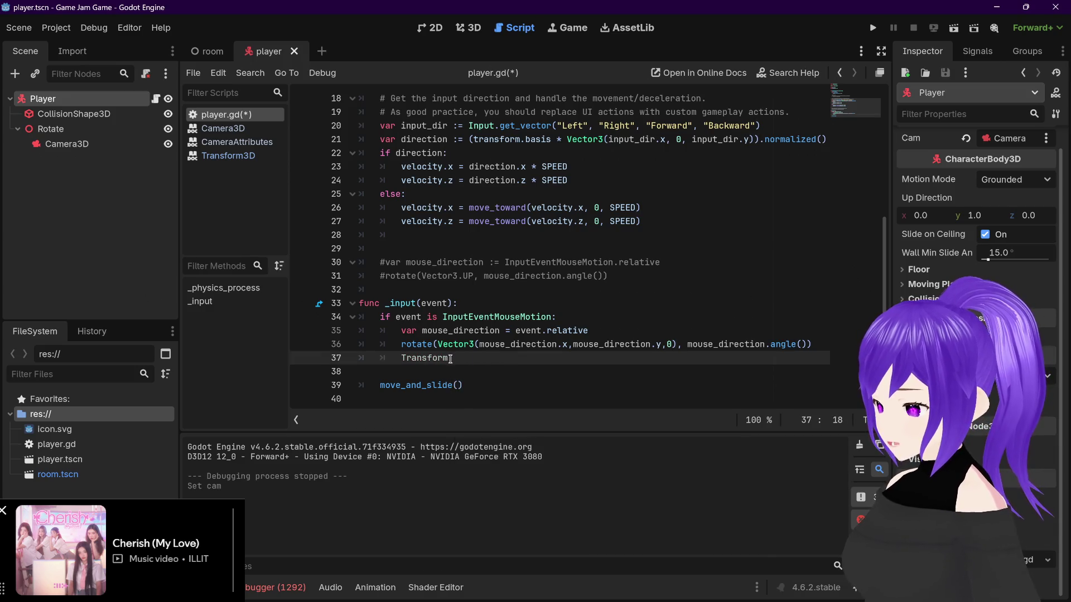
{"action": "double_click", "coordinate": [430, 358]}
{"action": "type", "text": "trans"}
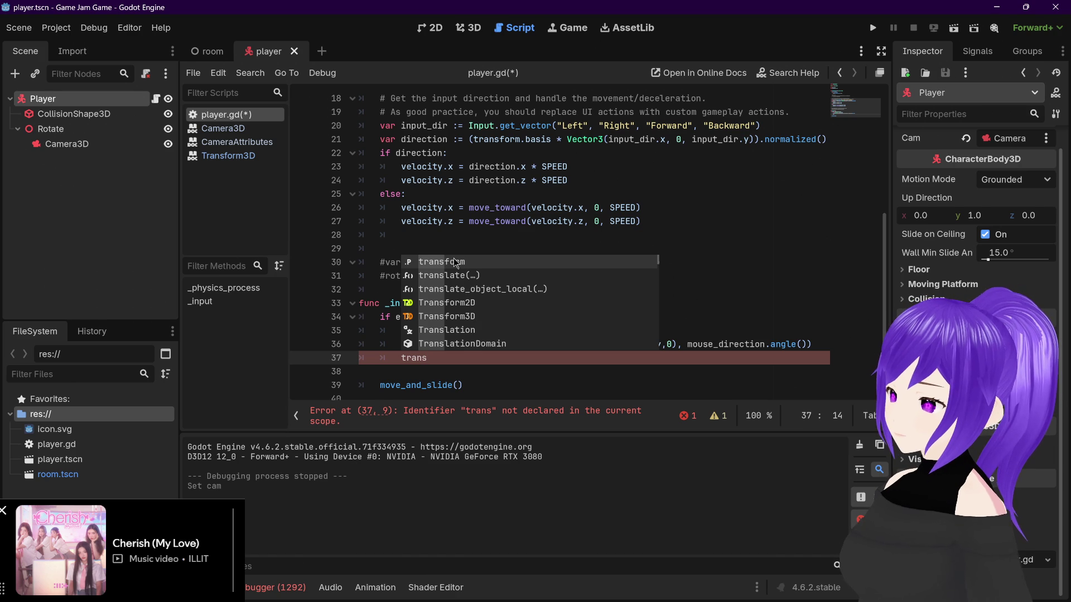
{"action": "left_click", "coordinate": [454, 262]}
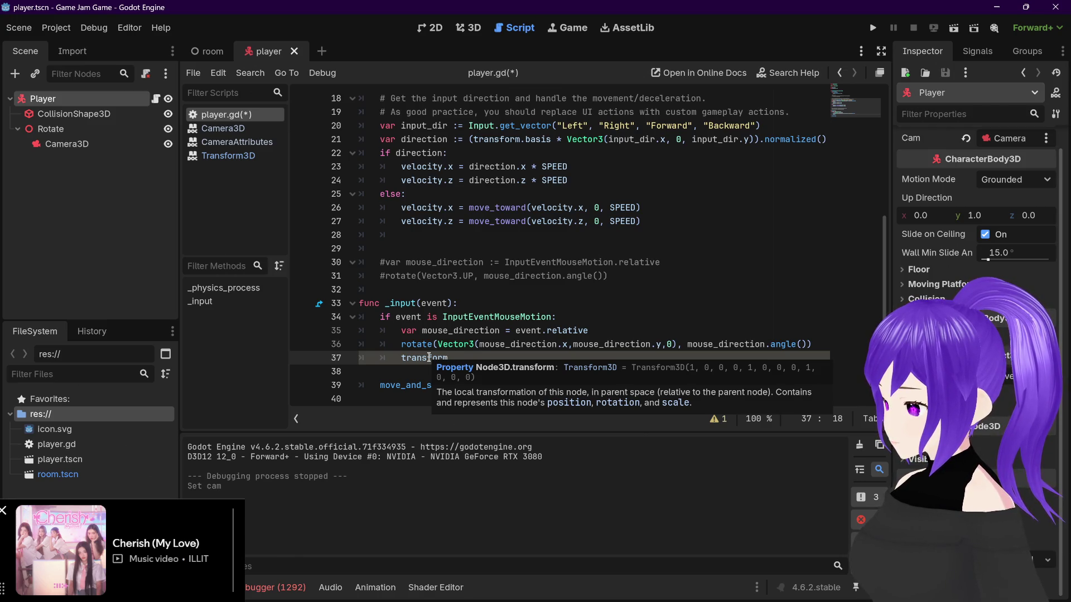
{"action": "left_click", "coordinate": [429, 358], "text": "ctrl"}
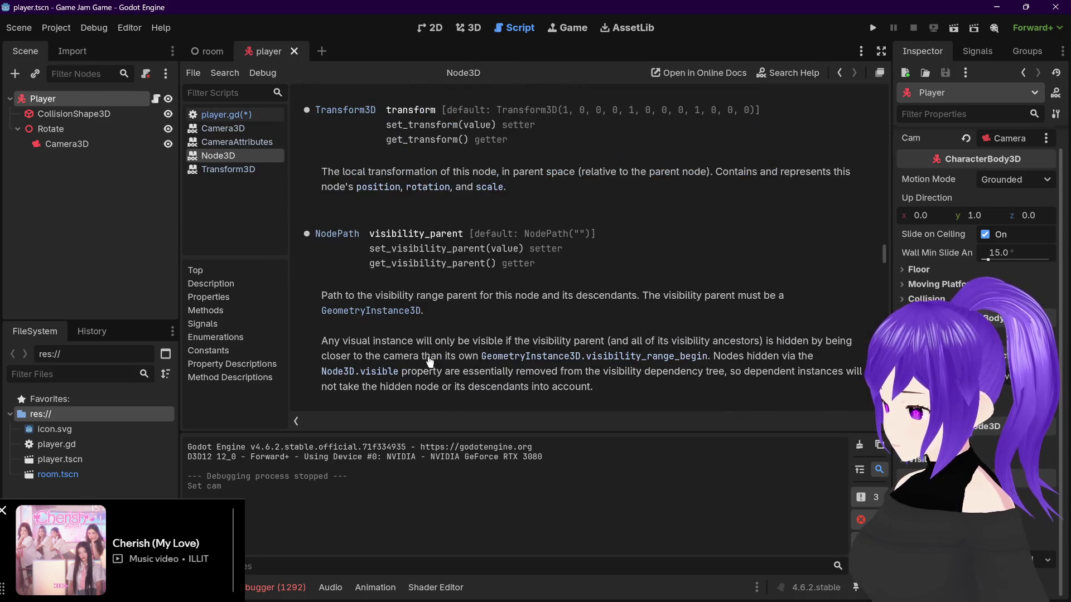
Go back from the Node3D docs to player.gd and place the caret before transform on line 37.
{"action": "scroll", "coordinate": [429, 357], "scroll_direction": "up", "scroll_amount": 1}
{"action": "scroll", "coordinate": [429, 357], "scroll_direction": "down", "scroll_amount": 1}
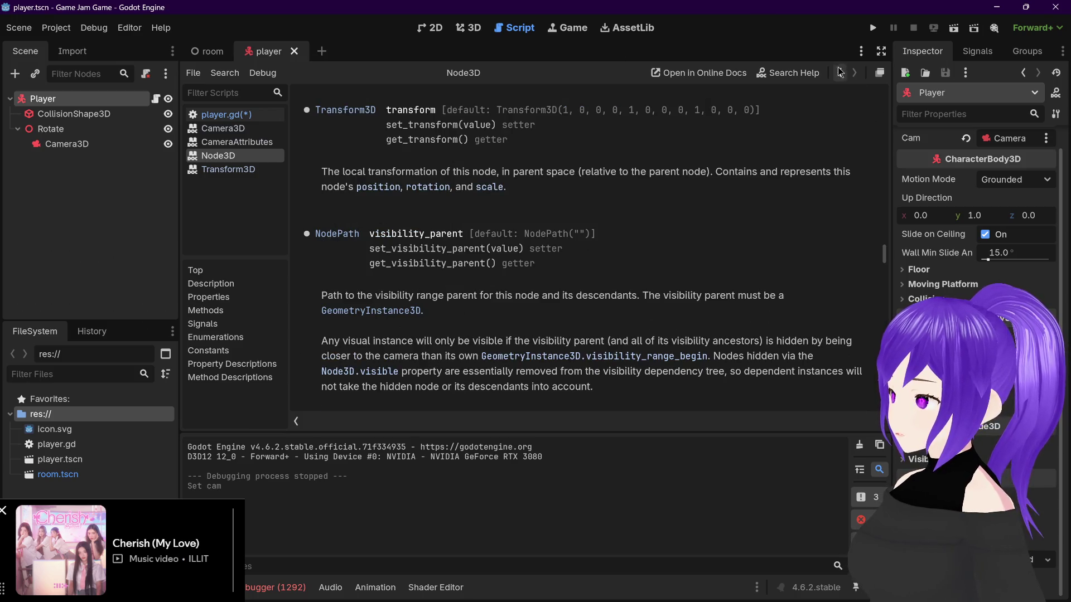
{"action": "left_click", "coordinate": [839, 72]}
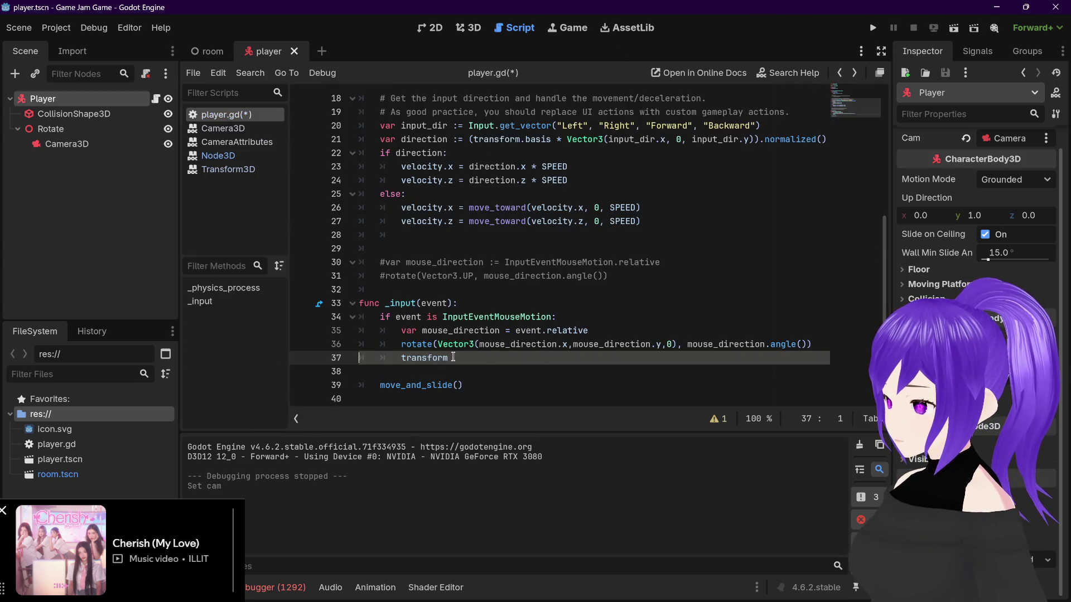
{"action": "scroll", "coordinate": [453, 357], "scroll_direction": "up", "scroll_amount": 3}
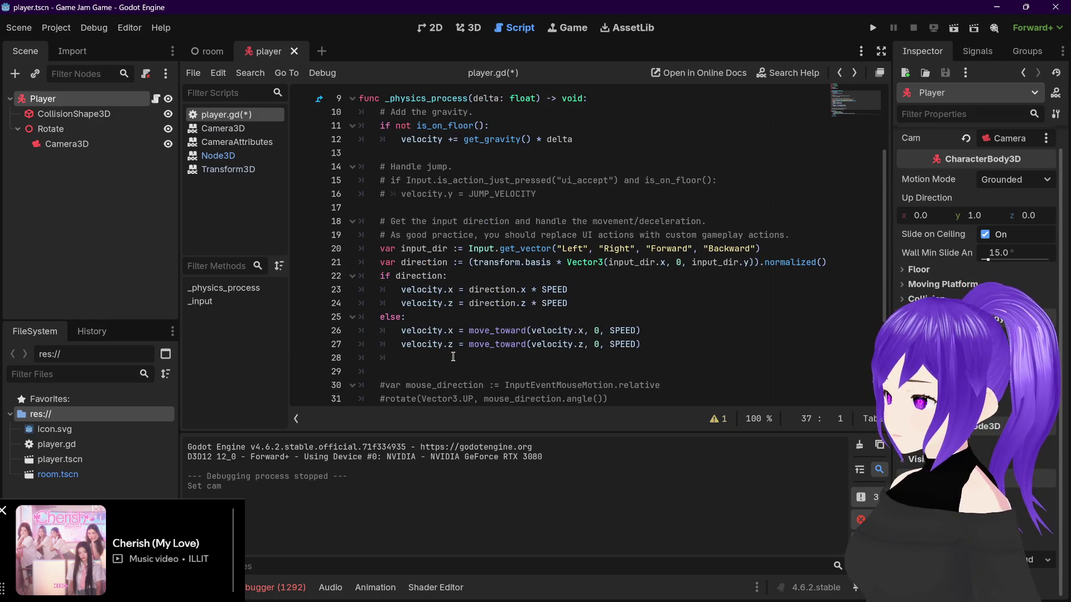
{"action": "scroll", "coordinate": [453, 357], "scroll_direction": "up", "scroll_amount": 3}
{"action": "scroll", "coordinate": [453, 357], "scroll_direction": "down", "scroll_amount": 5}
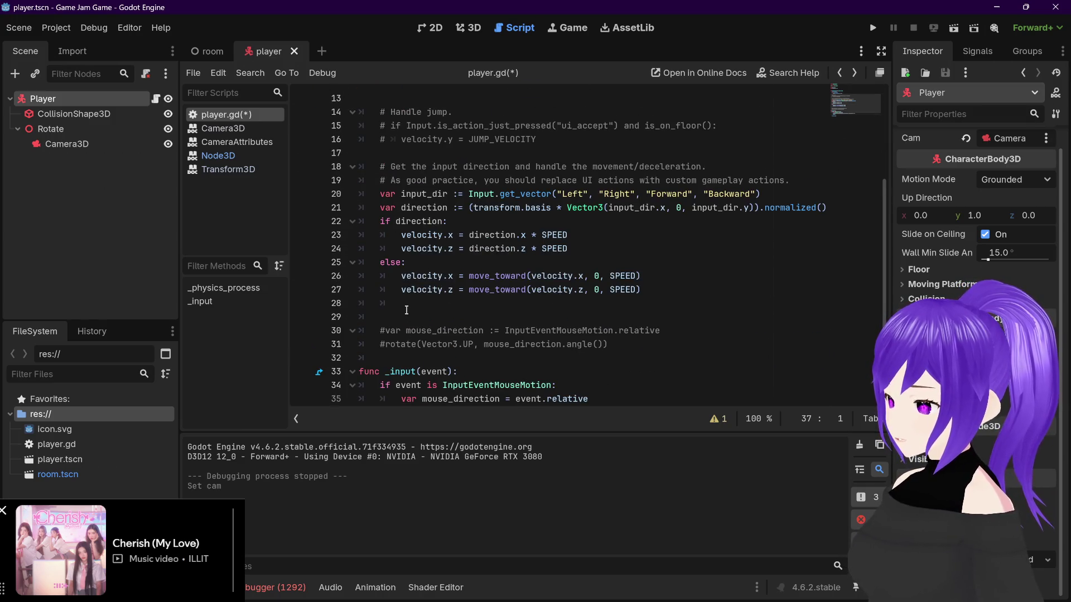
{"action": "scroll", "coordinate": [423, 352], "scroll_direction": "down", "scroll_amount": 2}
{"action": "left_click", "coordinate": [401, 358]}
Prefix transform with cam. and add parentheses, making line 37 call cam.transform().
{"action": "type", "text": "cam.transform"}
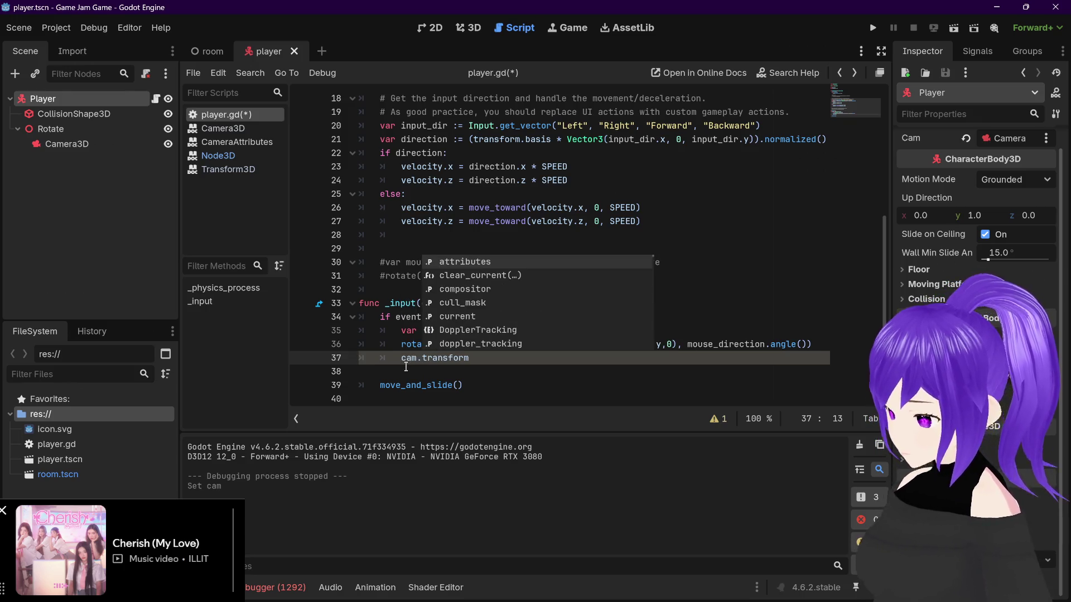
{"action": "key", "text": "Return"}
{"action": "type", "text": "()"}
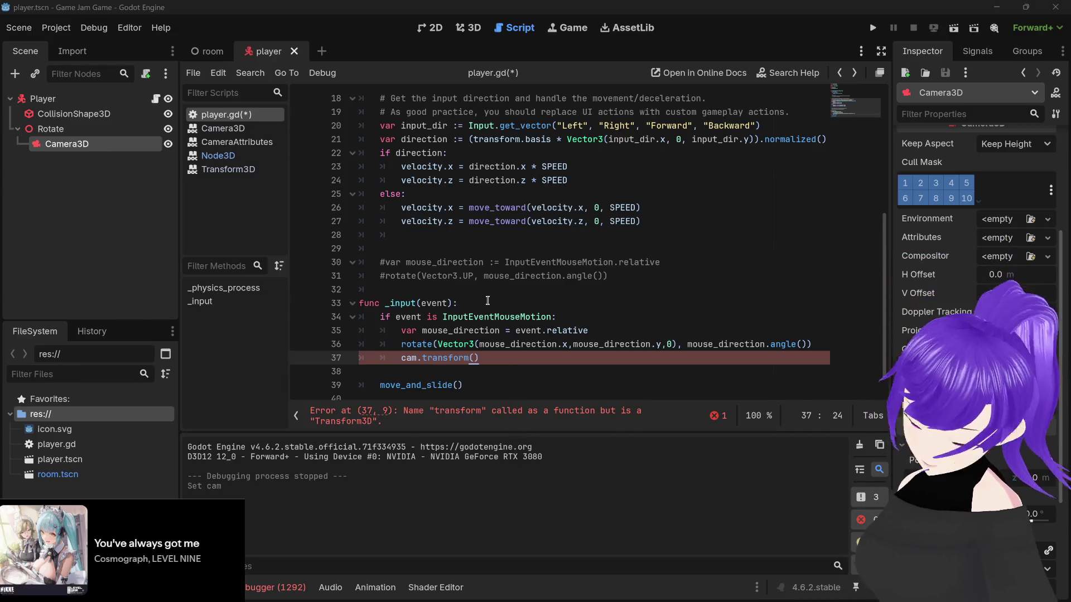
{"action": "mouse_move", "coordinate": [462, 355]}
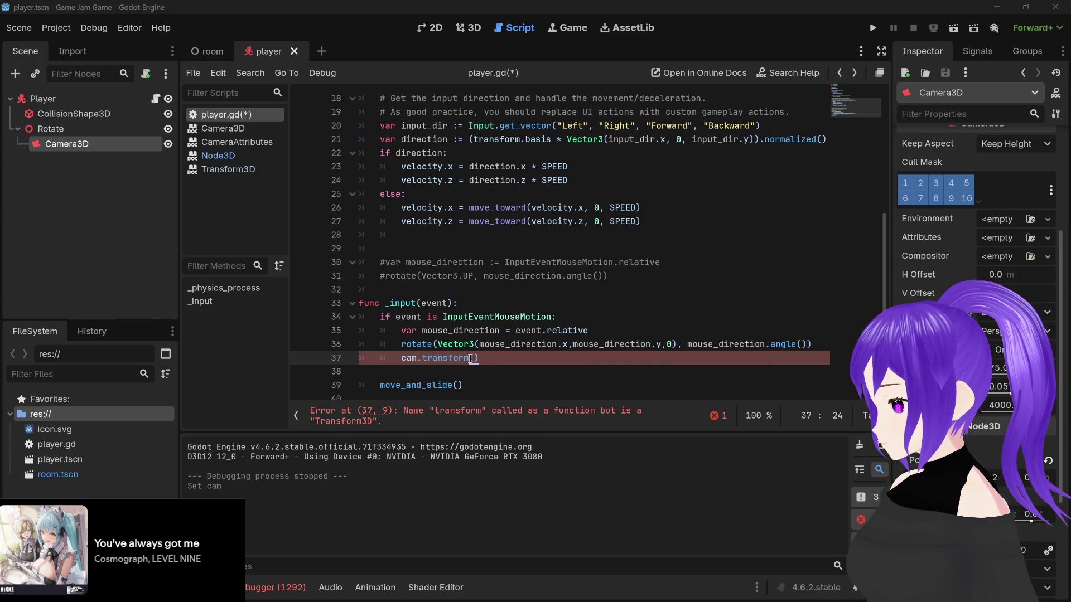
Fill line 37's call with arguments 0, 0.722, 0, mouse_direction.x, mouse_direction.y, then 0,1,1,1.
{"action": "left_click", "coordinate": [474, 360]}
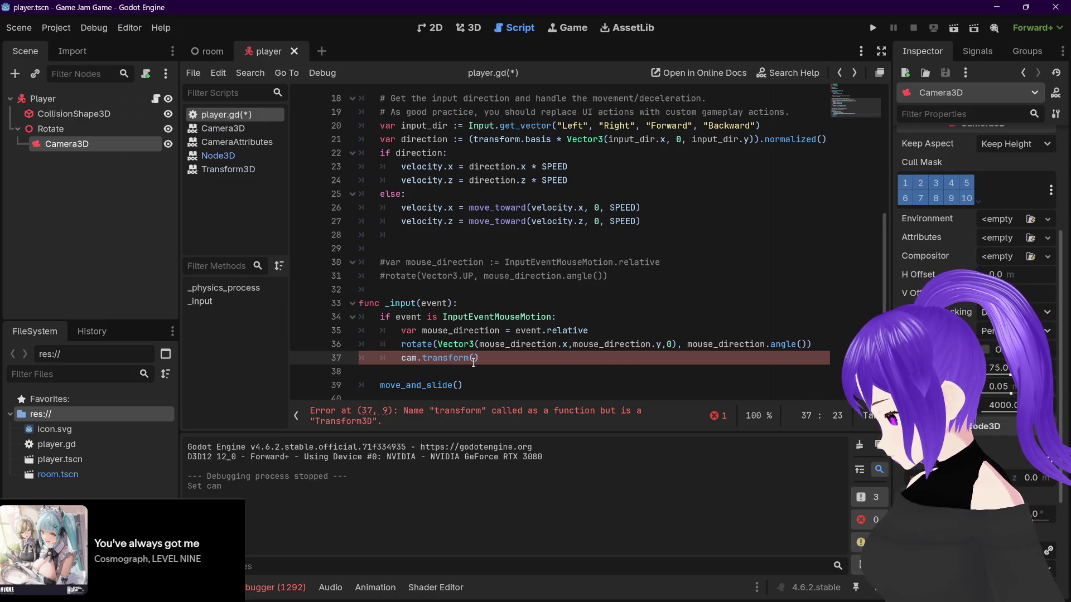
{"action": "type", "text": "0,"}
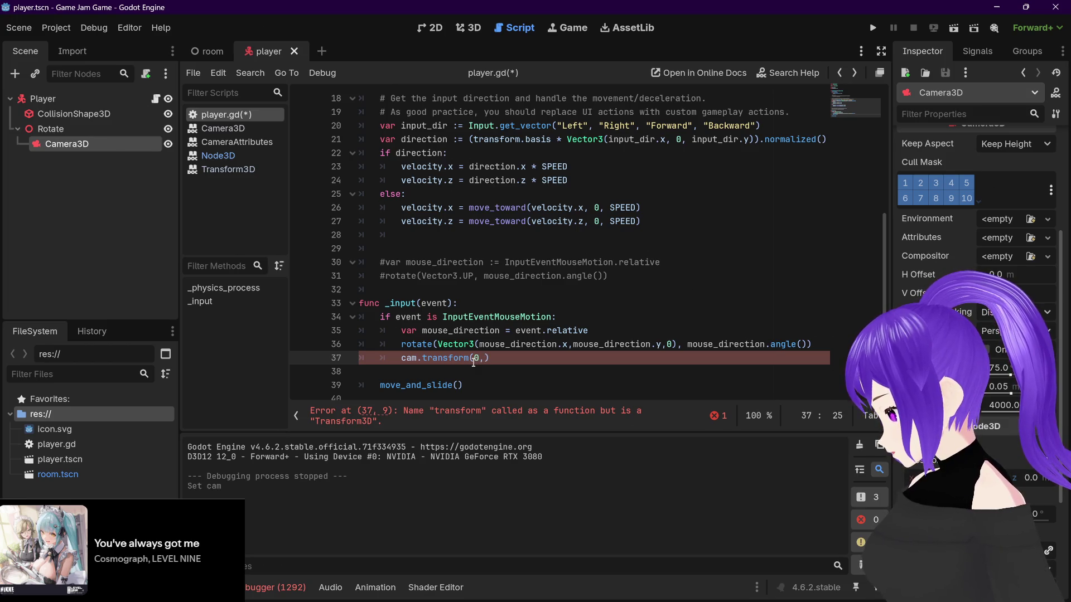
{"action": "type", "text": "0.722,0"}
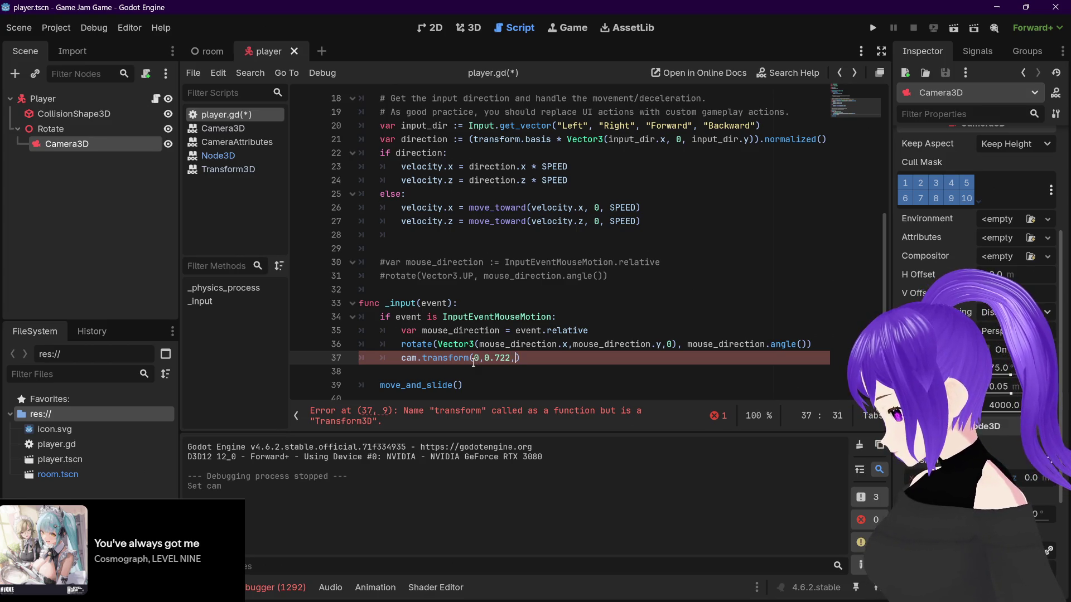
{"action": "type", "text": ","}
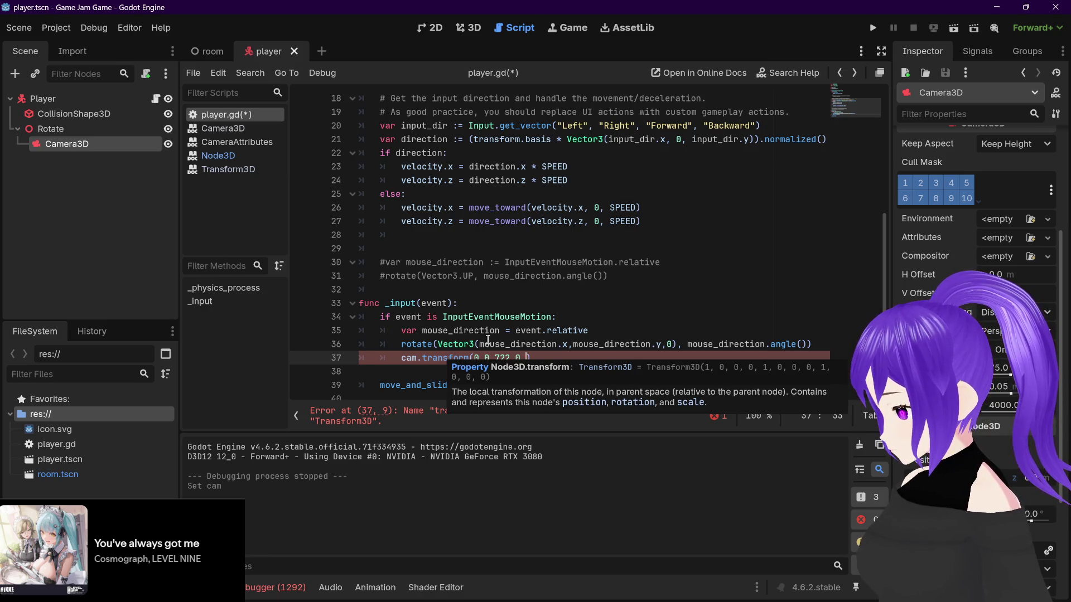
{"action": "left_click_drag", "start_coordinate": [479, 346], "coordinate": [566, 345]}
{"action": "key", "text": "ctrl+c"}
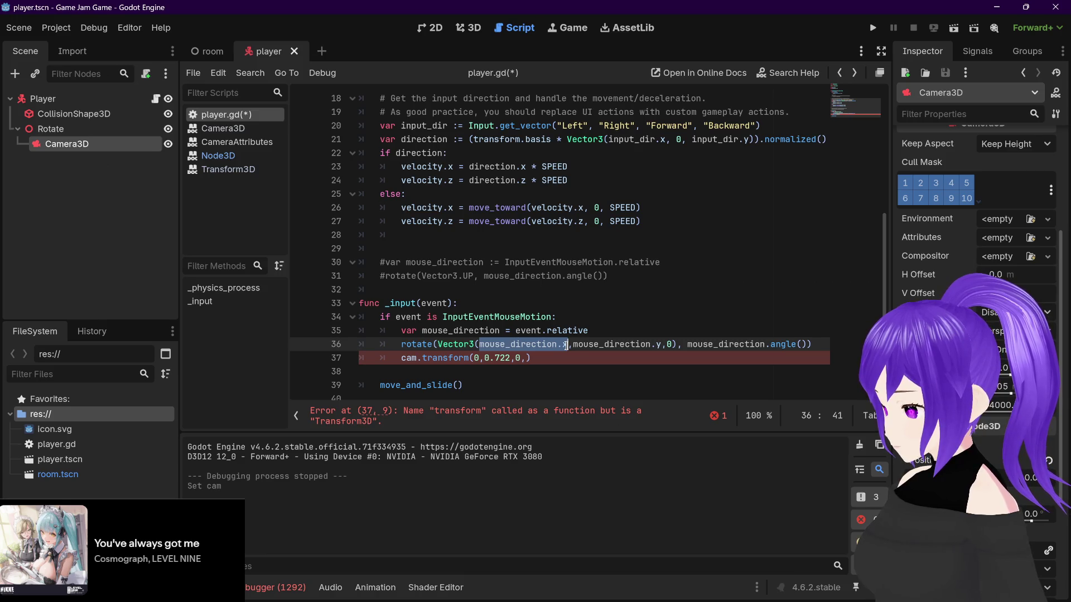
{"action": "left_click", "coordinate": [530, 358]}
{"action": "key", "text": "ctrl+v"}
{"action": "left_click_drag", "start_coordinate": [573, 344], "coordinate": [662, 344]}
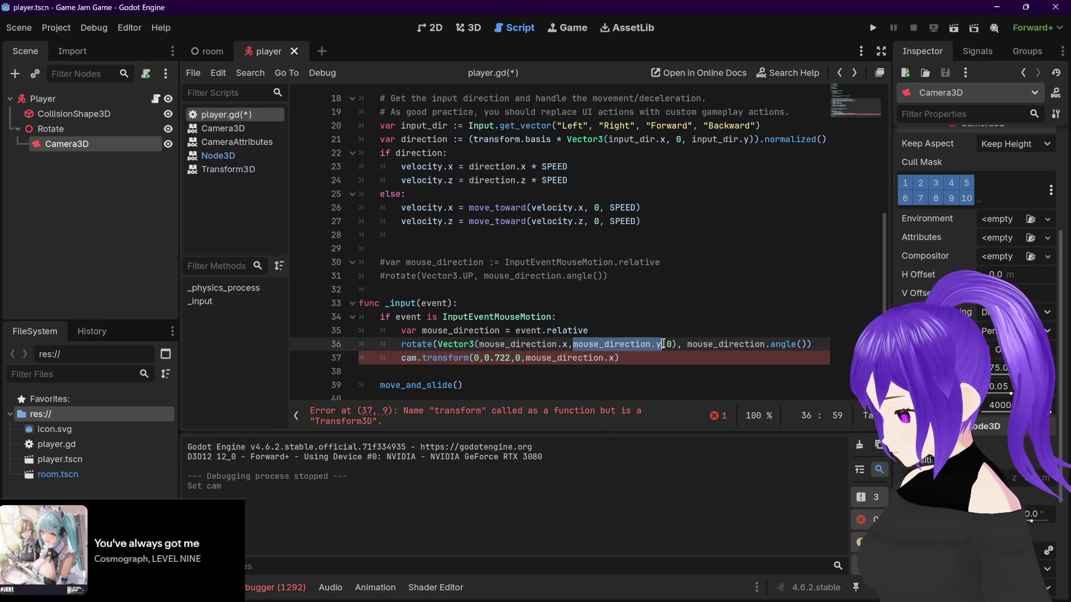
{"action": "key", "text": "ctrl+c"}
{"action": "left_click", "coordinate": [616, 358]}
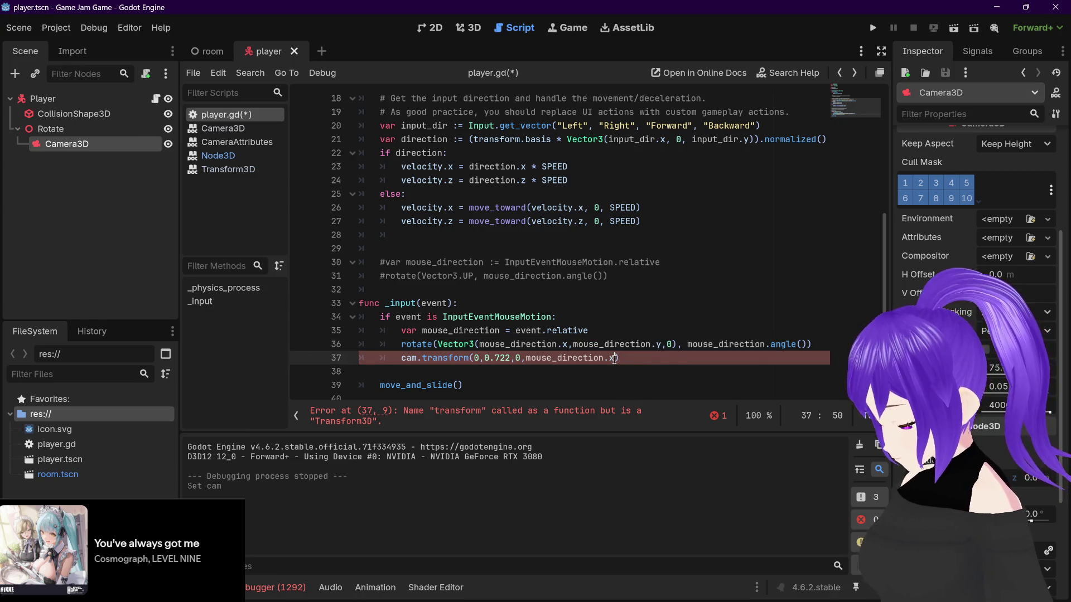
{"action": "type", "text": ","}
{"action": "key", "text": "ctrl+v"}
{"action": "type", "text": ")"}
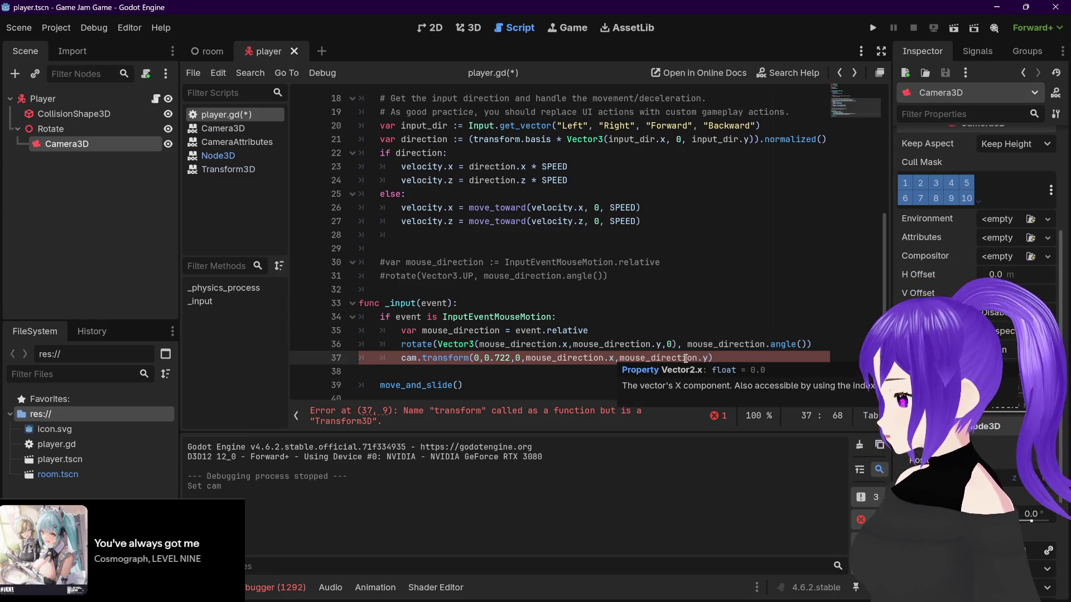
{"action": "type", "text": ","}
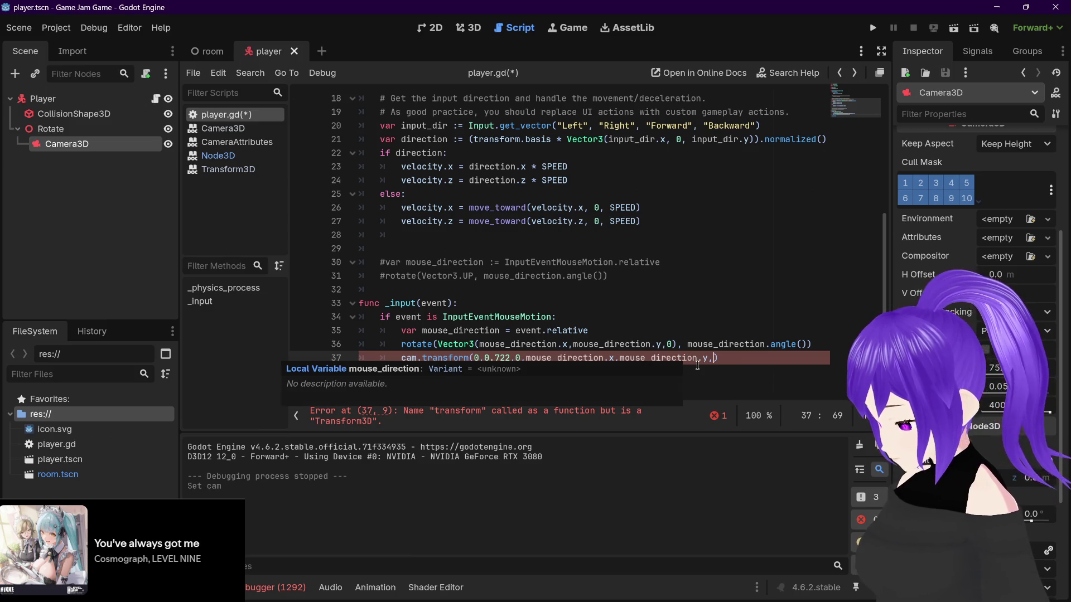
{"action": "type", "text": "0"}
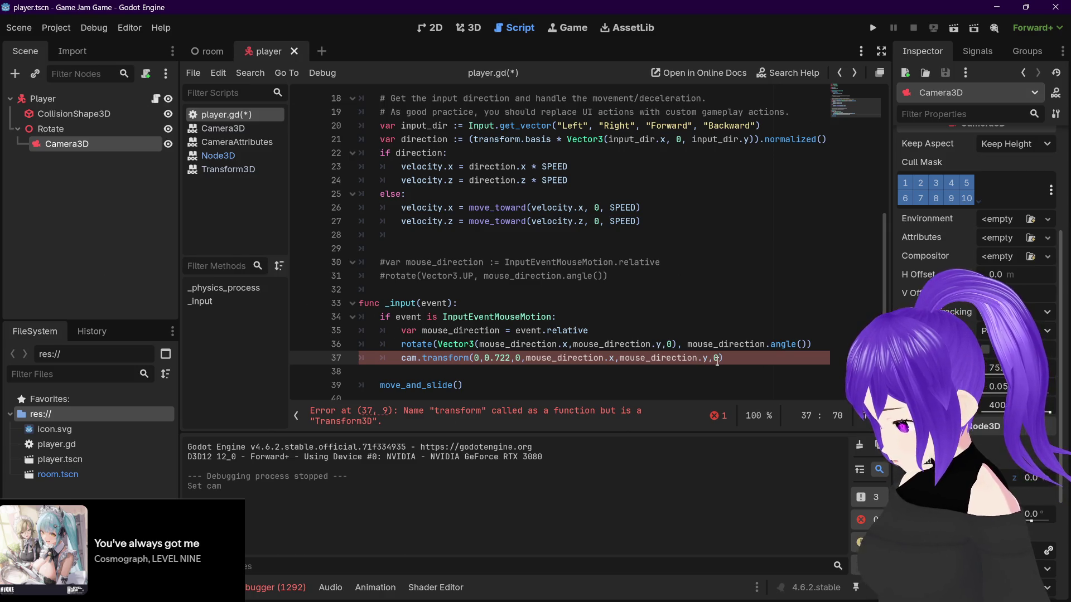
{"action": "type", "text": ",1,1,"}
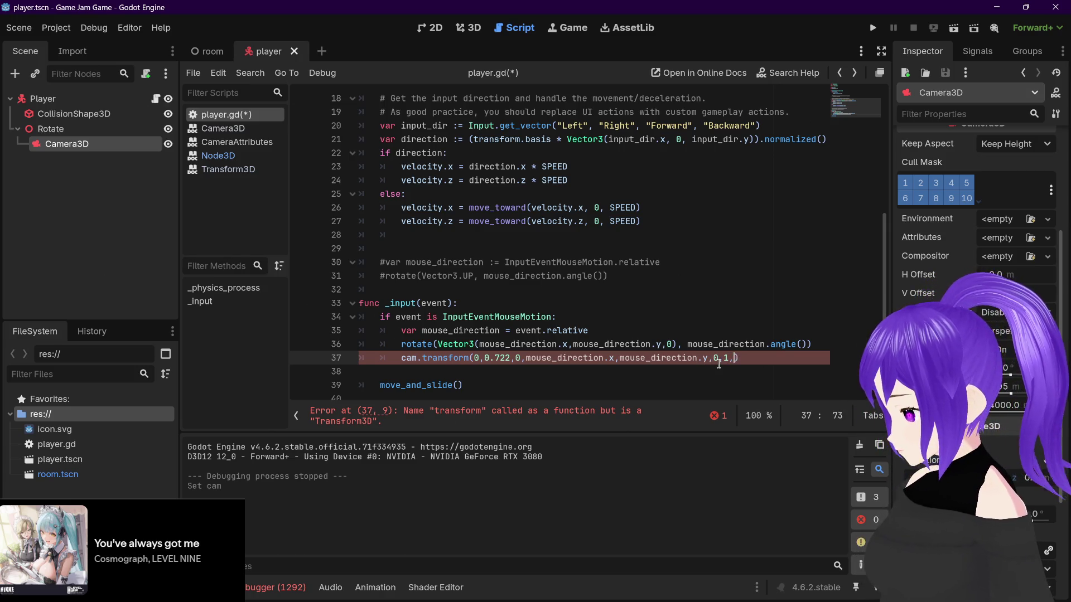
{"action": "type", "text": "1"}
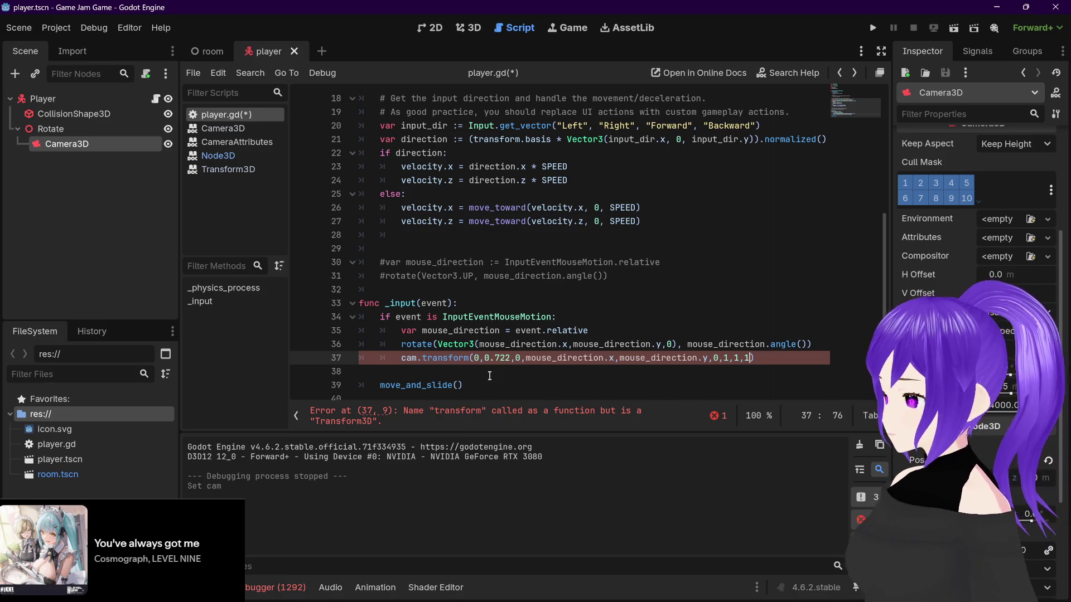
Rename transform to Transform3D on line 37.
{"action": "mouse_move", "coordinate": [435, 359]}
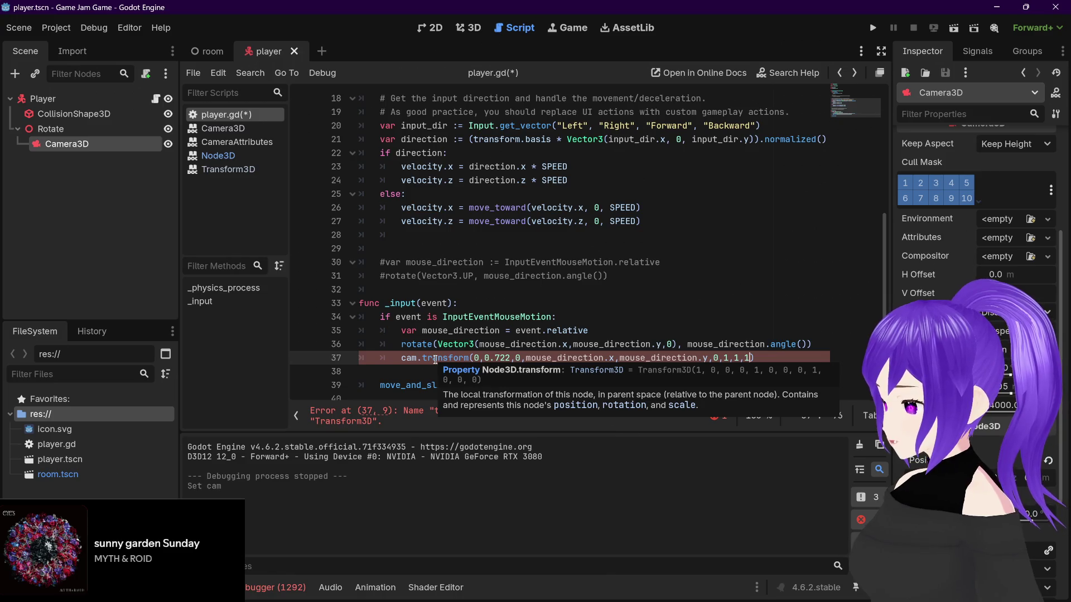
{"action": "left_click", "coordinate": [422, 357]}
{"action": "key", "text": "BackSpace"}
{"action": "type", "text": "T"}
{"action": "key", "text": "ctrl+Right"}
{"action": "type", "text": "3D"}
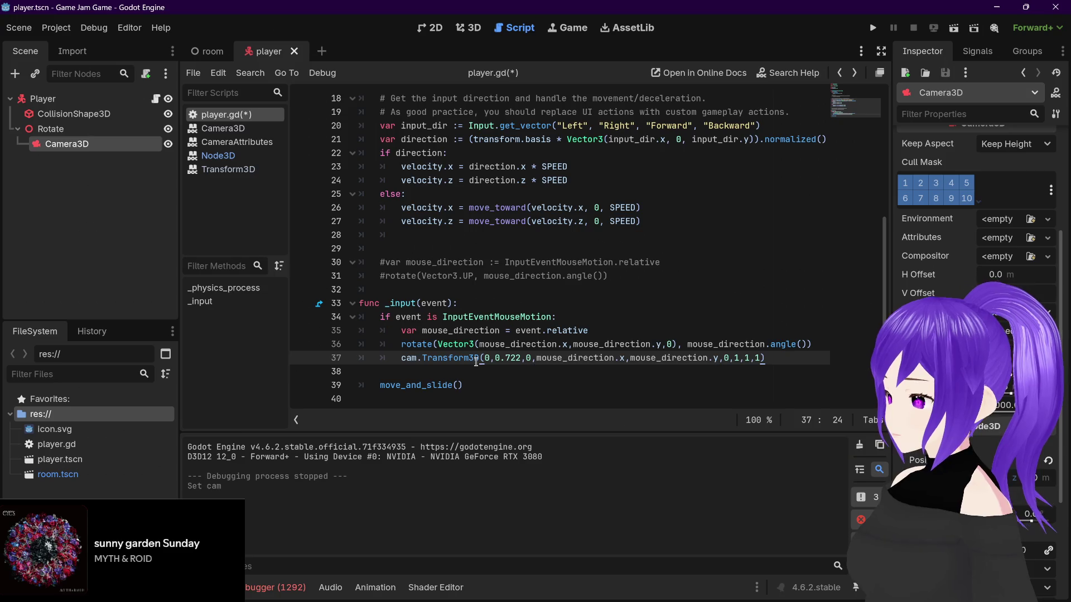
{"action": "left_click", "coordinate": [477, 361], "text": "ctrl"}
Check the Transform3D constructors and Vector3 reference, undo the cam scene change, and return to player.gd.
{"action": "scroll", "coordinate": [502, 351], "scroll_direction": "down", "scroll_amount": 5}
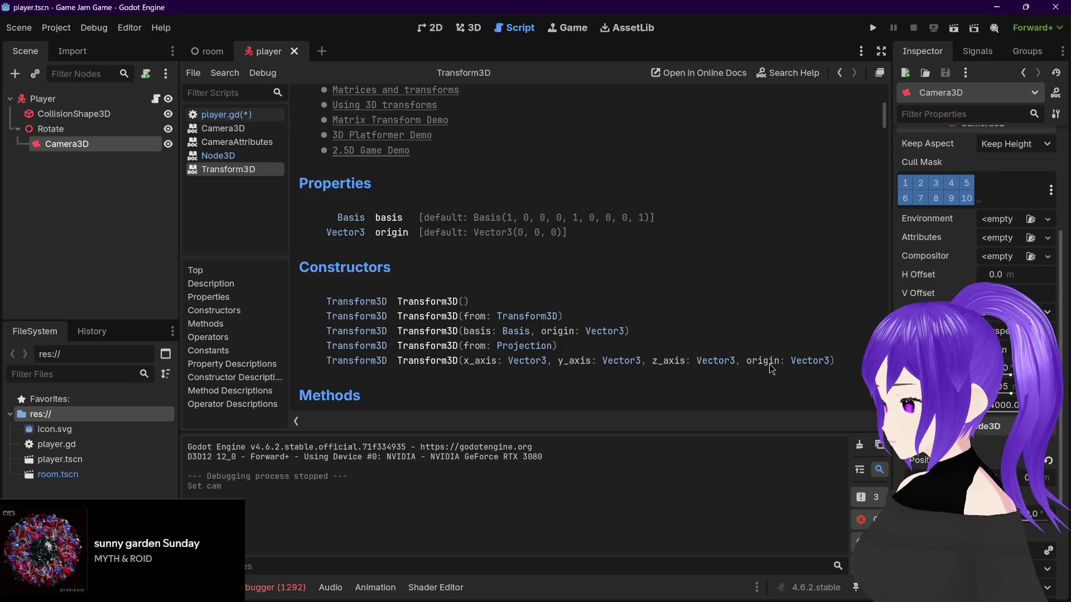
{"action": "left_click", "coordinate": [818, 366]}
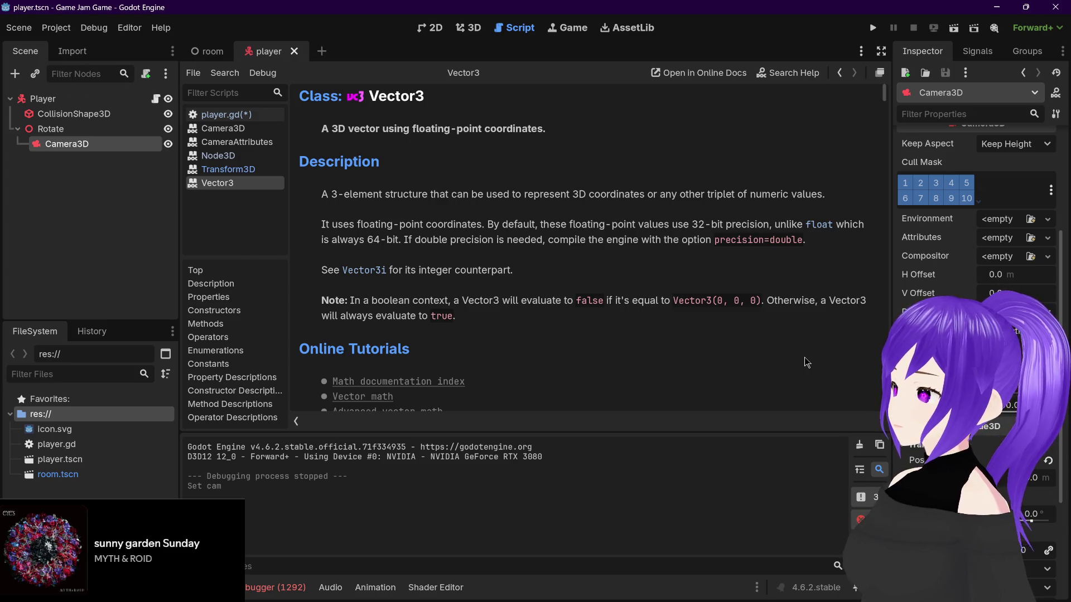
{"action": "key", "text": "ctrl+z"}
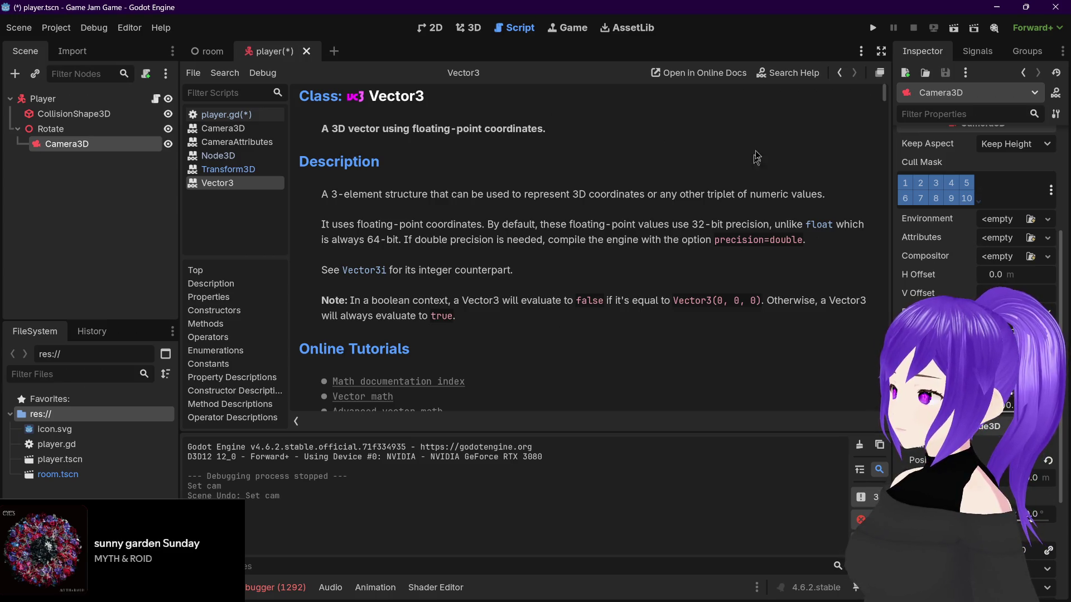
{"action": "left_click", "coordinate": [838, 74]}
{"action": "left_click", "coordinate": [838, 74]}
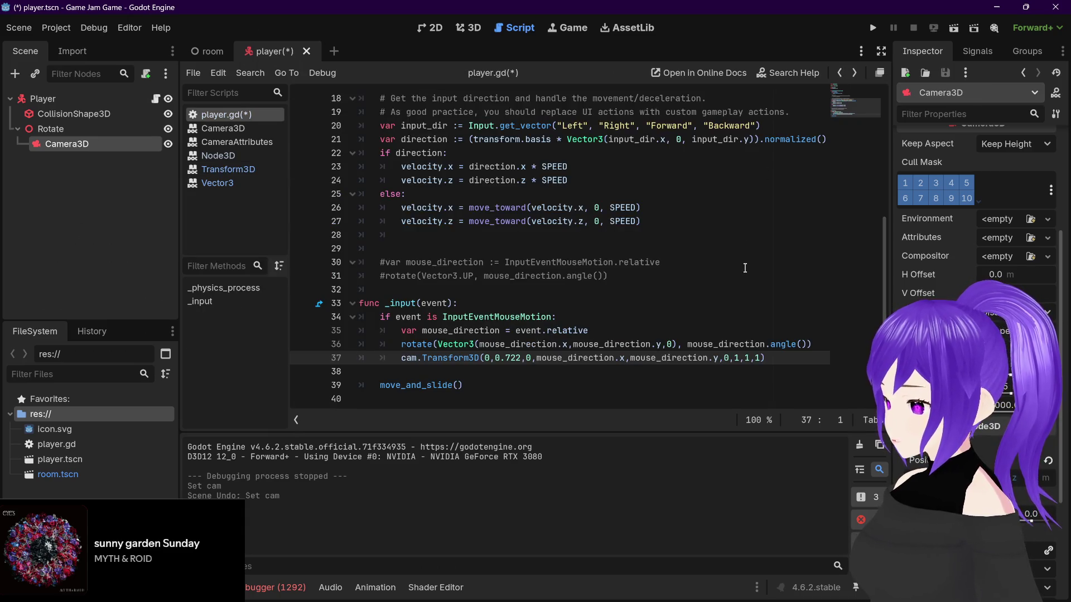
Save the project with player.gd's Transform3D edit on line 37.
{"action": "left_click", "coordinate": [733, 394]}
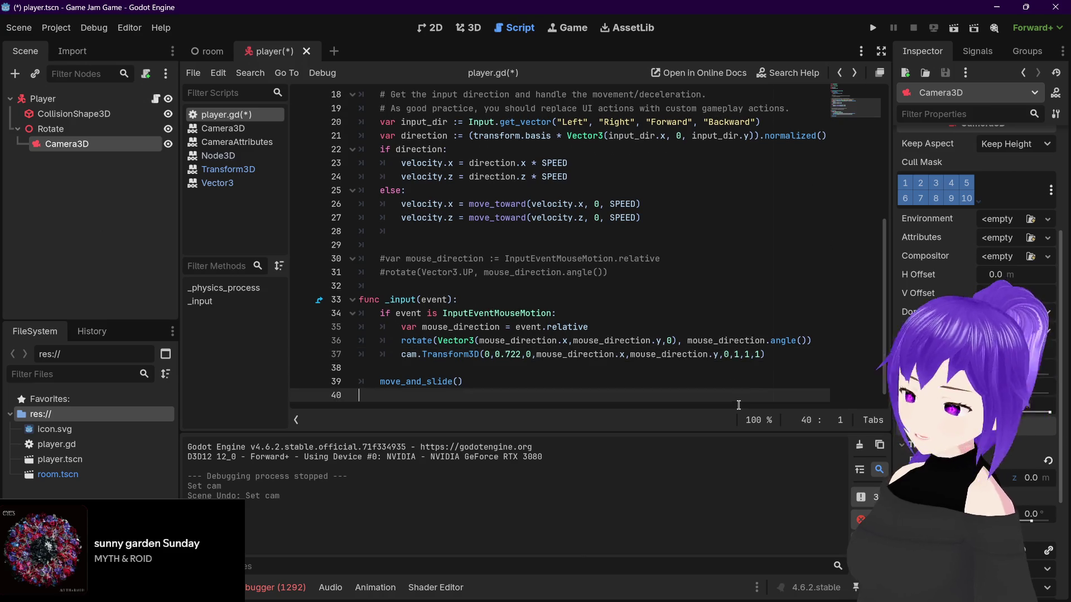
{"action": "left_click", "coordinate": [772, 366]}
{"action": "left_click", "coordinate": [773, 356]}
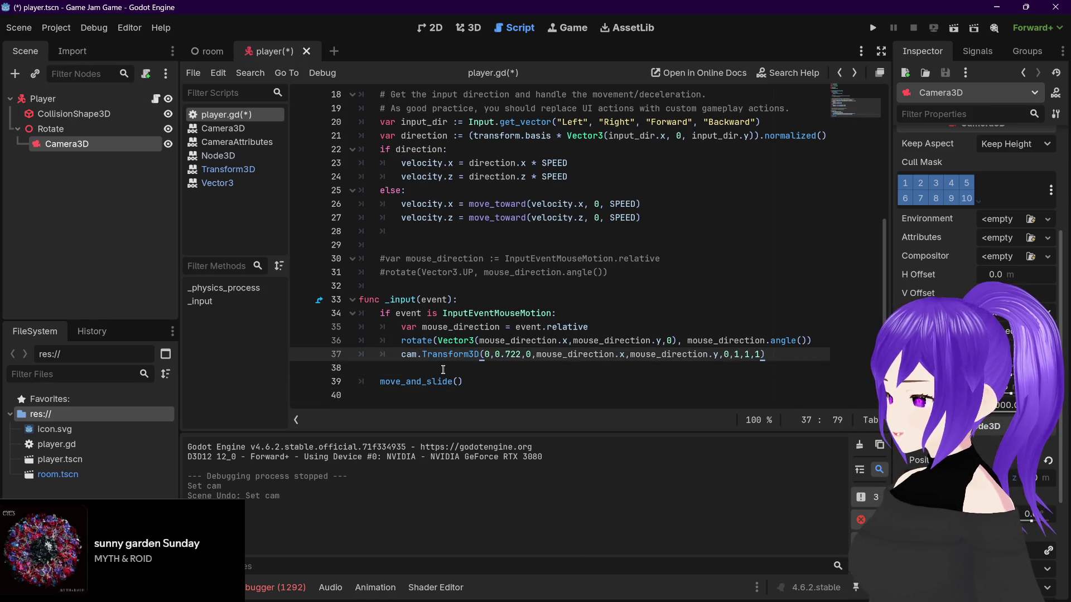
{"action": "mouse_move", "coordinate": [441, 360]}
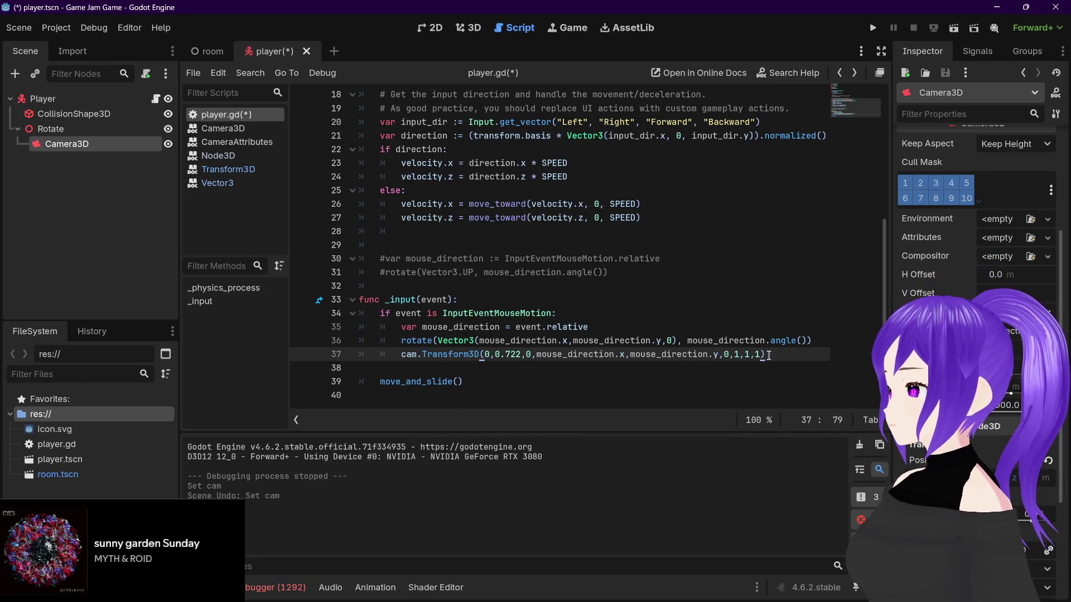
{"action": "key", "text": "ctrl+s"}
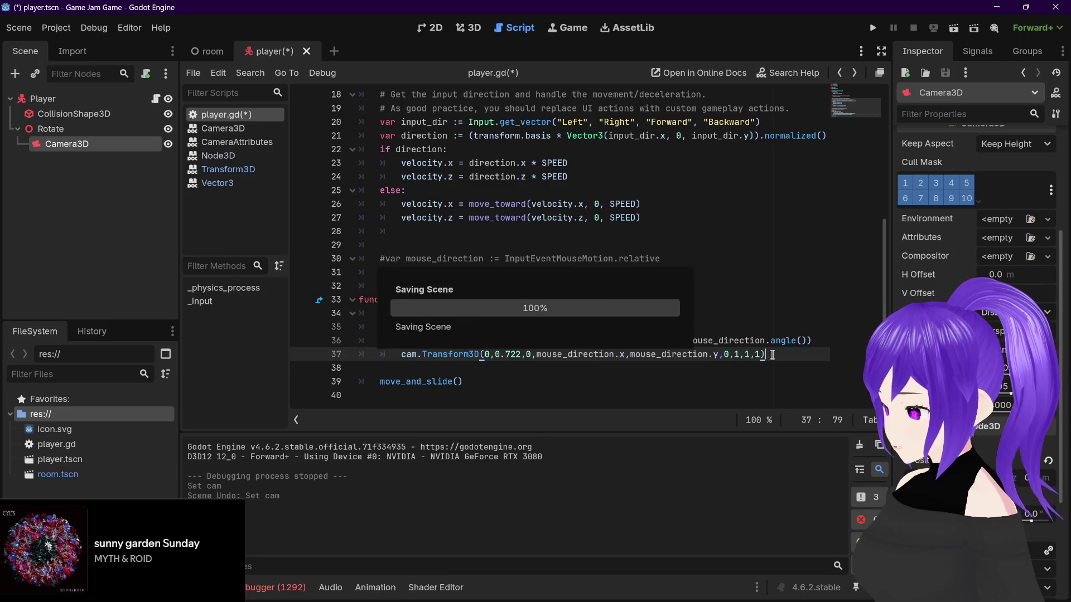
Comment out the rotate call on line 36 and run the game.
{"action": "left_click", "coordinate": [409, 341]}
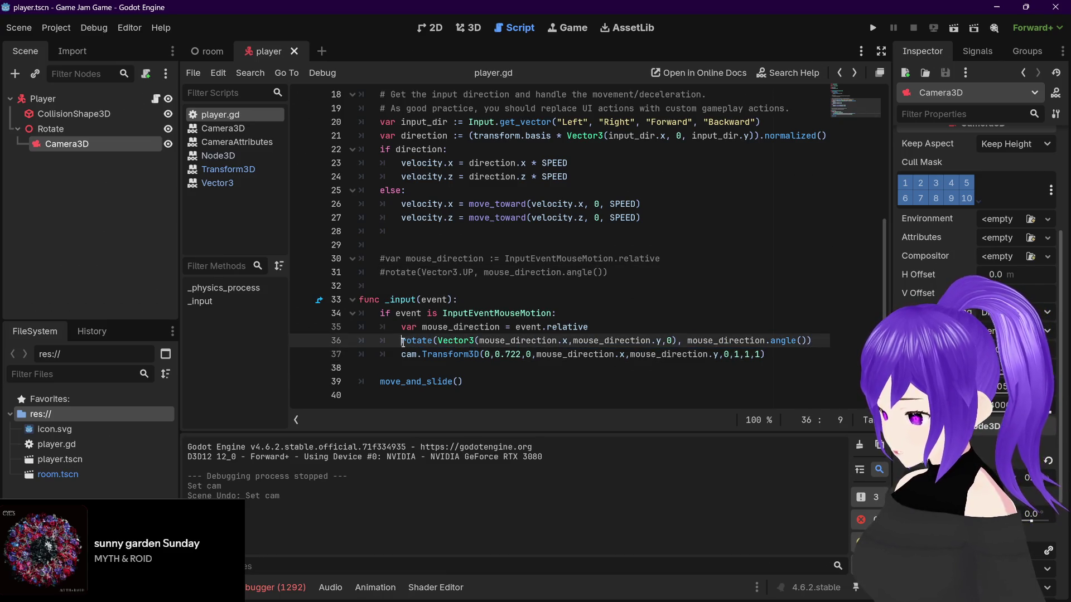
{"action": "key", "text": "ctrl+k"}
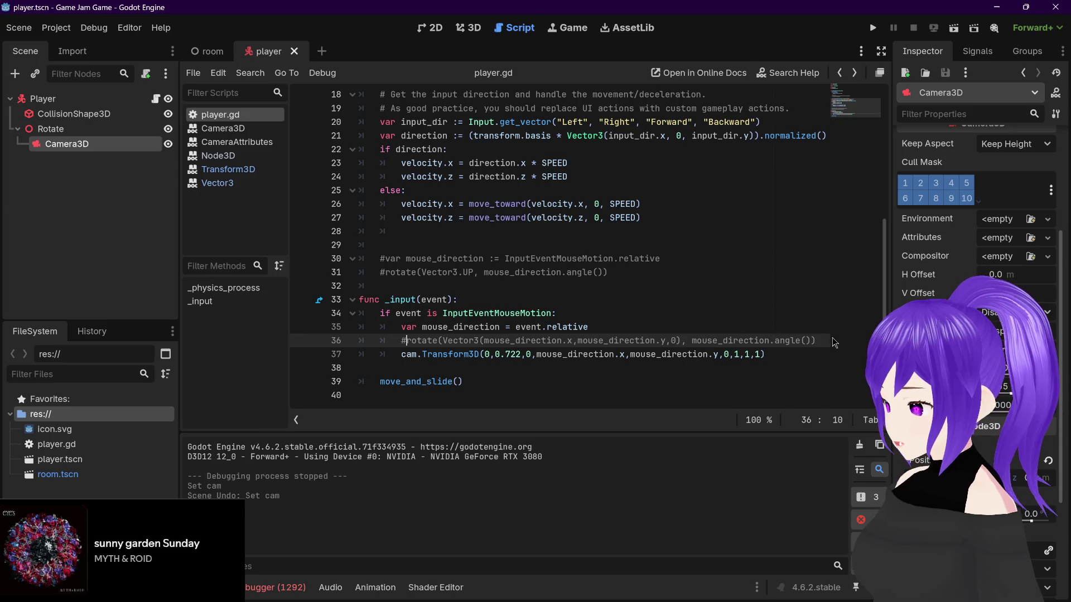
{"action": "left_click", "coordinate": [873, 30]}
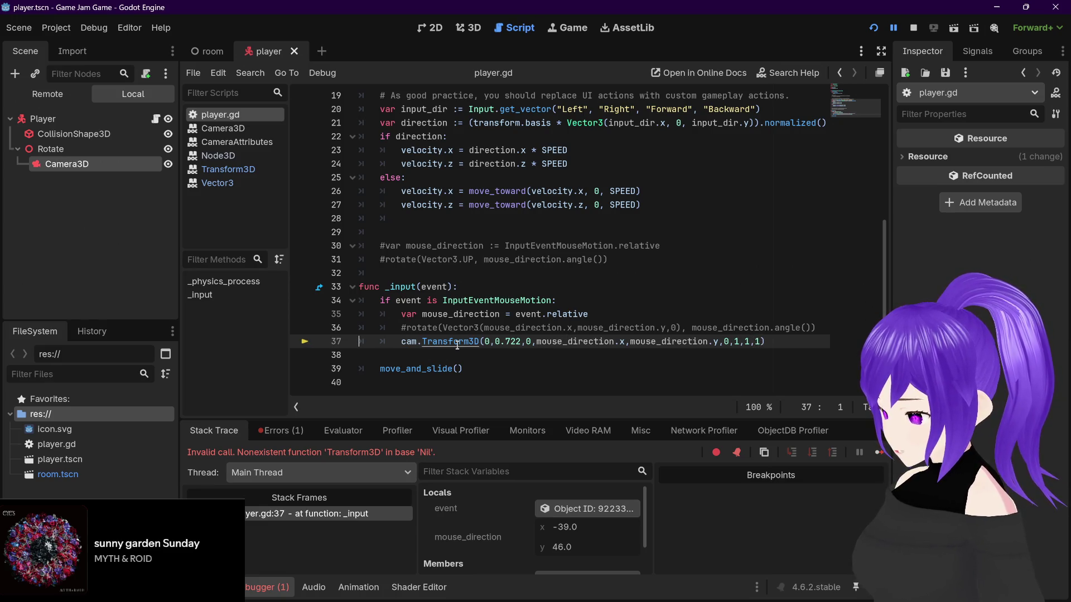
After the break on line 37, delete the arguments so it reads just cam.Transform3D.
{"action": "left_click_drag", "start_coordinate": [765, 341], "coordinate": [479, 341]}
{"action": "key", "text": "BackSpace"}
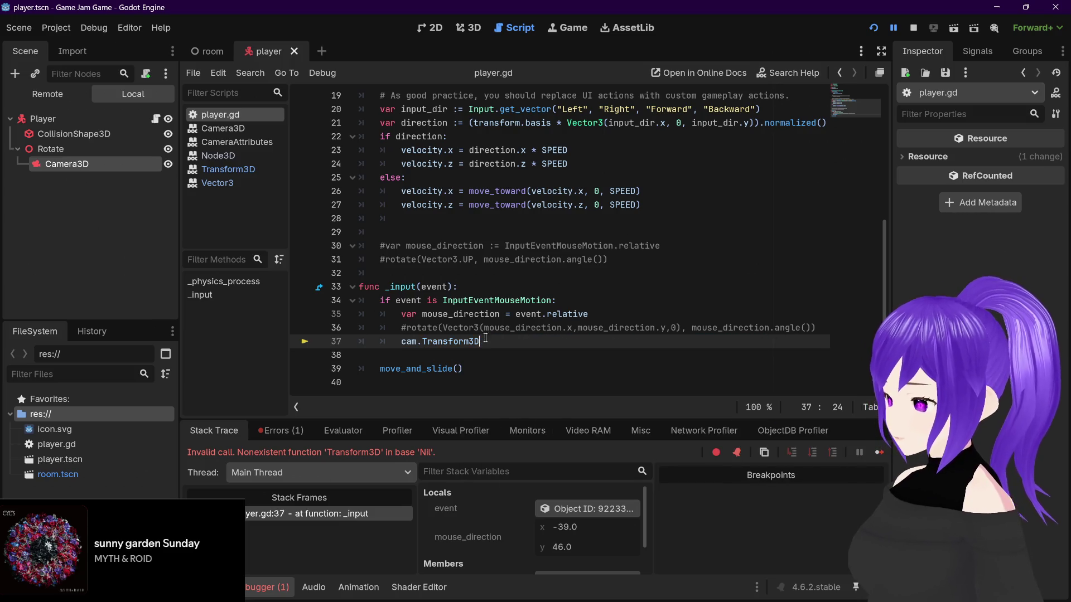
{"action": "type", "text": "."}
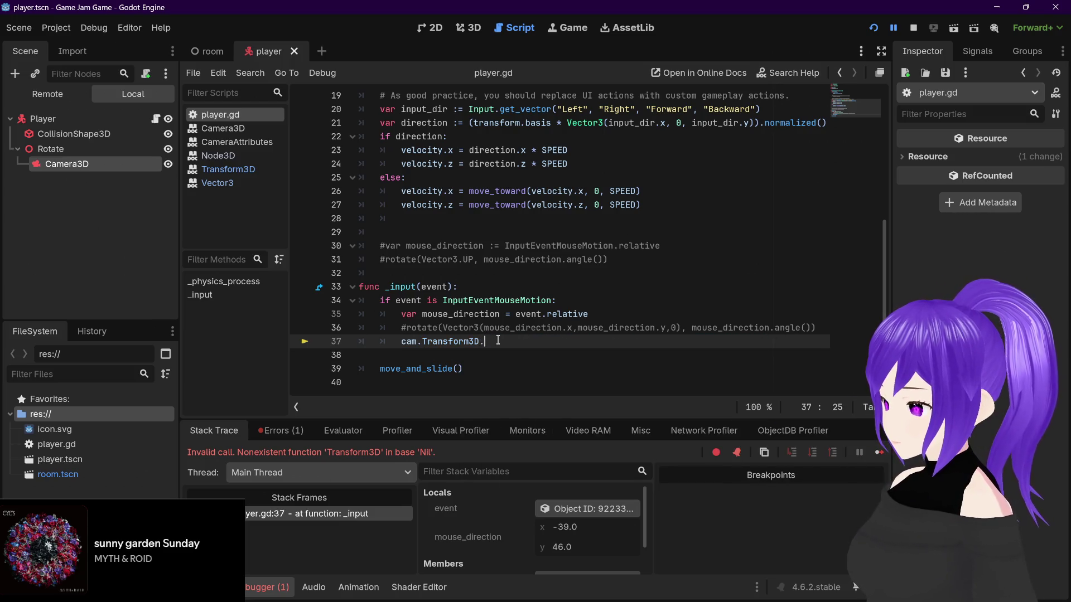
{"action": "key", "text": "BackSpace"}
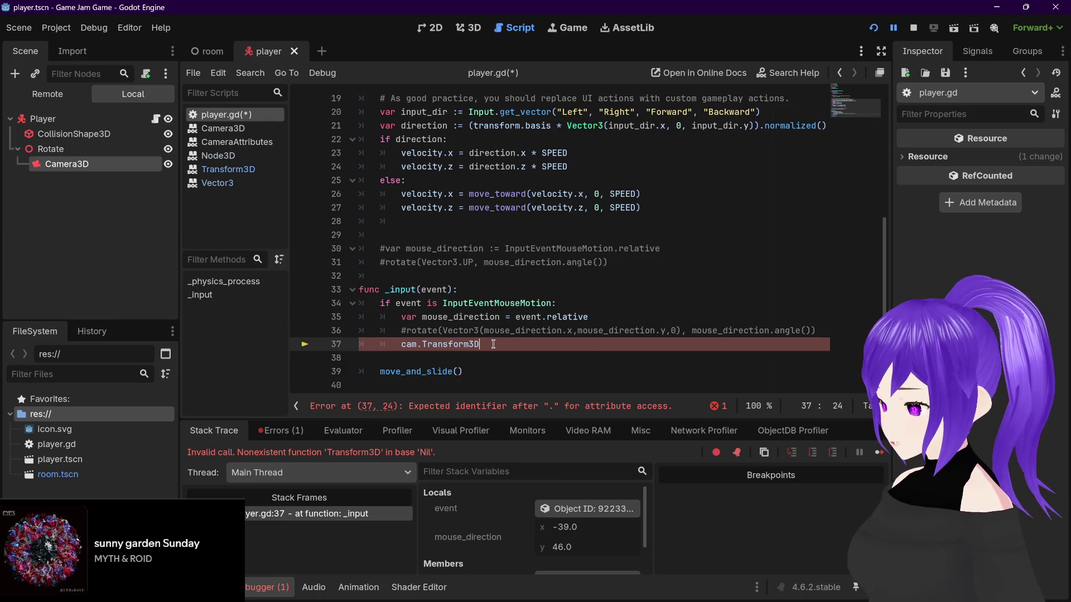
{"action": "mouse_move", "coordinate": [468, 347]}
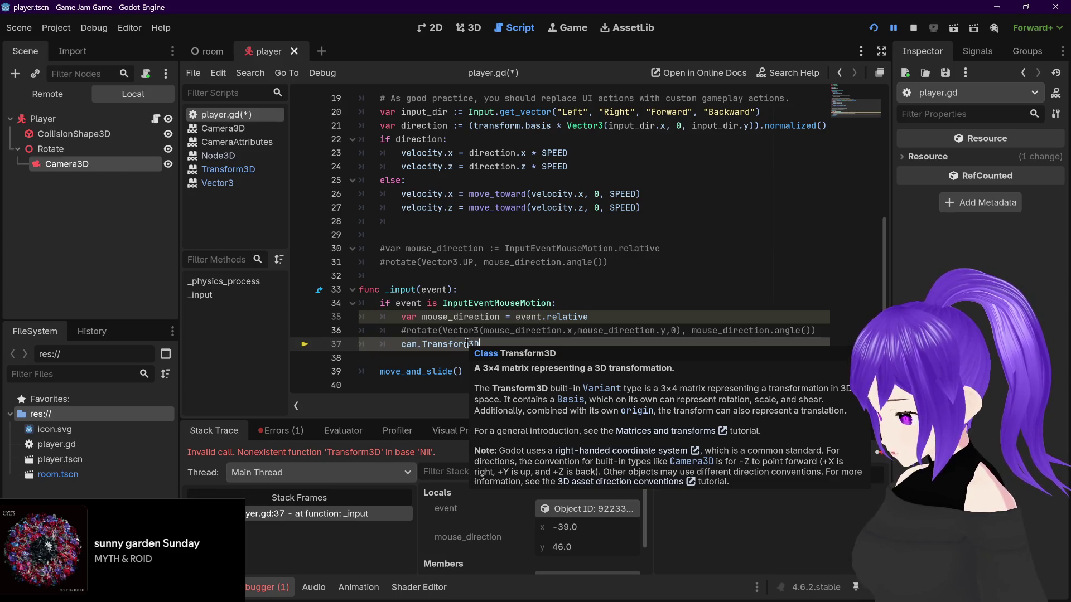
Replace Transform3D on line 37 with get_camera_transform() from the autocomplete suggestions.
{"action": "left_click_drag", "start_coordinate": [479, 344], "coordinate": [421, 351]}
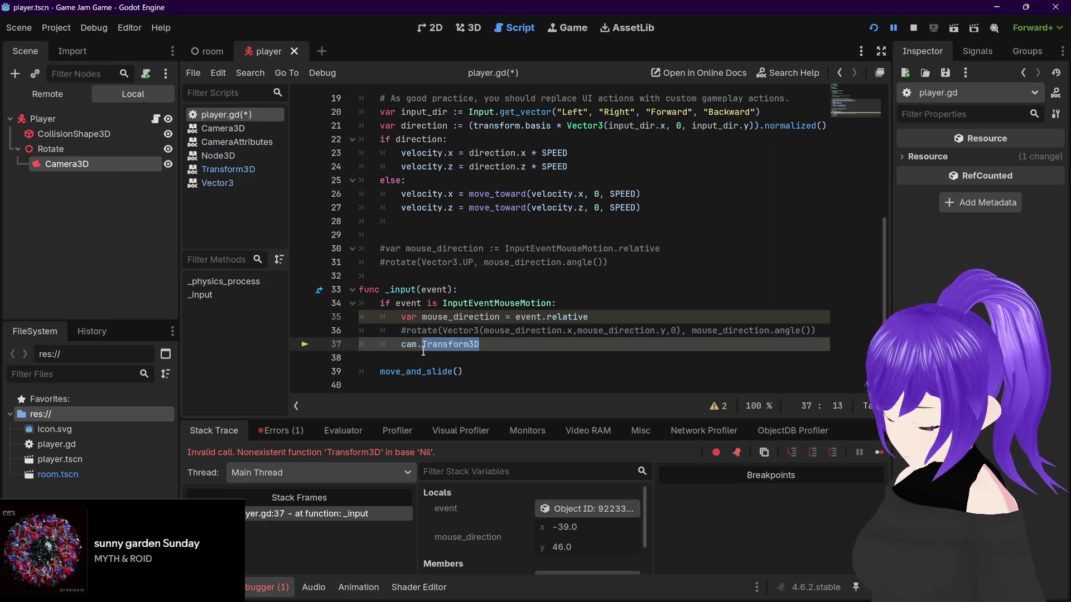
{"action": "type", "text": "transform"}
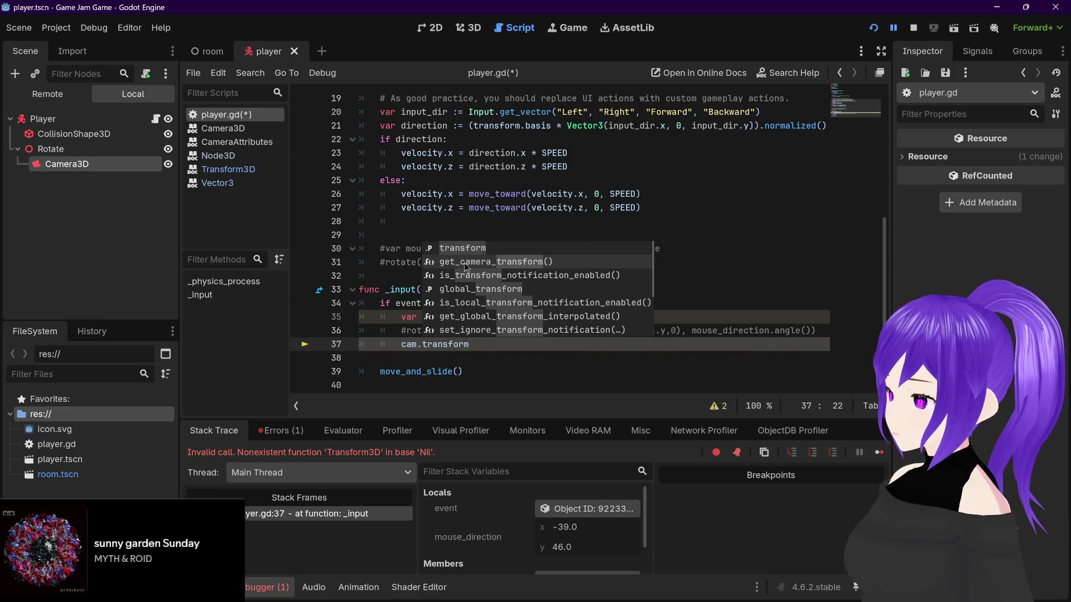
{"action": "scroll", "coordinate": [463, 268], "scroll_direction": "down", "scroll_amount": 2}
{"action": "scroll", "coordinate": [465, 264], "scroll_direction": "down", "scroll_amount": 3}
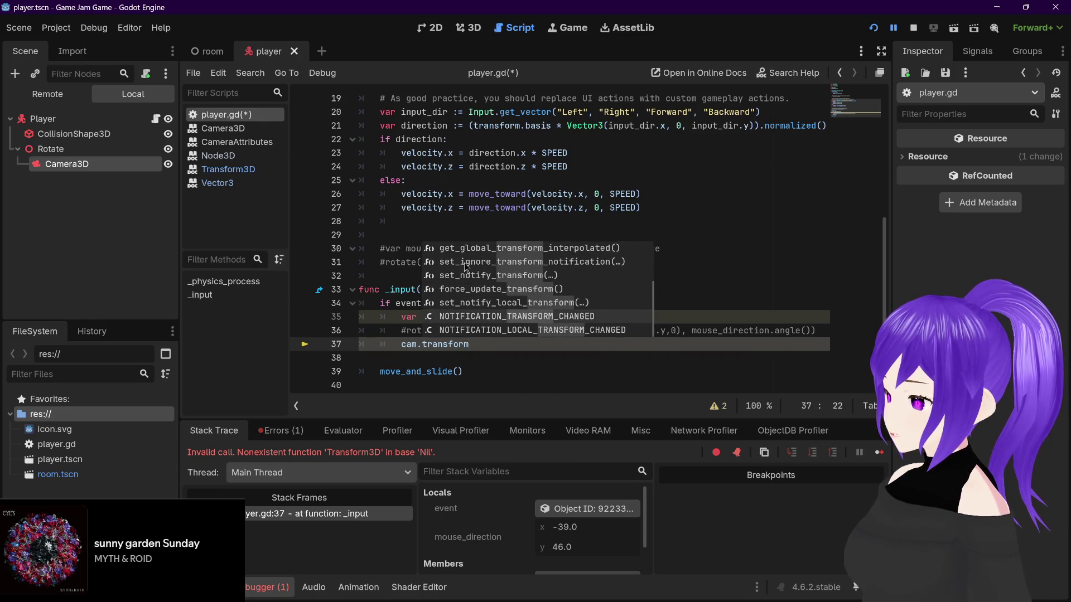
{"action": "scroll", "coordinate": [464, 263], "scroll_direction": "up", "scroll_amount": 5}
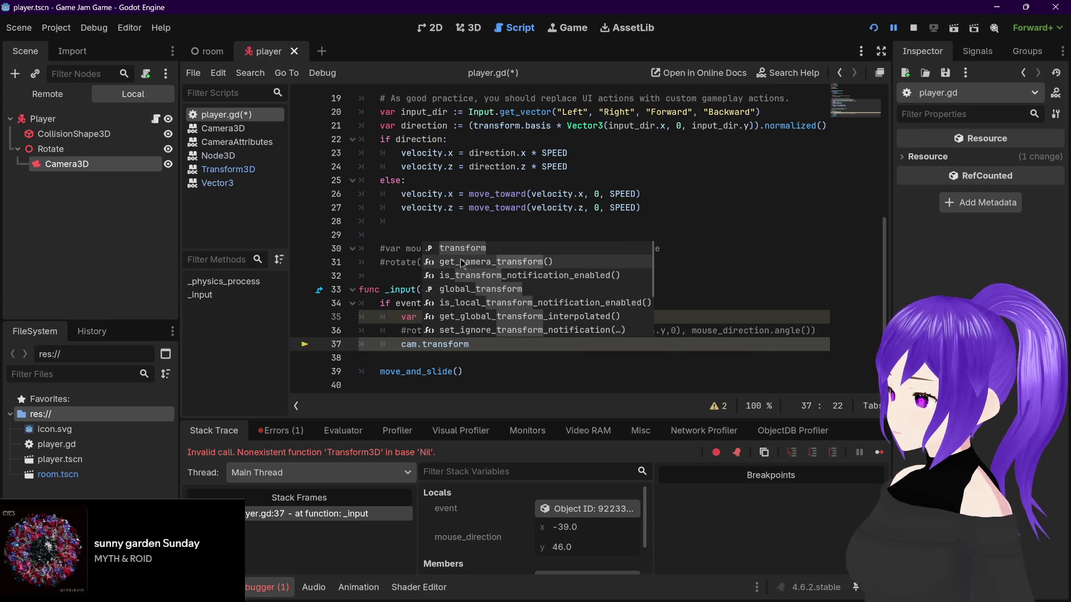
{"action": "left_click", "coordinate": [460, 262]}
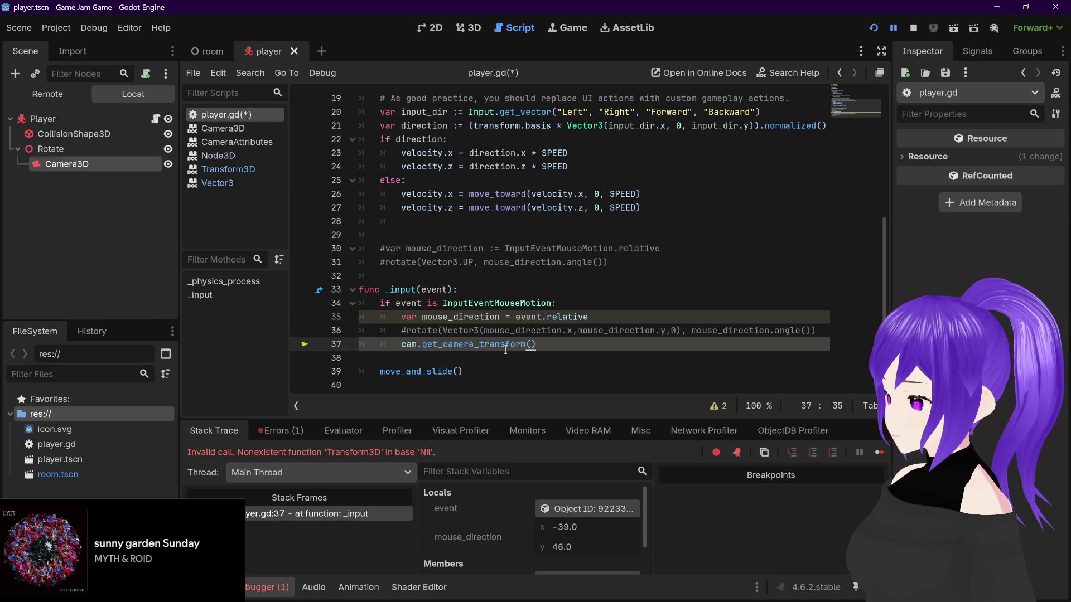
{"action": "mouse_move", "coordinate": [505, 349]}
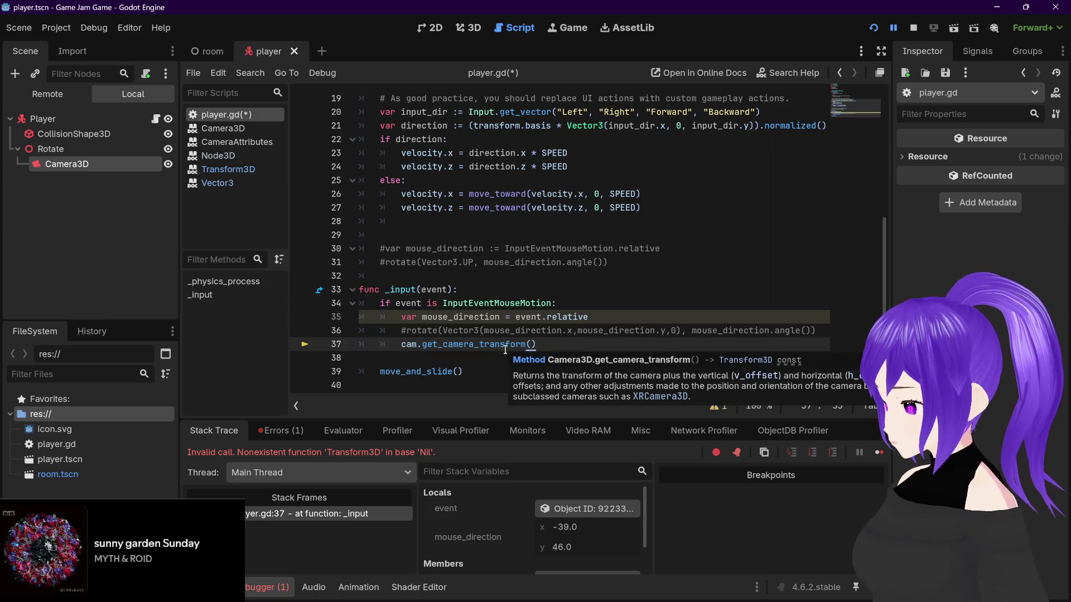
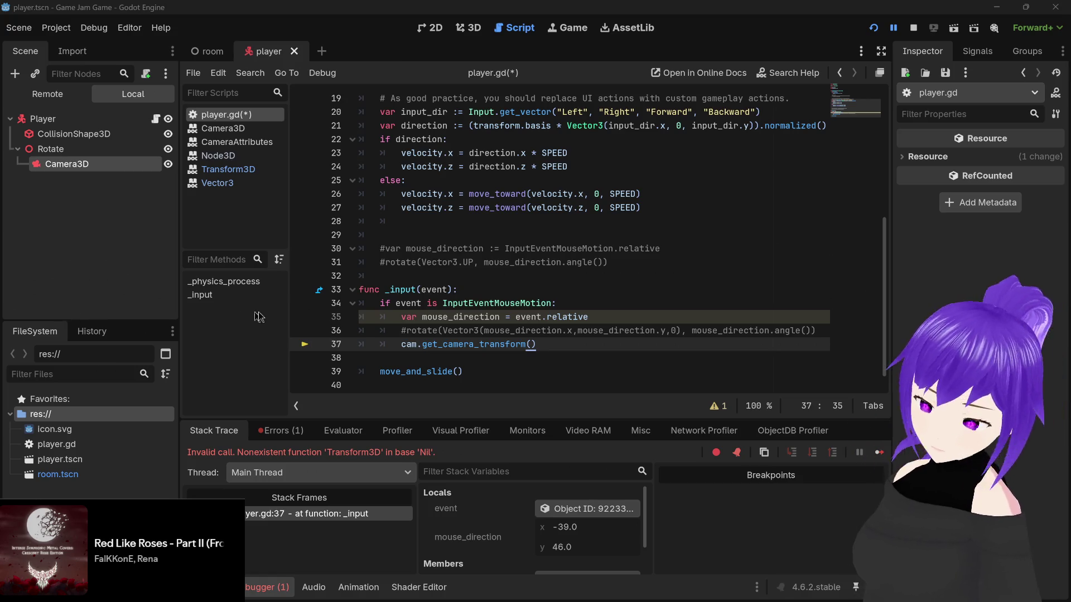
Replace the old _input function with the copied spring-arm mouselook code.
{"action": "mouse_move", "coordinate": [359, 289]}
{"action": "left_mouse_down"}
{"action": "mouse_move", "coordinate": [629, 330]}
{"action": "mouse_move", "coordinate": [536, 345]}
{"action": "left_mouse_up"}
{"action": "type", "text": "func _input(event): \tif event is InputEventMouseMotion and Input.mouse_mode == Input.MOUSE_MODE_CAPTURED: \t\trotate_y(-event.relative.x * mouse_sensitivity) \t\t$Camera3D.rotate_x(-event.relative.y * mouse_sensitivity) \t\t$Camera3D.rotation.x = clampf($Camera3D.rotation.x, -deg_to_rad(70), deg_to_rad(70))"}
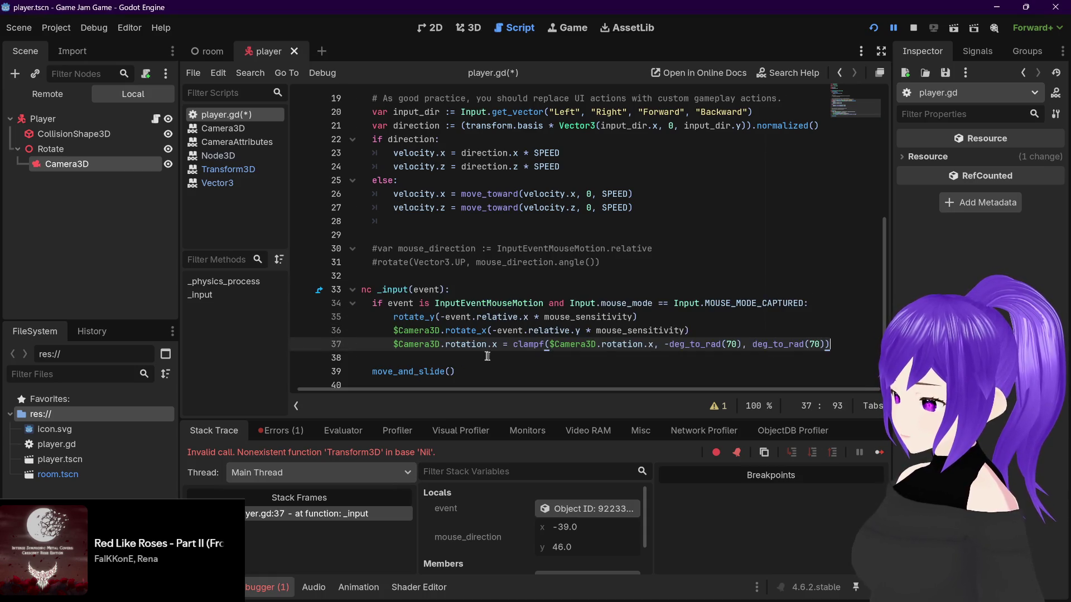
{"action": "left_click_drag", "start_coordinate": [534, 383], "coordinate": [507, 383]}
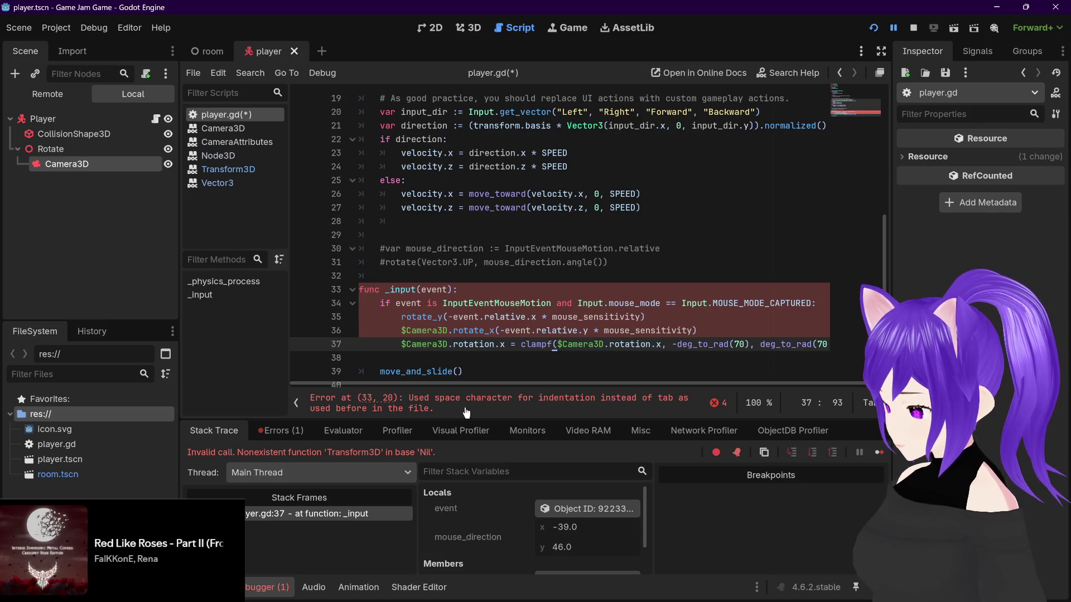
Re-indent the pasted lines 34–37 with tabs instead of spaces.
{"action": "left_click", "coordinate": [381, 304]}
{"action": "key", "text": "BackSpace"}
{"action": "key", "text": "BackSpace"}
{"action": "key", "text": "BackSpace"}
{"action": "key", "text": "BackSpace"}
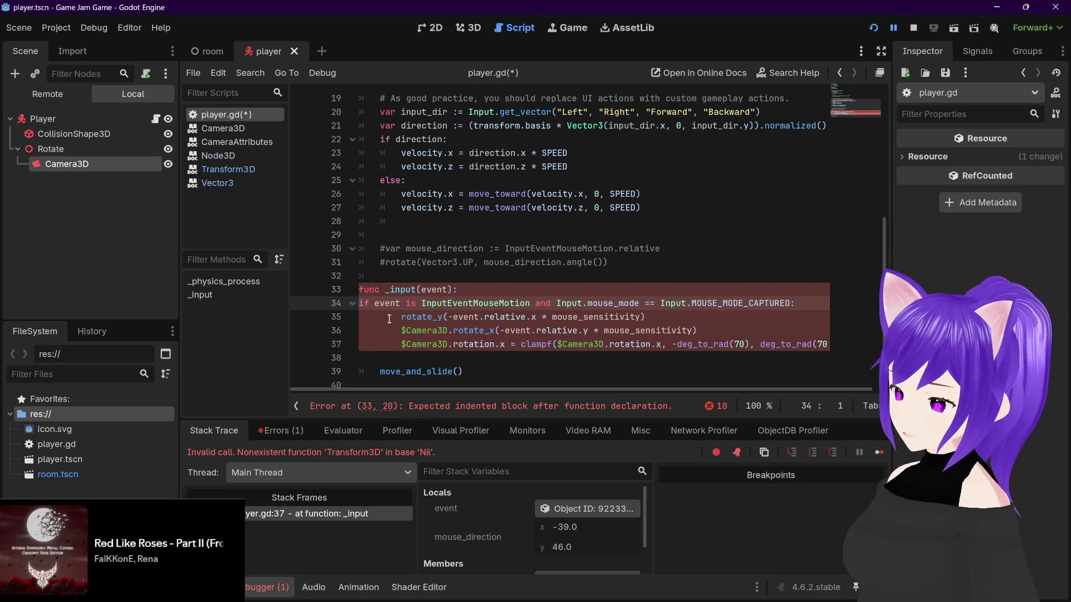
{"action": "key", "text": "Tab"}
{"action": "left_click_drag", "start_coordinate": [401, 318], "coordinate": [344, 317]}
{"action": "key", "text": "BackSpace"}
{"action": "key", "text": "Tab"}
{"action": "key", "text": "Tab"}
{"action": "mouse_move", "coordinate": [401, 331]}
{"action": "left_mouse_down"}
{"action": "mouse_move", "coordinate": [344, 330]}
{"action": "mouse_move", "coordinate": [358, 343]}
{"action": "left_mouse_up"}
{"action": "key", "text": "BackSpace"}
{"action": "key", "text": "BackSpace"}
{"action": "key", "text": "Tab"}
{"action": "key", "text": "Tab"}
{"action": "left_click", "coordinate": [360, 331]}
{"action": "key", "text": "Tab"}
{"action": "key", "text": "Tab"}
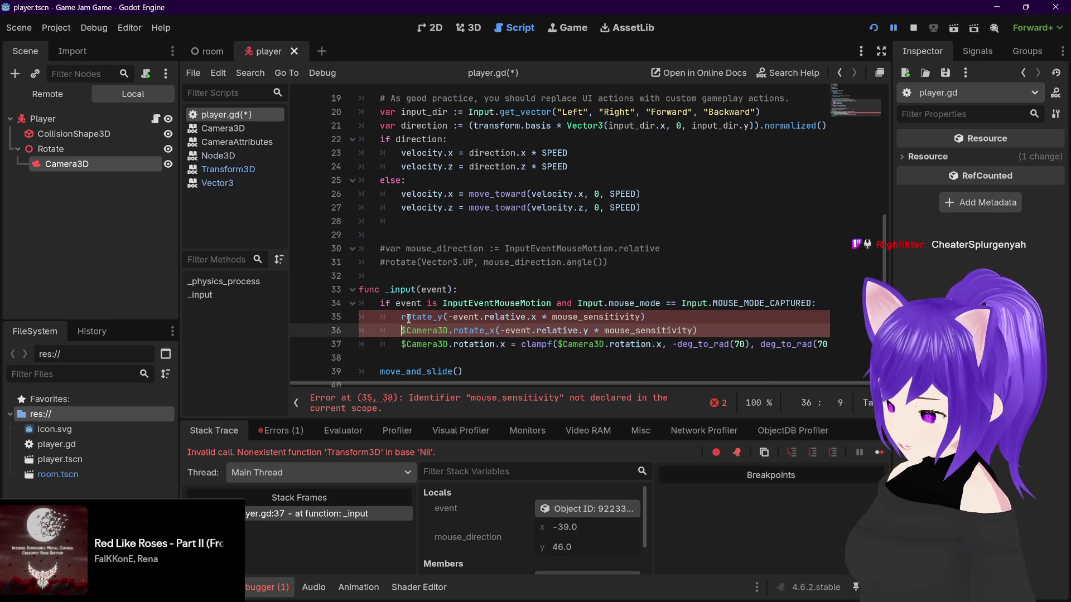
Delete the mouse_sensitivity multipliers on lines 35 and 36, then save and run the game.
{"action": "mouse_move", "coordinate": [409, 318]}
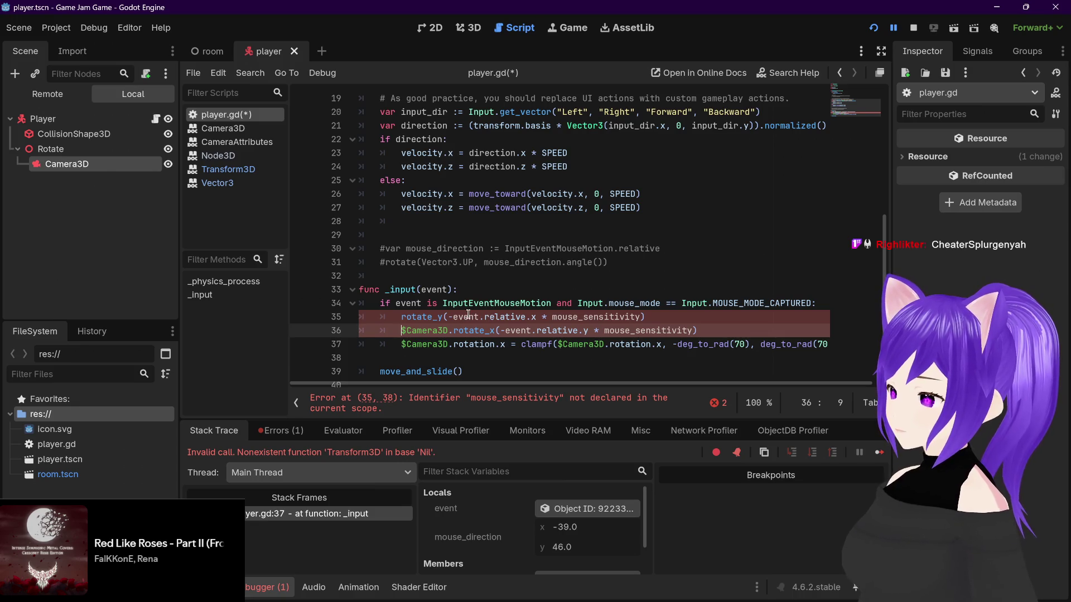
{"action": "mouse_move", "coordinate": [468, 315]}
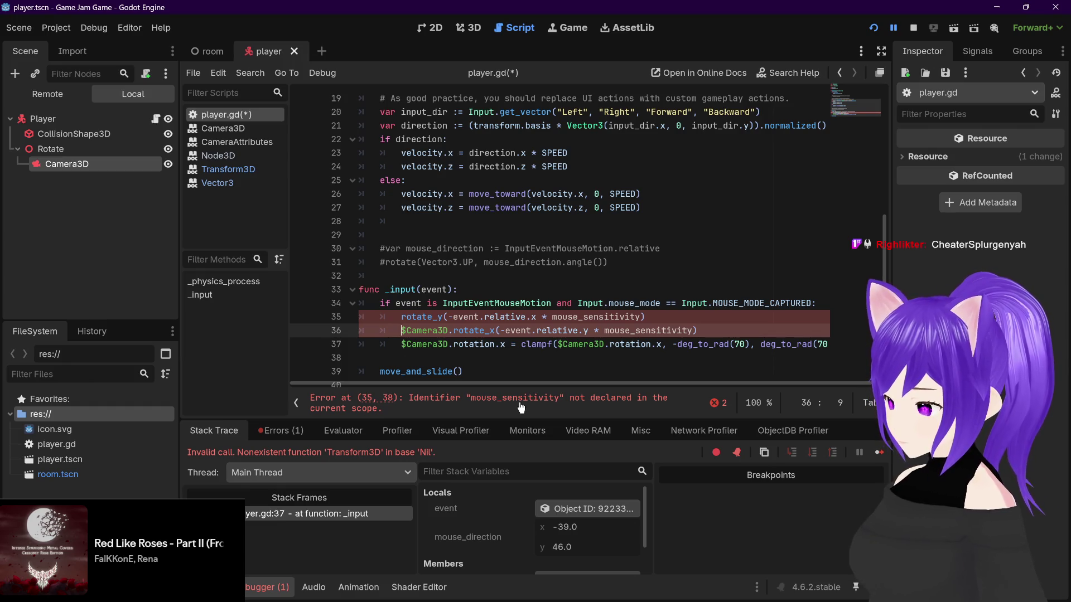
{"action": "mouse_move", "coordinate": [437, 588]}
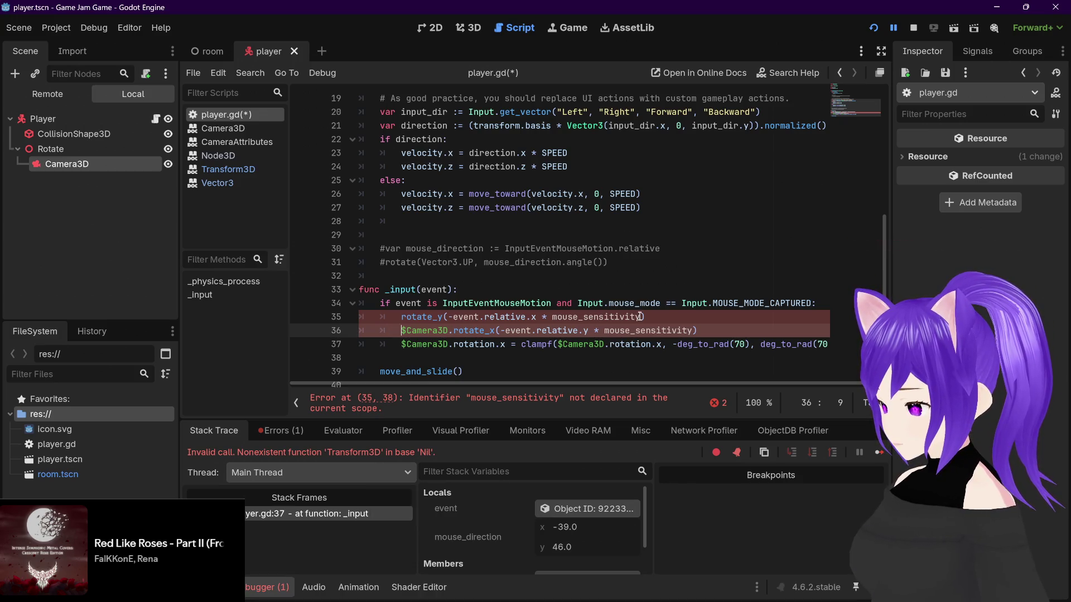
{"action": "left_click_drag", "start_coordinate": [639, 316], "coordinate": [540, 312]}
{"action": "key", "text": "BackSpace"}
{"action": "left_click_drag", "start_coordinate": [692, 332], "coordinate": [590, 330]}
{"action": "key", "text": "BackSpace"}
{"action": "key", "text": "Right"}
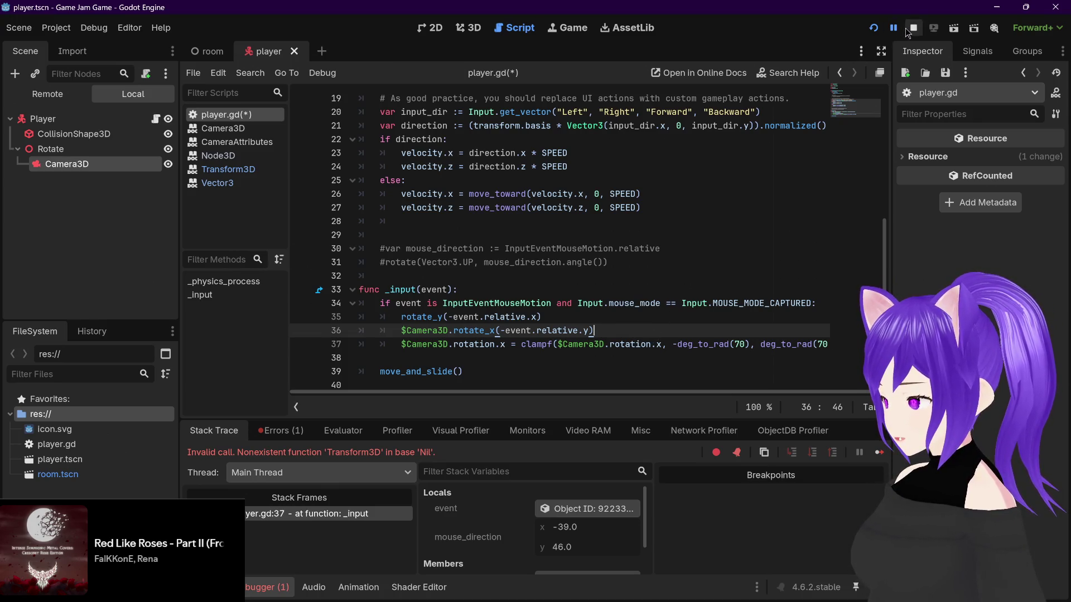
{"action": "key", "text": "F5"}
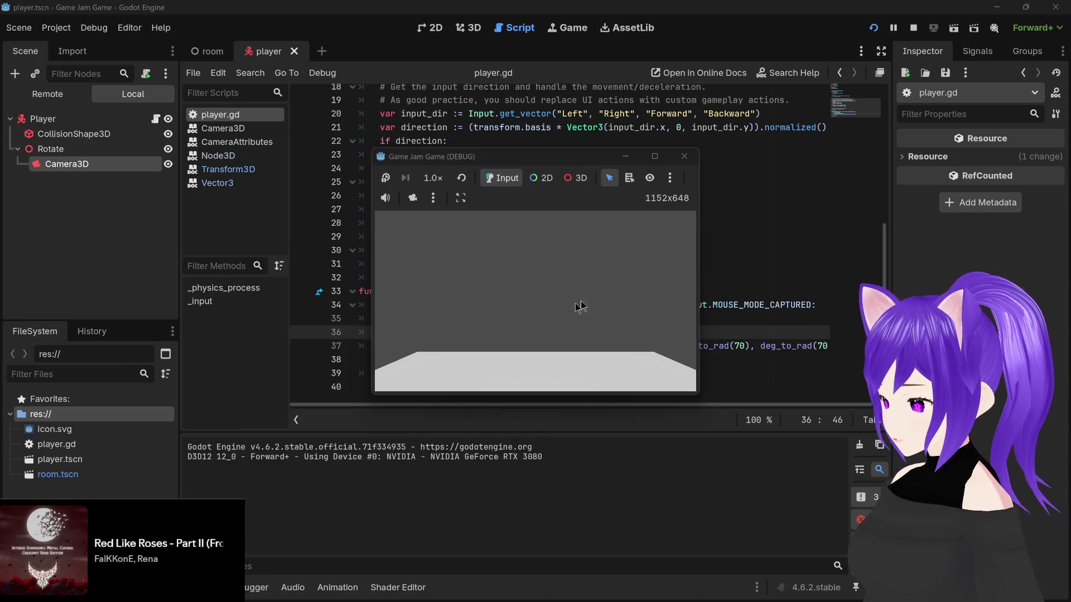
Test turning and tilting the view in the running game, then stop it.
{"action": "mouse_move", "coordinate": [566, 246]}
{"action": "left_mouse_down"}
{"action": "mouse_move", "coordinate": [513, 299]}
{"action": "mouse_move", "coordinate": [608, 233]}
{"action": "mouse_move", "coordinate": [535, 316]}
{"action": "left_mouse_up"}
{"action": "mouse_move", "coordinate": [613, 269]}
{"action": "left_mouse_down"}
{"action": "mouse_move", "coordinate": [578, 383]}
{"action": "mouse_move", "coordinate": [498, 297]}
{"action": "mouse_move", "coordinate": [398, 269]}
{"action": "mouse_move", "coordinate": [538, 306]}
{"action": "left_mouse_up"}
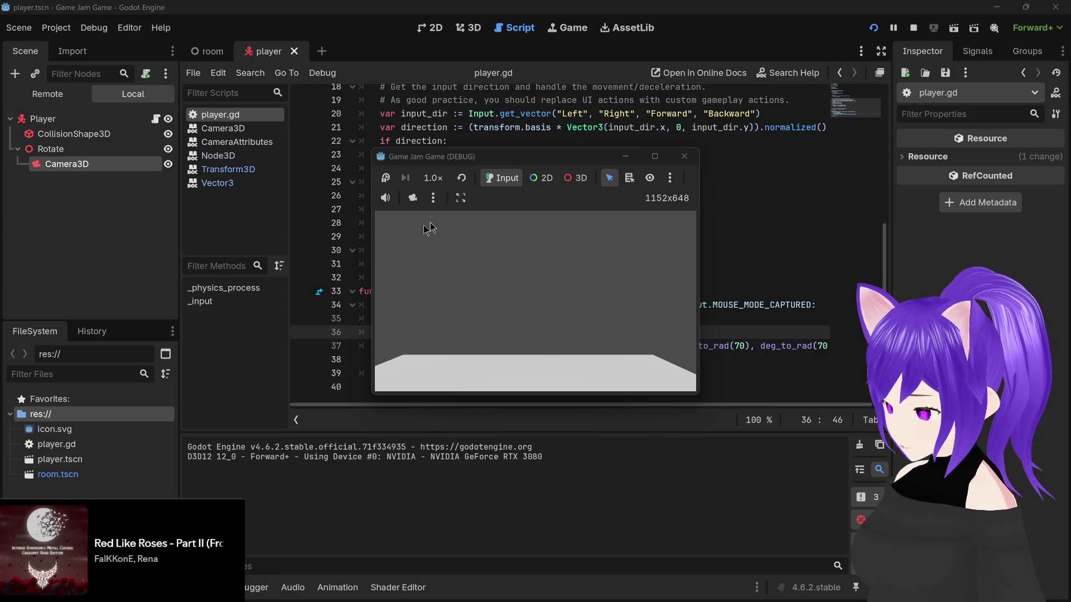
{"action": "left_click", "coordinate": [684, 156]}
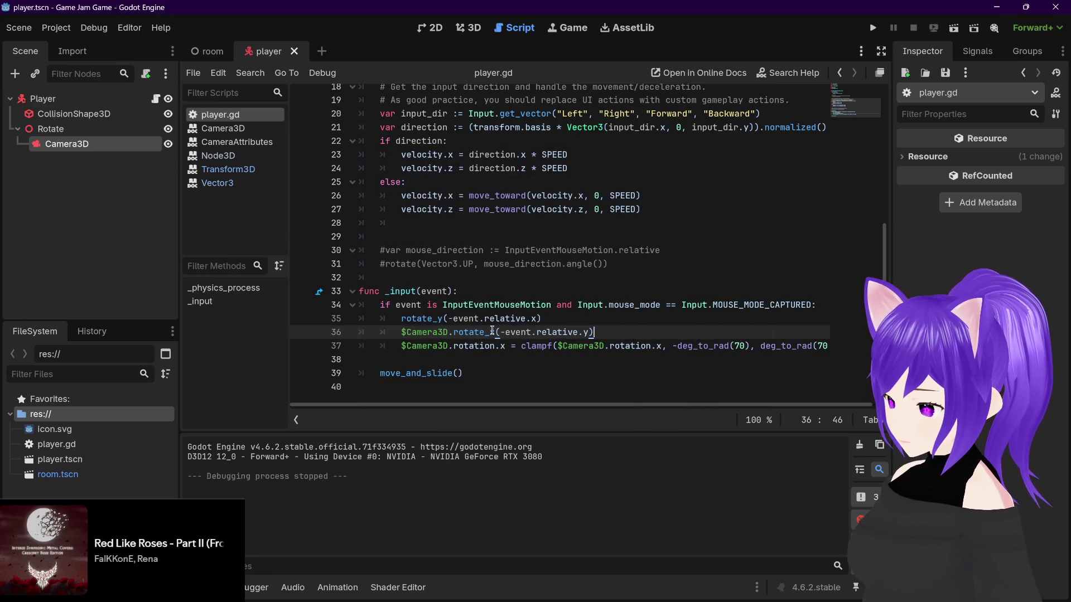
Replace $Camera3D with cam at the start of lines 36 and 37.
{"action": "mouse_move", "coordinate": [450, 330]}
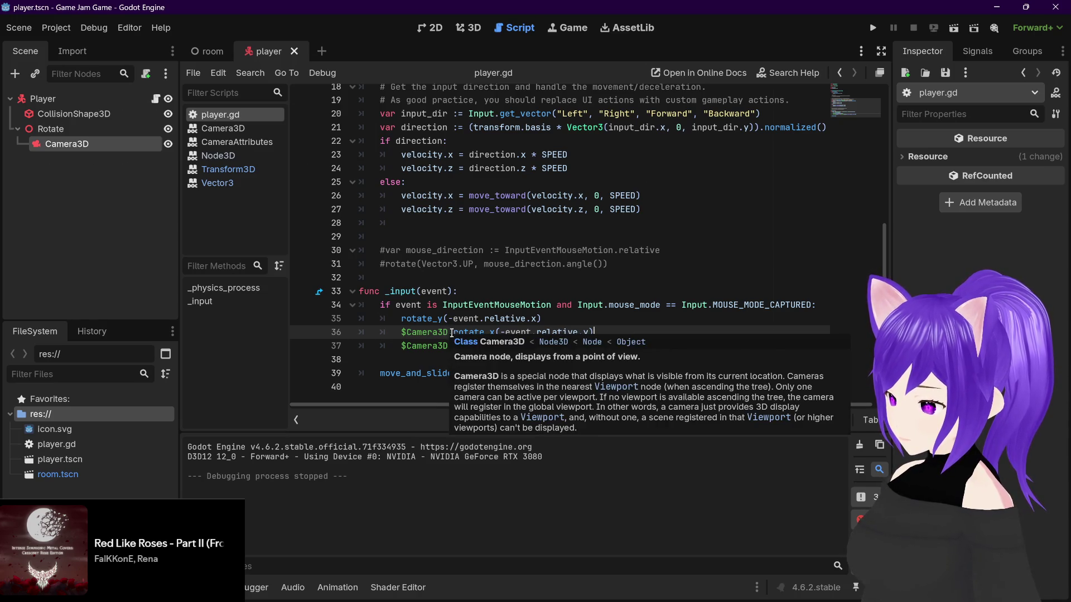
{"action": "double_click", "coordinate": [441, 332]}
{"action": "scroll", "coordinate": [406, 309], "scroll_direction": "up", "scroll_amount": 1}
{"action": "scroll", "coordinate": [406, 309], "scroll_direction": "up", "scroll_amount": 5}
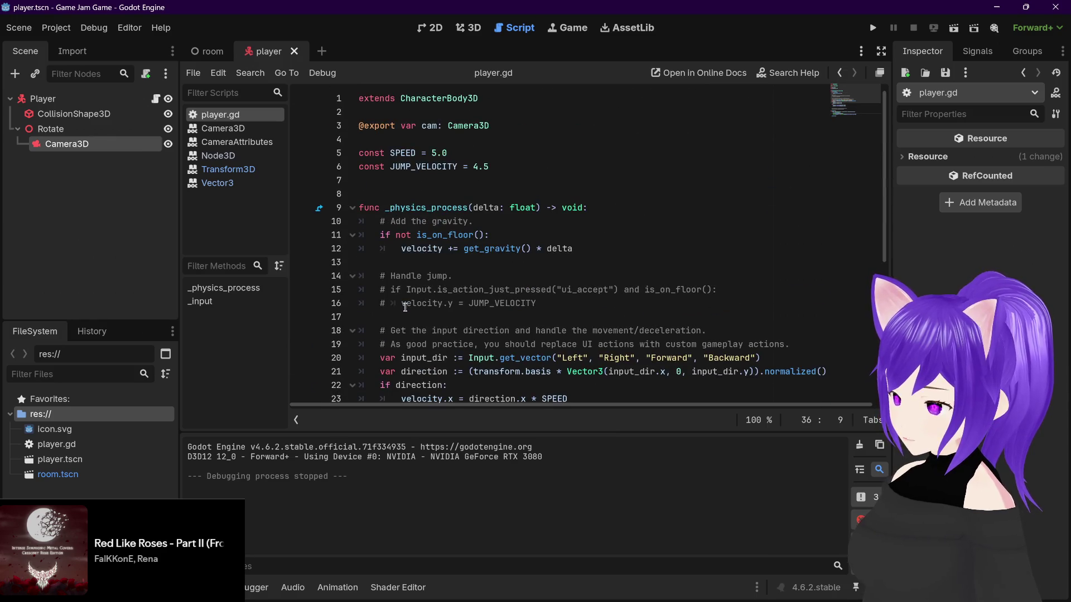
{"action": "scroll", "coordinate": [404, 307], "scroll_direction": "down", "scroll_amount": 5}
{"action": "scroll", "coordinate": [461, 332], "scroll_direction": "down", "scroll_amount": 1}
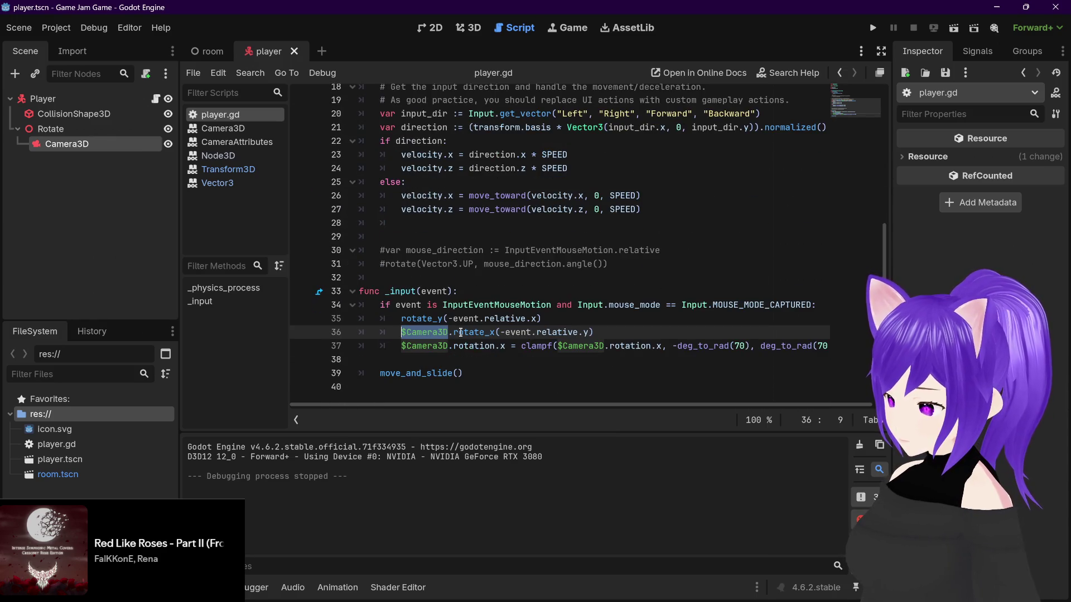
{"action": "type", "text": "cam"}
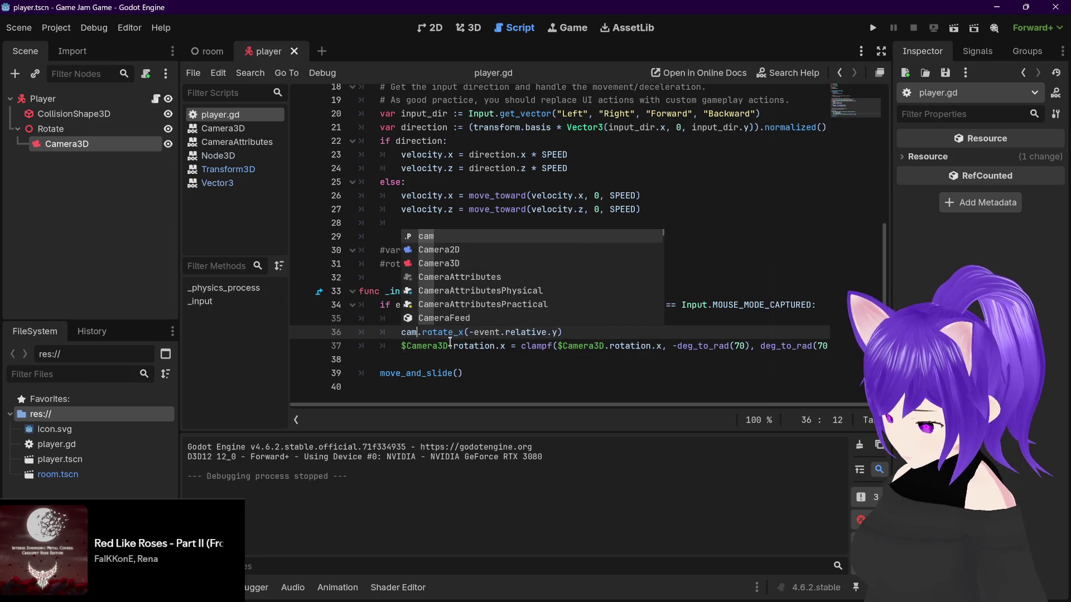
{"action": "double_click", "coordinate": [449, 346]}
{"action": "type", "text": "cam"}
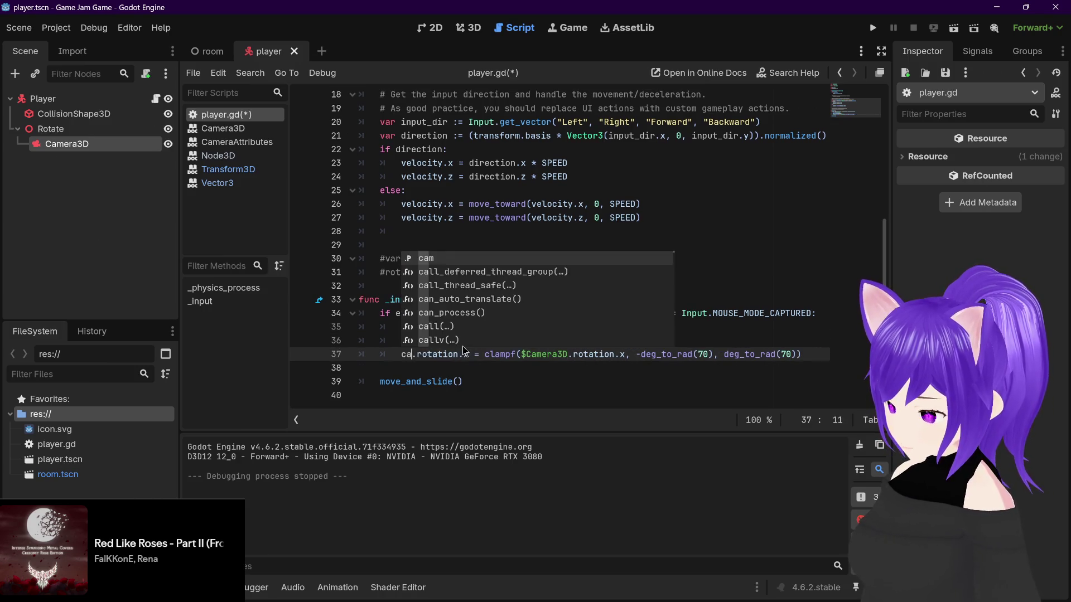
Change the Camera3D reference inside clampf on line 37 to cam and save player.gd.
{"action": "left_click_drag", "start_coordinate": [572, 355], "coordinate": [532, 356]}
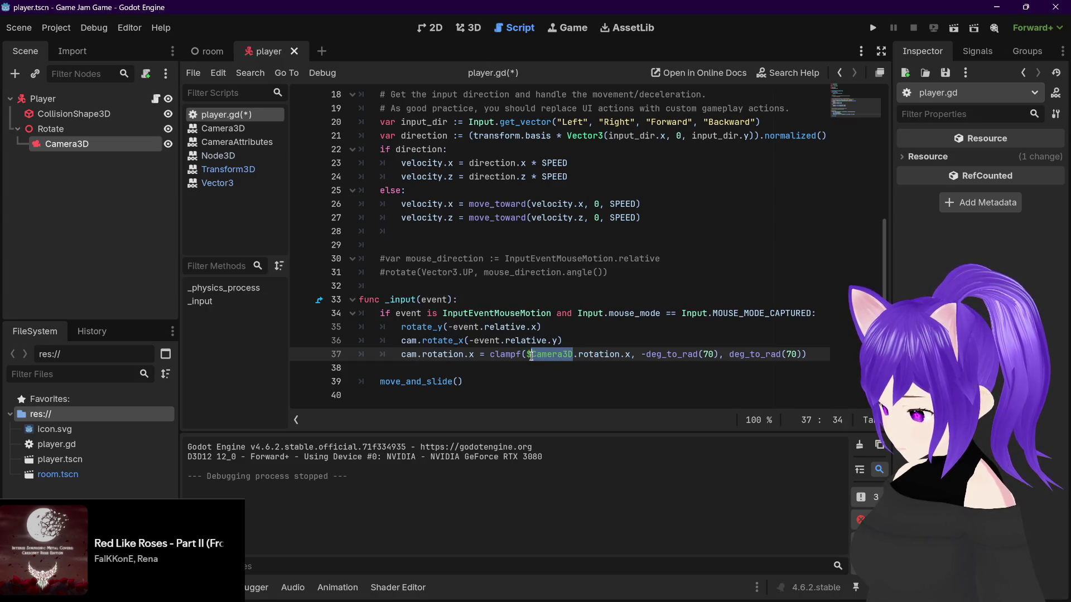
{"action": "key", "text": "BackSpace"}
{"action": "key", "text": "BackSpace"}
{"action": "type", "text": "cam"}
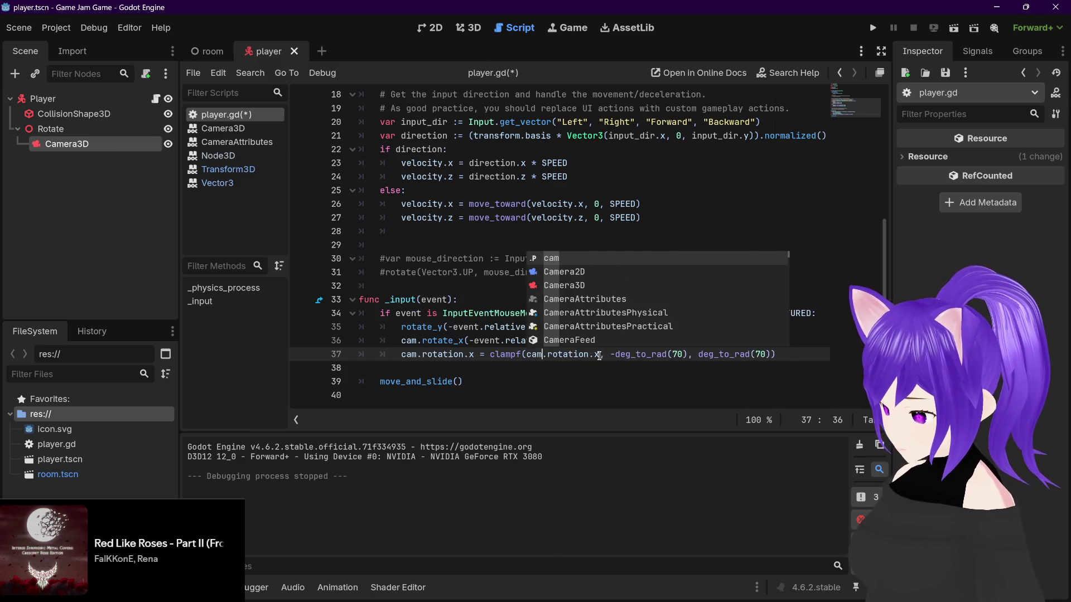
{"action": "key", "text": "Right"}
{"action": "key", "text": "Right"}
{"action": "key", "text": "Right"}
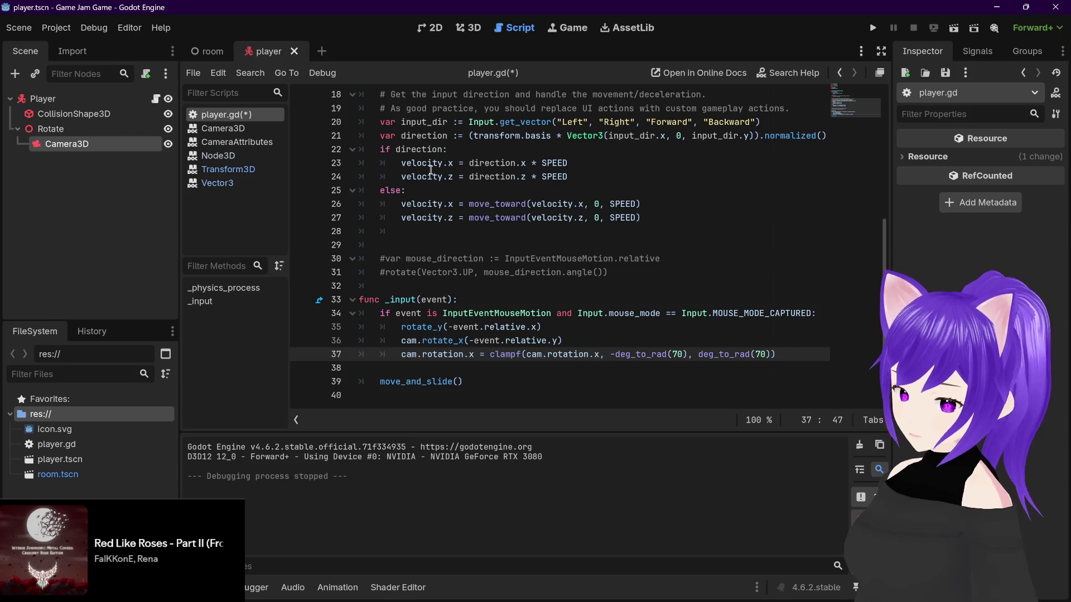
{"action": "key", "text": "ctrl+s"}
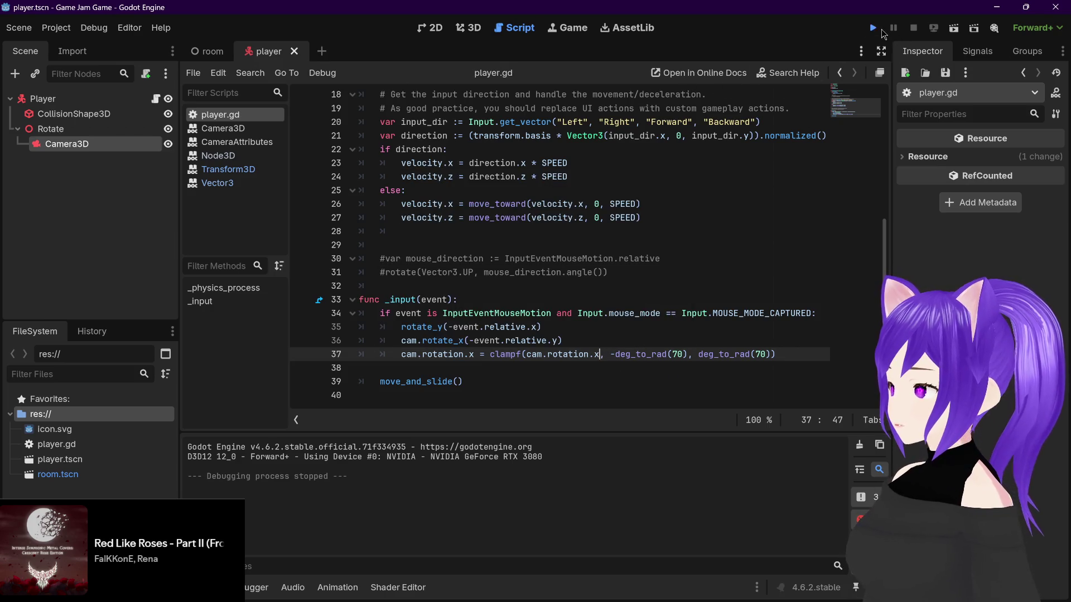
{"action": "left_click", "coordinate": [873, 28]}
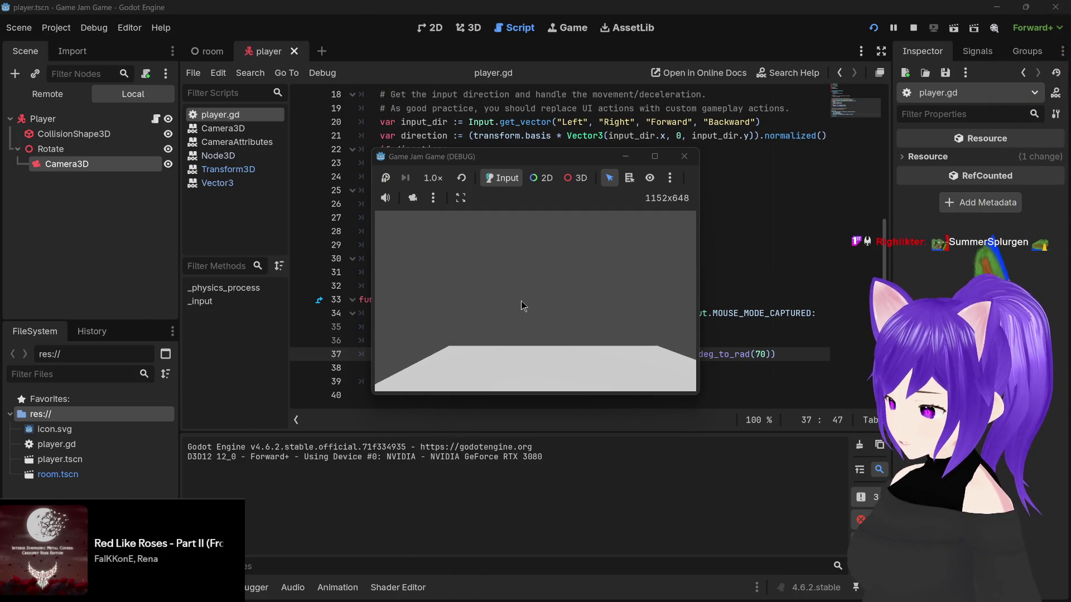
{"action": "key", "text": "F8"}
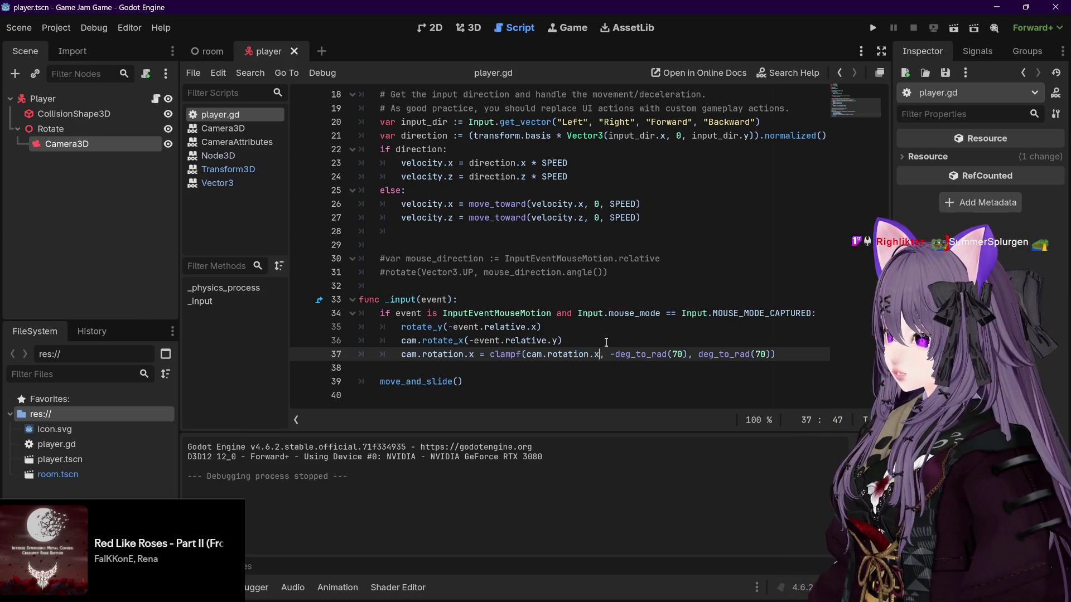
{"action": "mouse_move", "coordinate": [460, 358]}
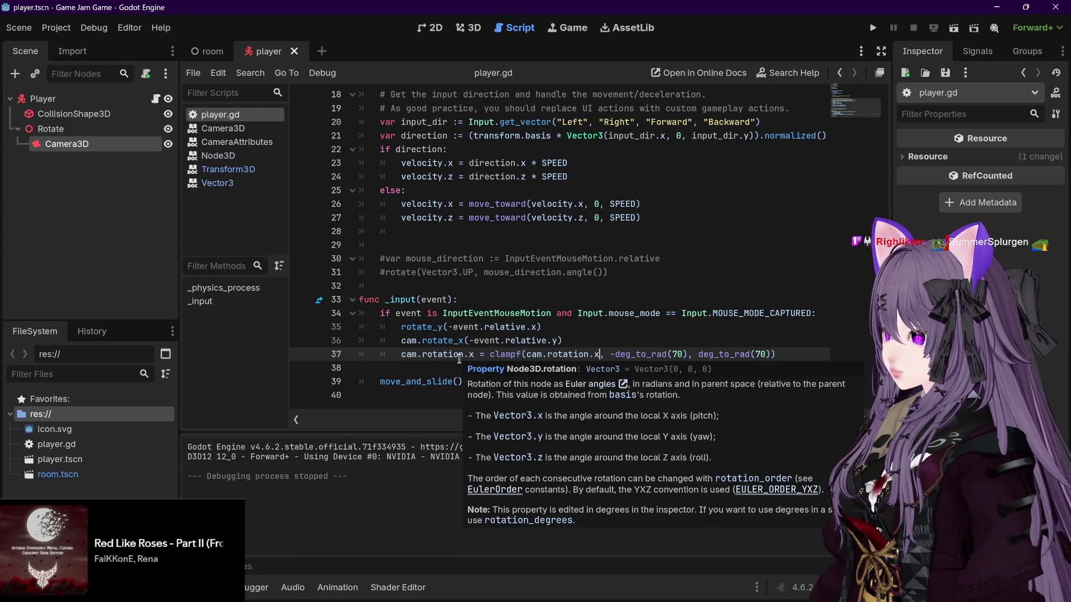
{"action": "mouse_move", "coordinate": [641, 313]}
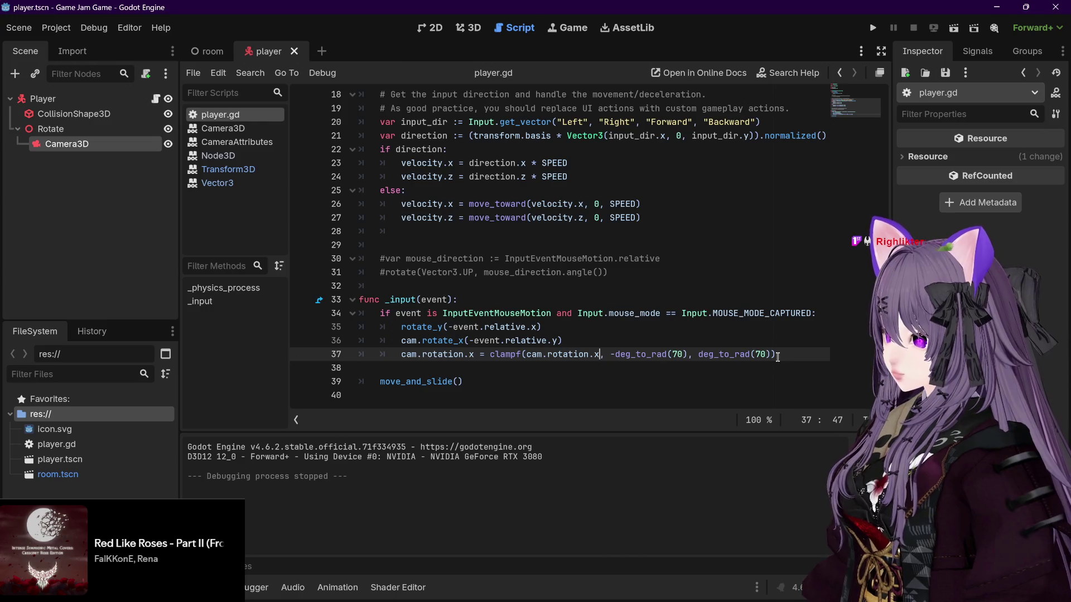
{"action": "left_click_drag", "start_coordinate": [781, 357], "coordinate": [401, 358]}
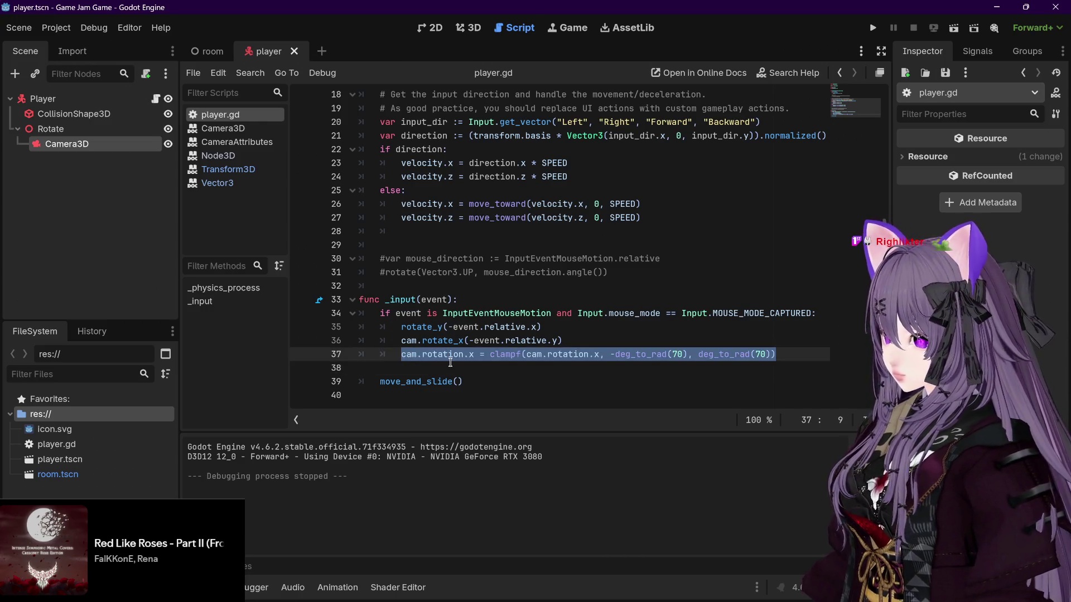
{"action": "left_click", "coordinate": [534, 341]}
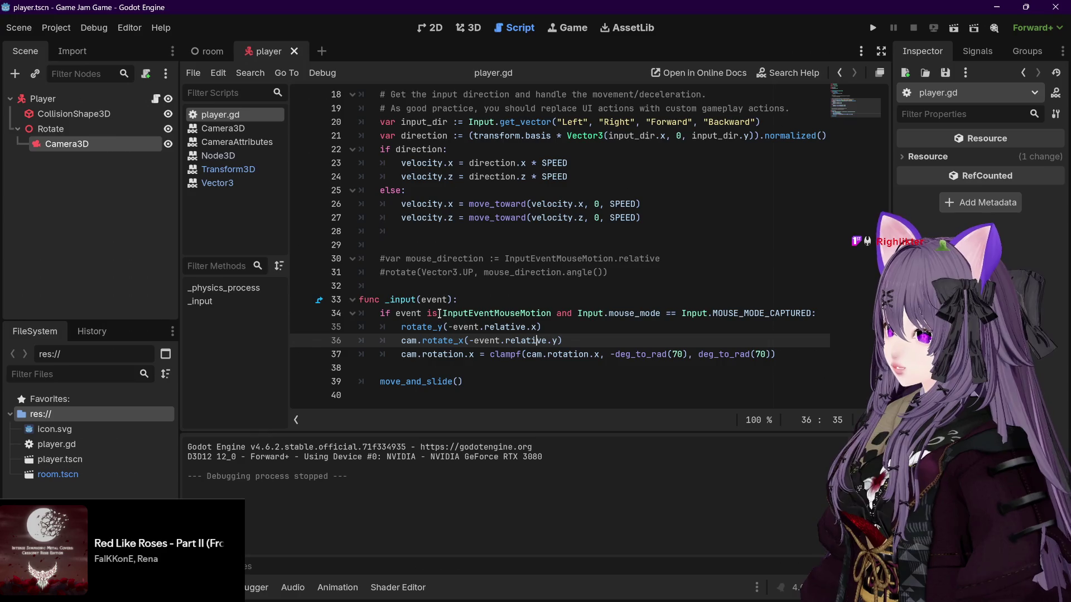
{"action": "mouse_move", "coordinate": [442, 313]}
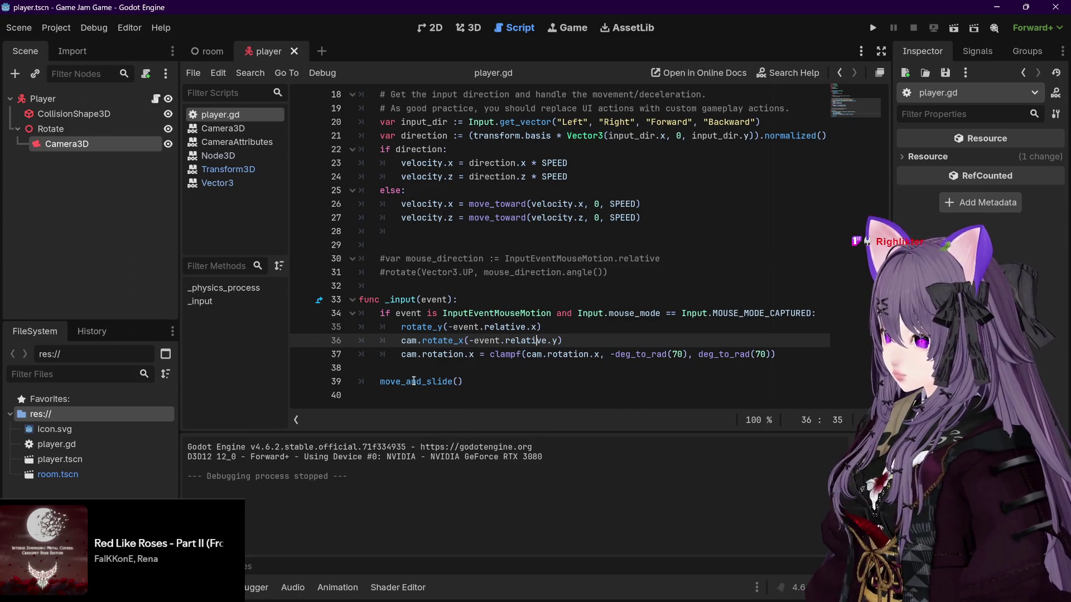
{"action": "mouse_move", "coordinate": [412, 383]}
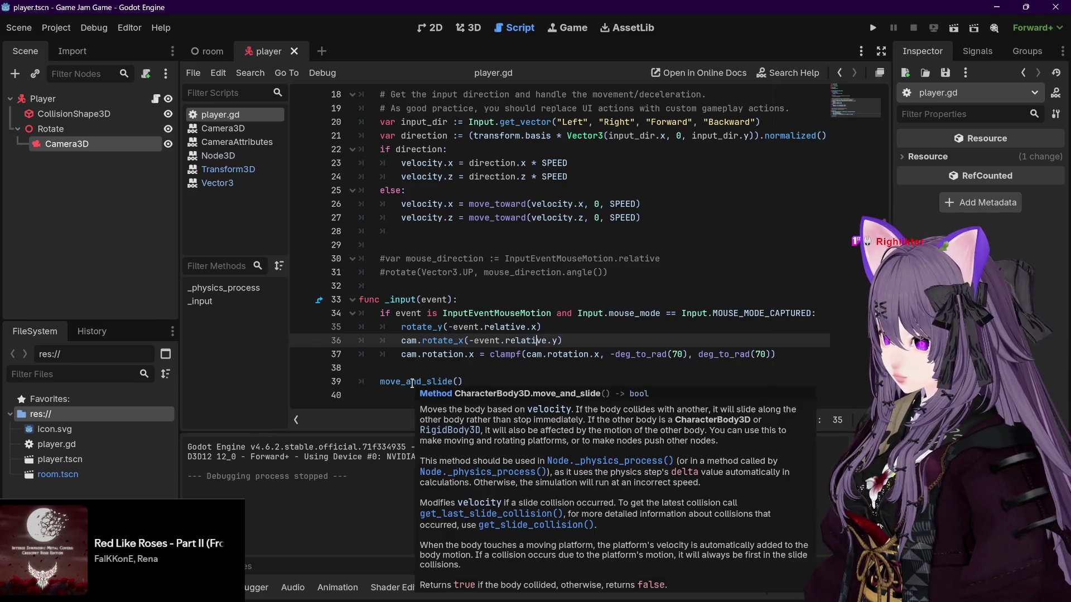
{"action": "mouse_move", "coordinate": [423, 328]}
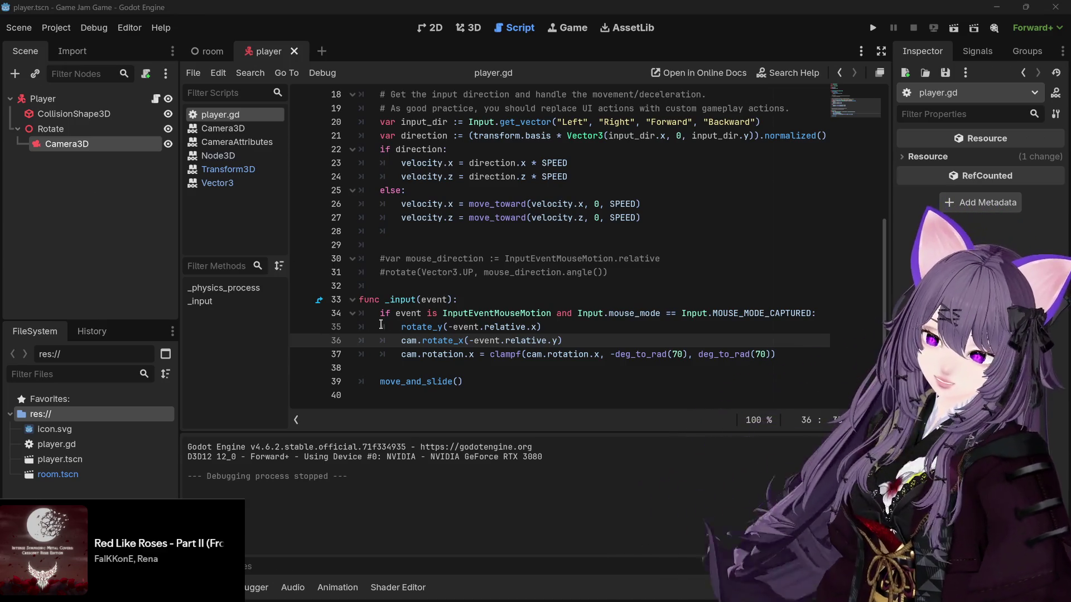
{"action": "left_click", "coordinate": [410, 340]}
Point lines 35–37 back at $Camera3D instead of cam.
{"action": "double_click", "coordinate": [410, 340]}
{"action": "type", "text": "$Camera3D"}
{"action": "double_click", "coordinate": [411, 354]}
{"action": "type", "text": "$Camera3D"}
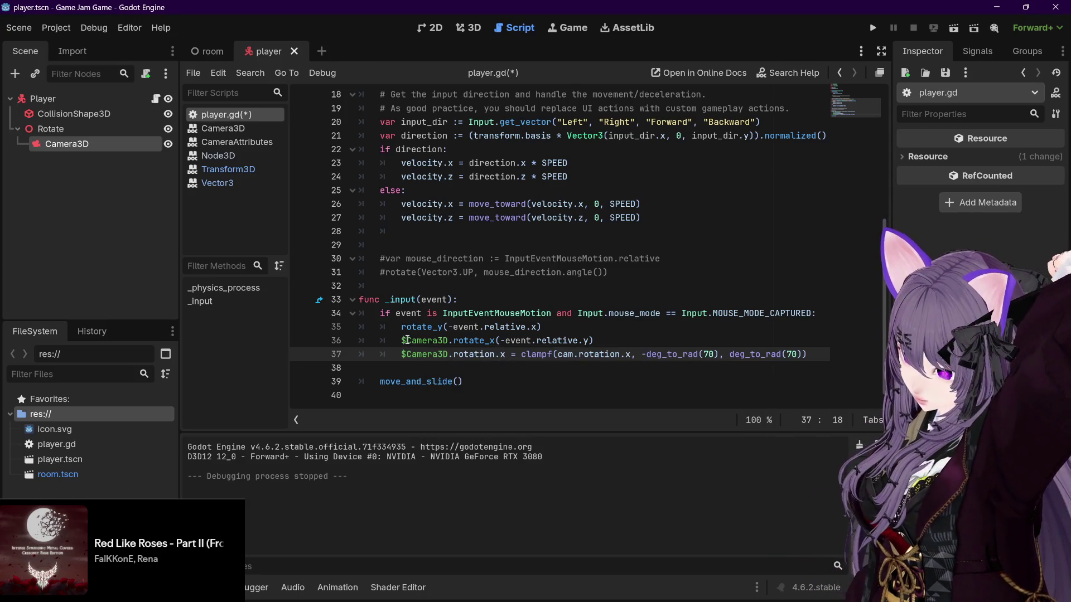
{"action": "scroll", "coordinate": [406, 340], "scroll_direction": "up", "scroll_amount": 6}
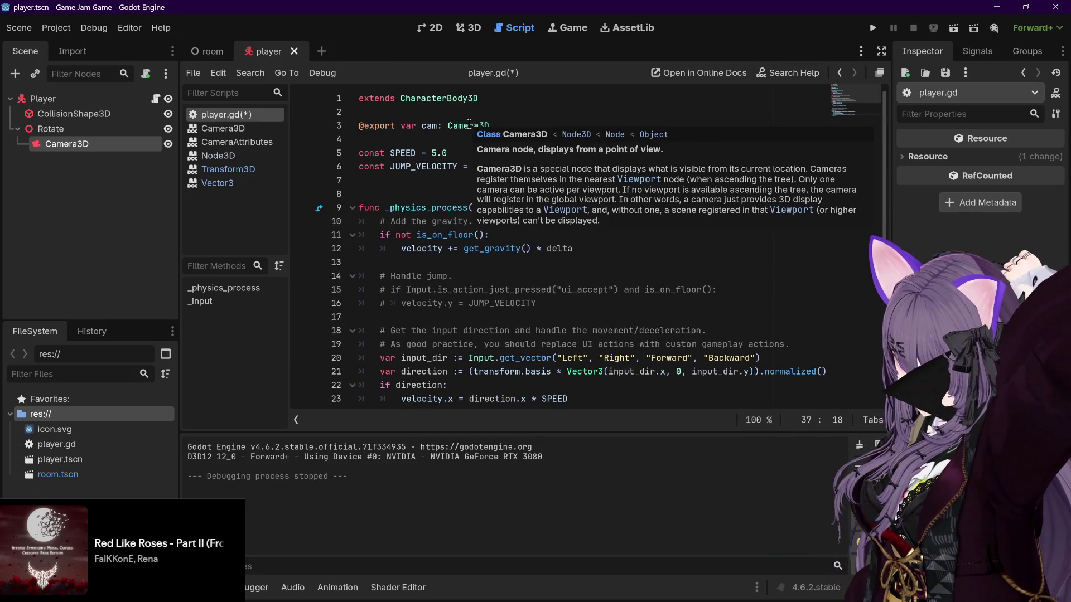
{"action": "scroll", "coordinate": [477, 224], "scroll_direction": "down", "scroll_amount": 6}
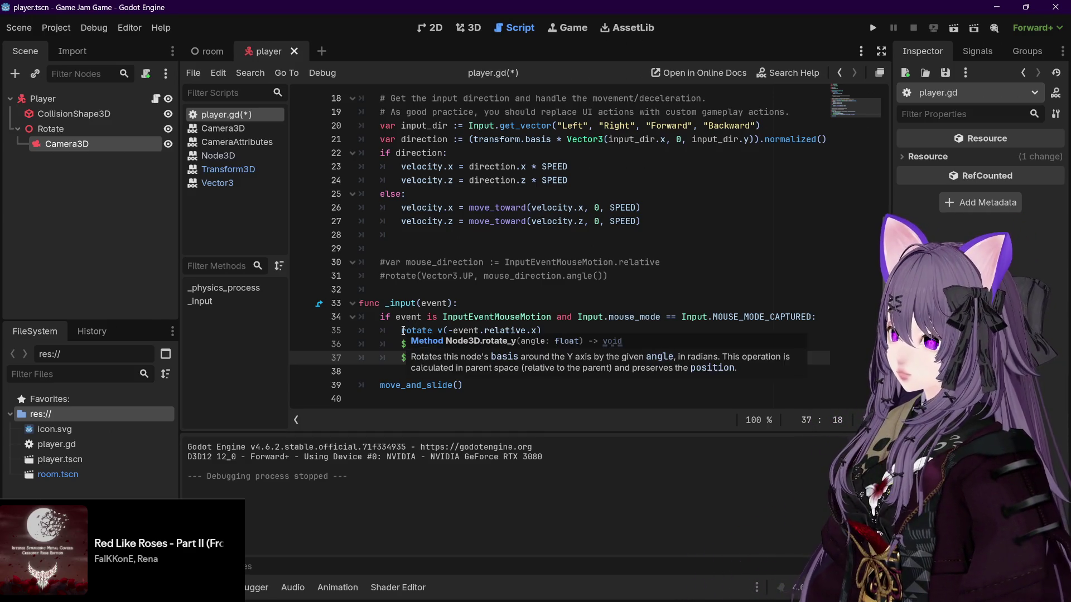
{"action": "left_click", "coordinate": [401, 331]}
{"action": "type", "text": "$Camera3D."}
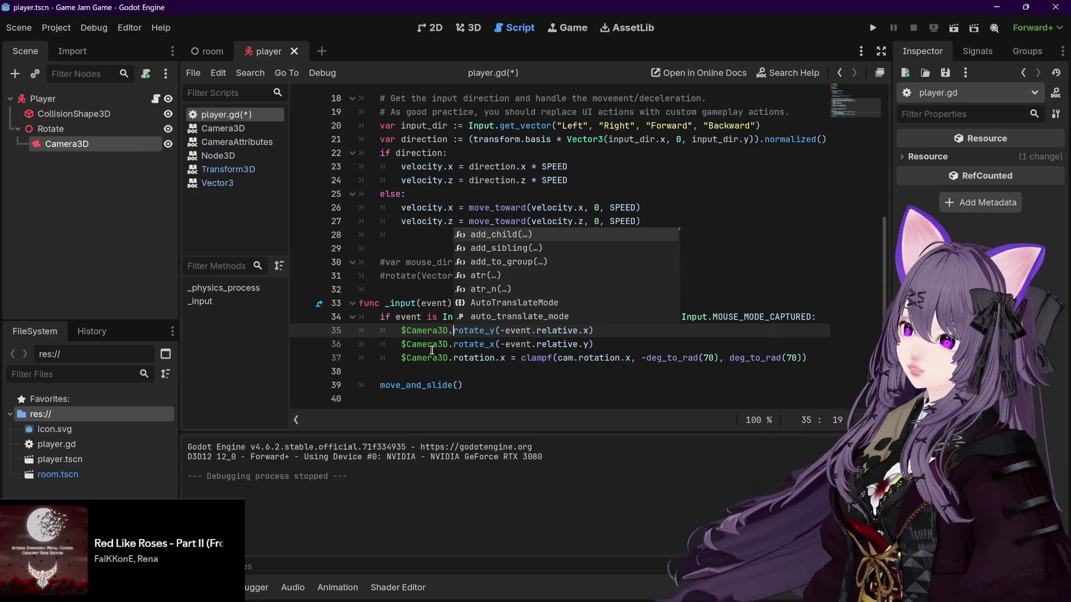
Test-run the game, close it, and delete the three camera rotation lines 35–37.
{"action": "left_click", "coordinate": [873, 27]}
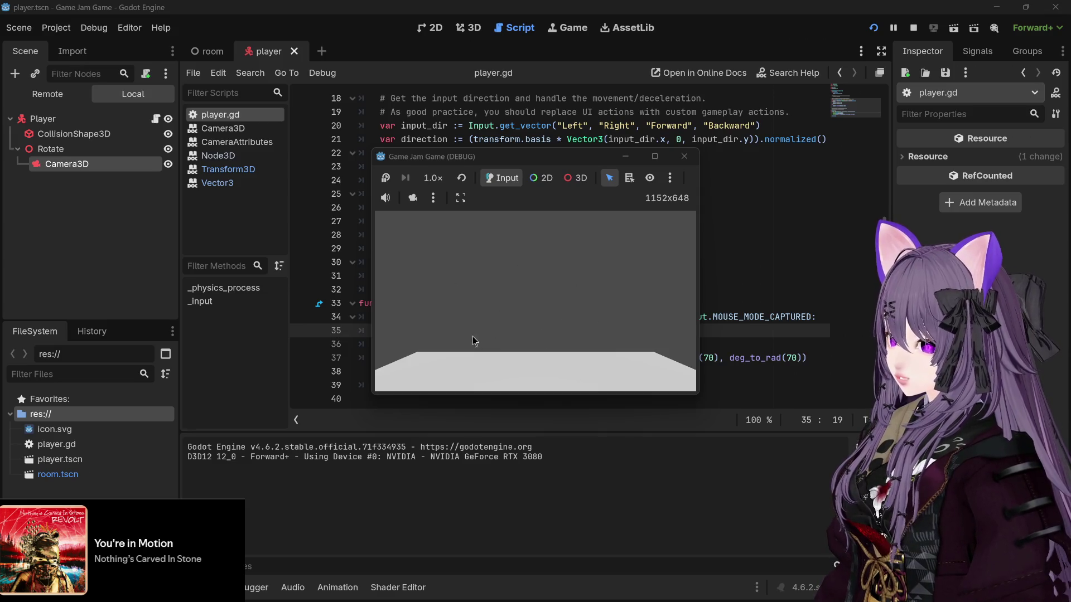
{"action": "key", "text": "s"}
{"action": "left_click", "coordinate": [683, 154]}
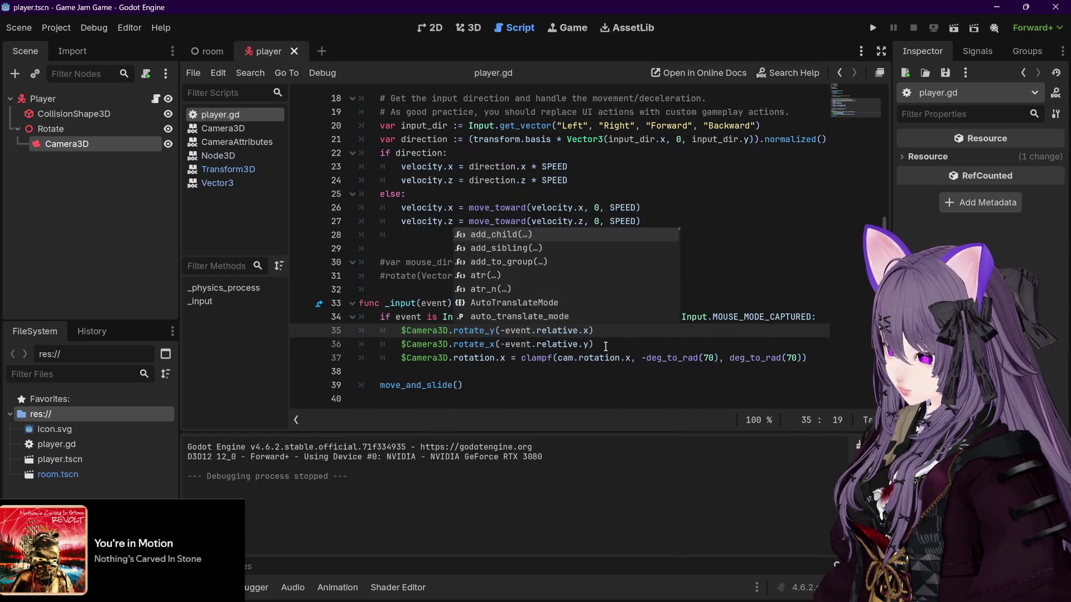
{"action": "left_click", "coordinate": [647, 346]}
{"action": "mouse_move", "coordinate": [822, 358]}
{"action": "left_mouse_down"}
{"action": "mouse_move", "coordinate": [446, 358]}
{"action": "mouse_move", "coordinate": [401, 330]}
{"action": "left_mouse_up"}
{"action": "key", "text": "BackSpace"}
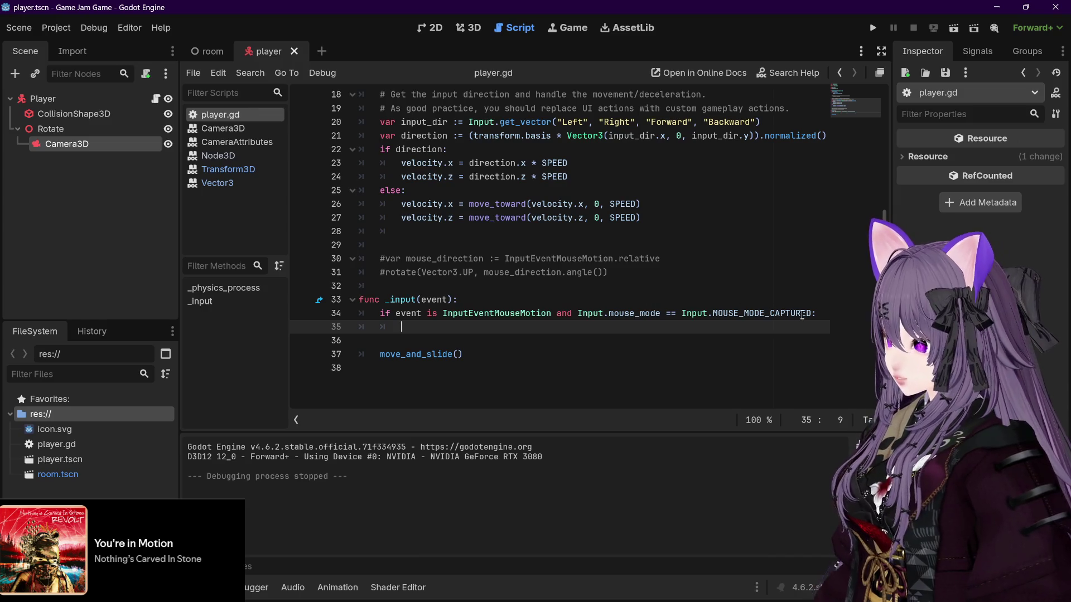
Remove the mouse-mode condition from the if statement on line 34.
{"action": "scroll", "coordinate": [801, 315], "scroll_direction": "up", "scroll_amount": 1}
{"action": "left_click", "coordinate": [807, 338]}
{"action": "left_click_drag", "start_coordinate": [807, 338], "coordinate": [558, 340]}
{"action": "key", "text": "BackSpace"}
{"action": "key", "text": "BackSpace"}
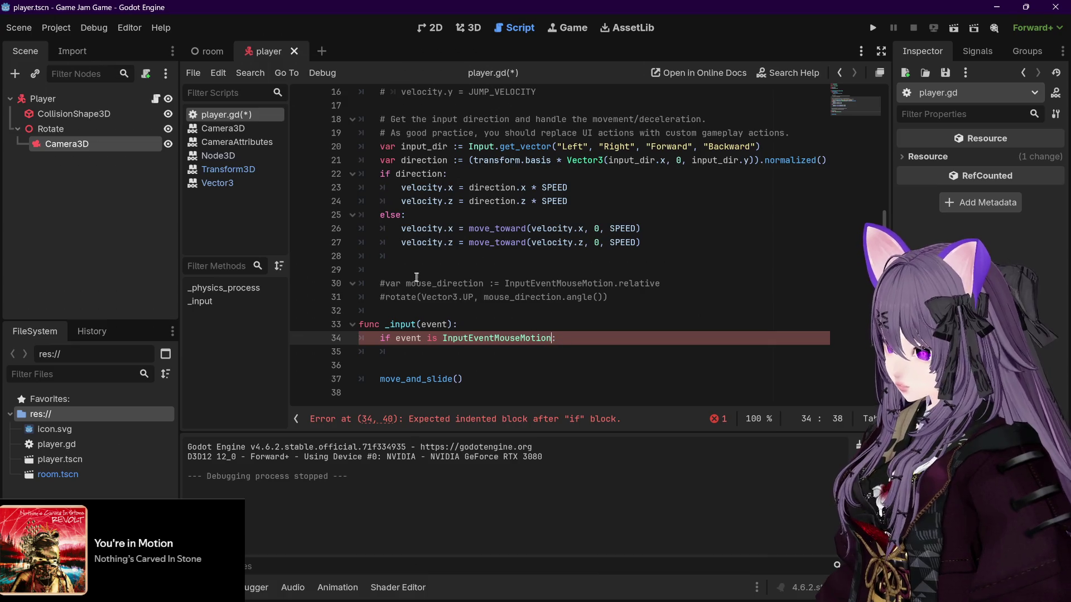
Copy the commented mouse_direction and rotate lines under the if, uncomment the rotate line, and run.
{"action": "left_click_drag", "start_coordinate": [385, 283], "coordinate": [608, 297]}
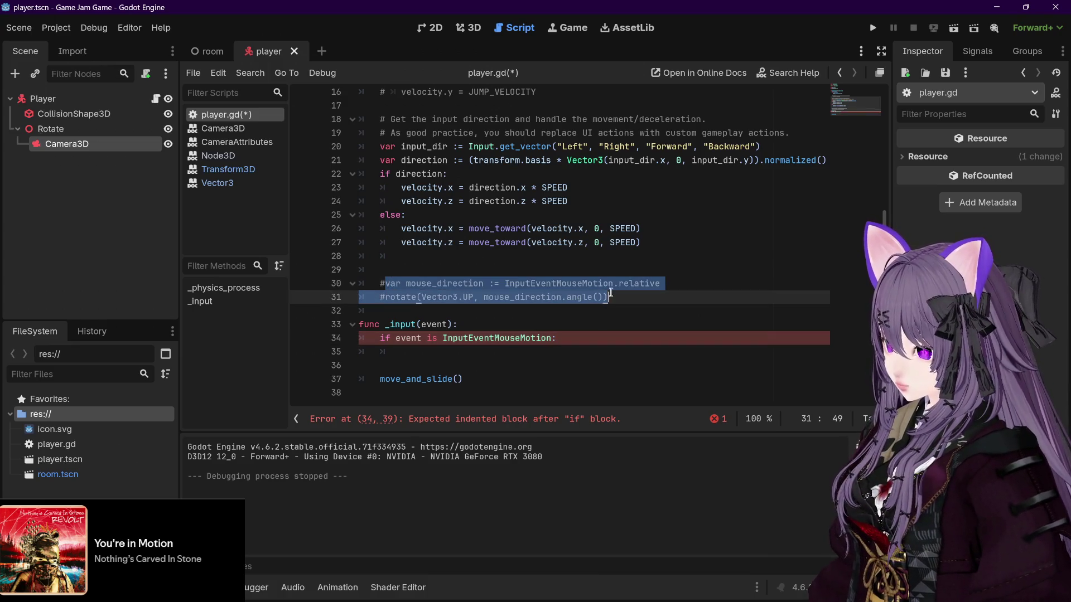
{"action": "key", "text": "ctrl+c"}
{"action": "left_click", "coordinate": [467, 350]}
{"action": "key", "text": "ctrl+v"}
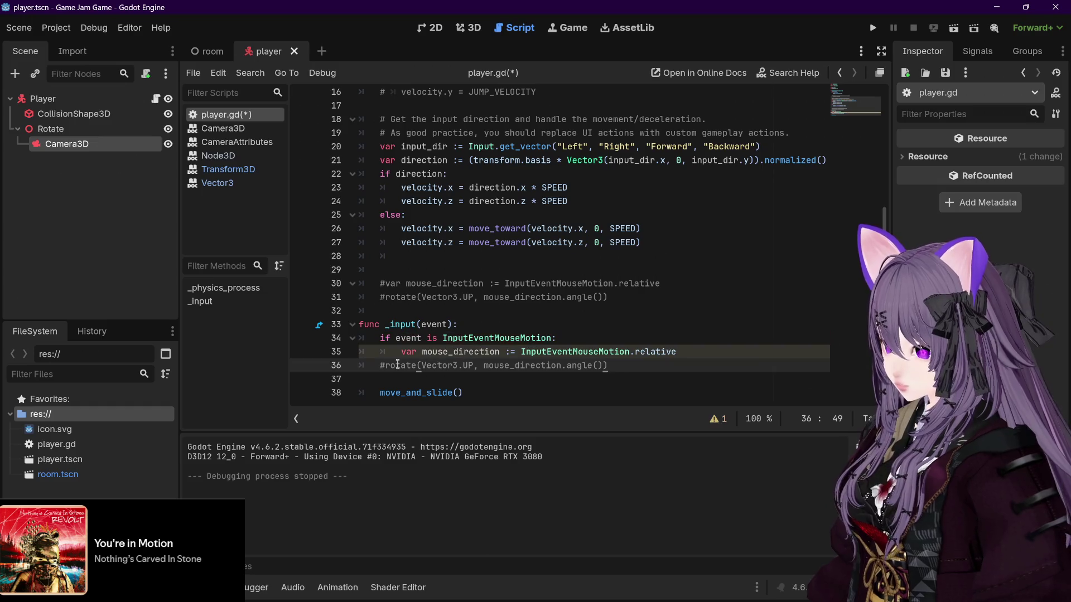
{"action": "left_click", "coordinate": [384, 366]}
{"action": "key", "text": "Delete"}
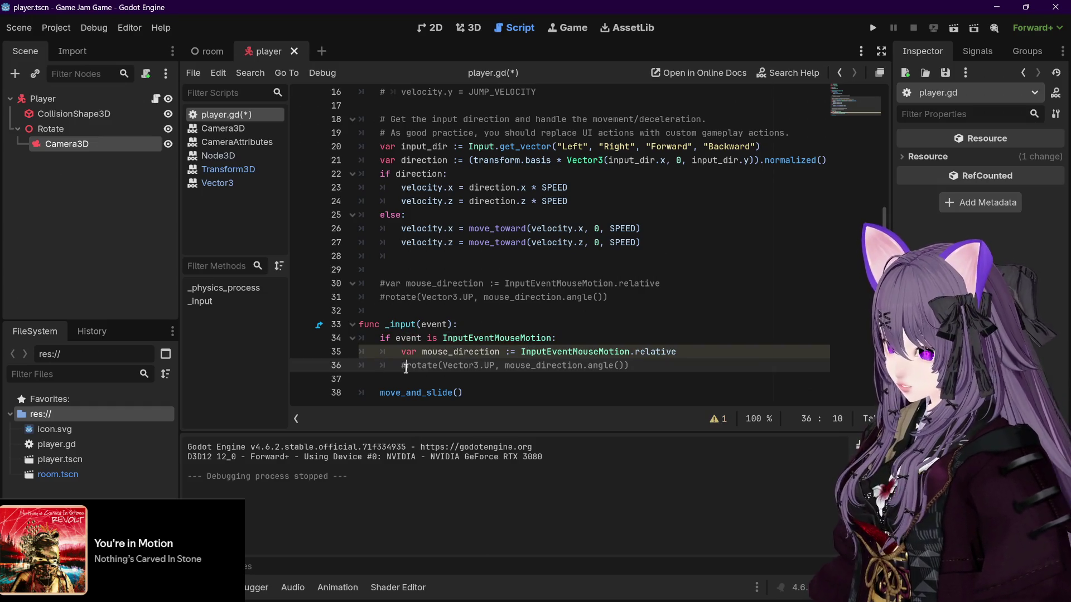
{"action": "key", "text": "Tab"}
{"action": "key", "text": "End"}
{"action": "key", "text": "F5"}
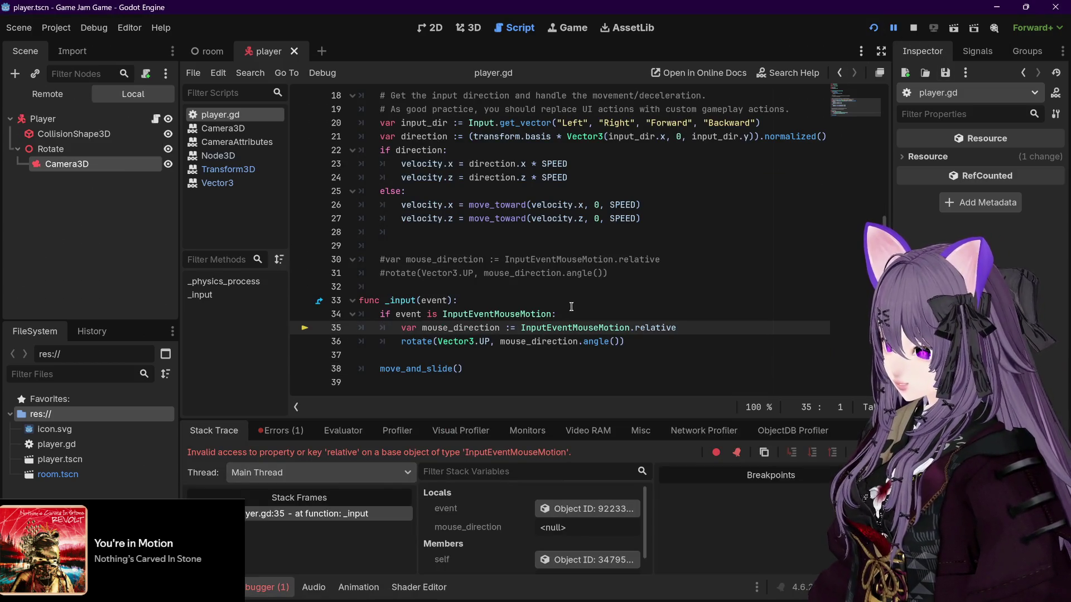
Change := to = in the mouse_direction assignment on line 35 and restart the game.
{"action": "left_click", "coordinate": [508, 328]}
{"action": "key", "text": "BackSpace"}
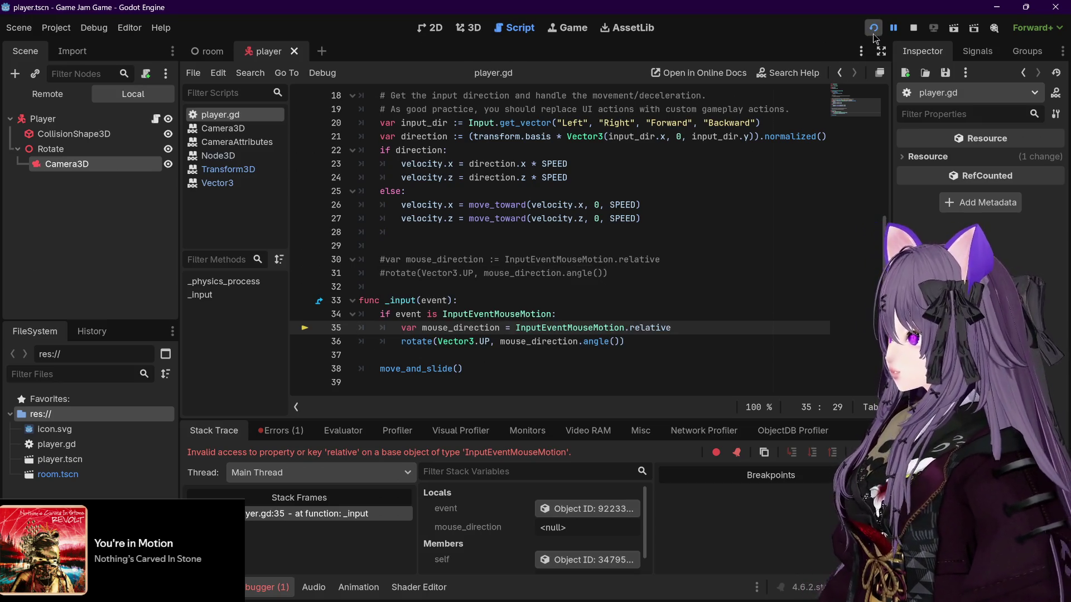
{"action": "left_click", "coordinate": [913, 29]}
{"action": "left_click", "coordinate": [874, 27]}
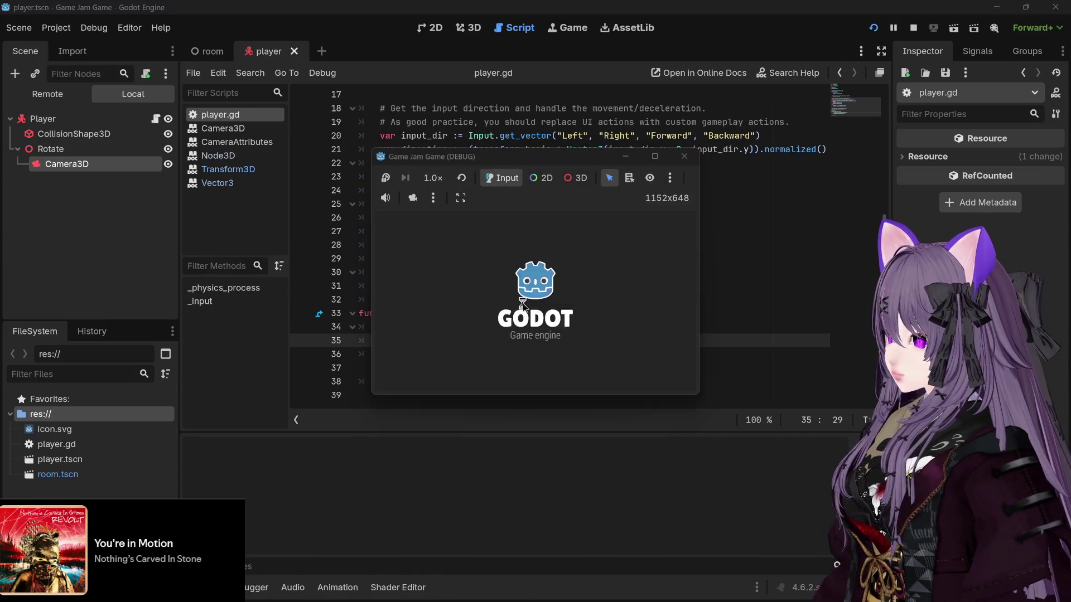
Use event.relative instead of InputEventMouseMotion on line 35, save, and test the game.
{"action": "left_click_drag", "start_coordinate": [518, 328], "coordinate": [624, 328]}
{"action": "type", "text": "ev"}
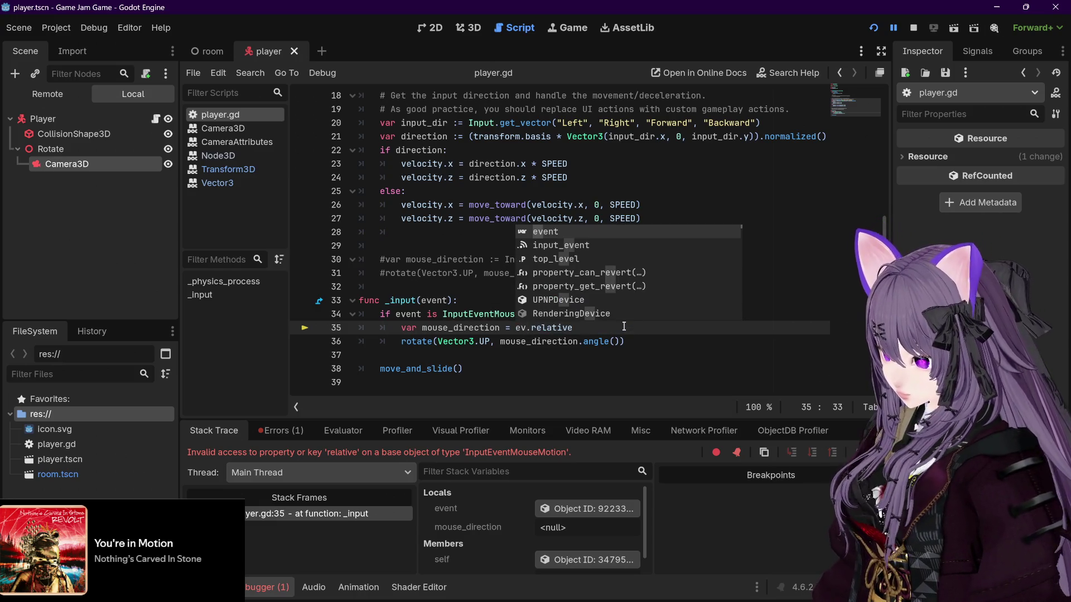
{"action": "type", "text": "ent"}
{"action": "left_click", "coordinate": [629, 330]}
{"action": "key", "text": "ctrl+s"}
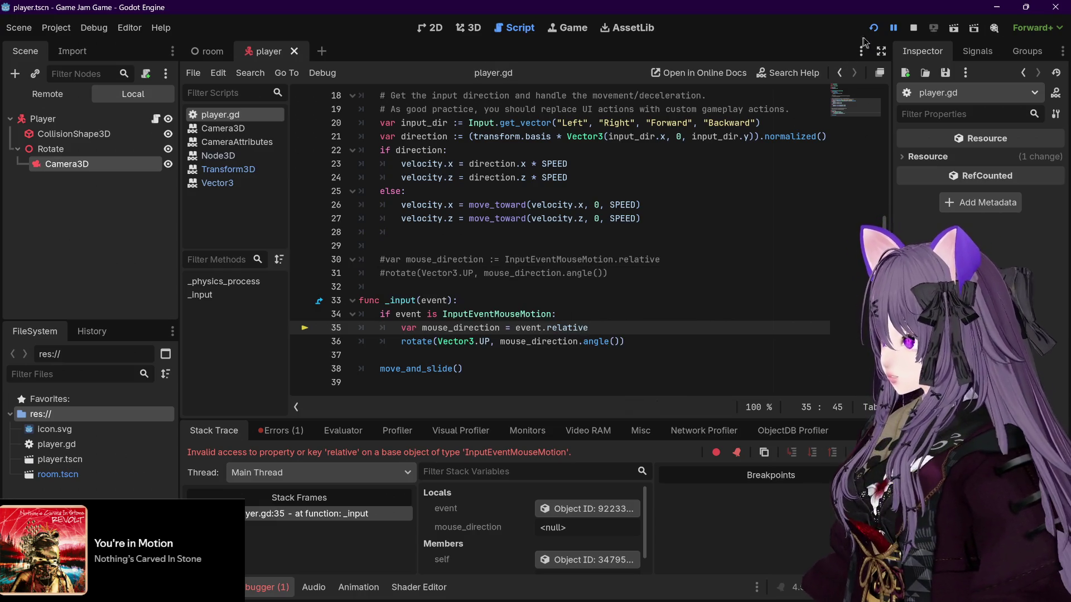
{"action": "left_click", "coordinate": [913, 28]}
{"action": "left_click", "coordinate": [873, 27]}
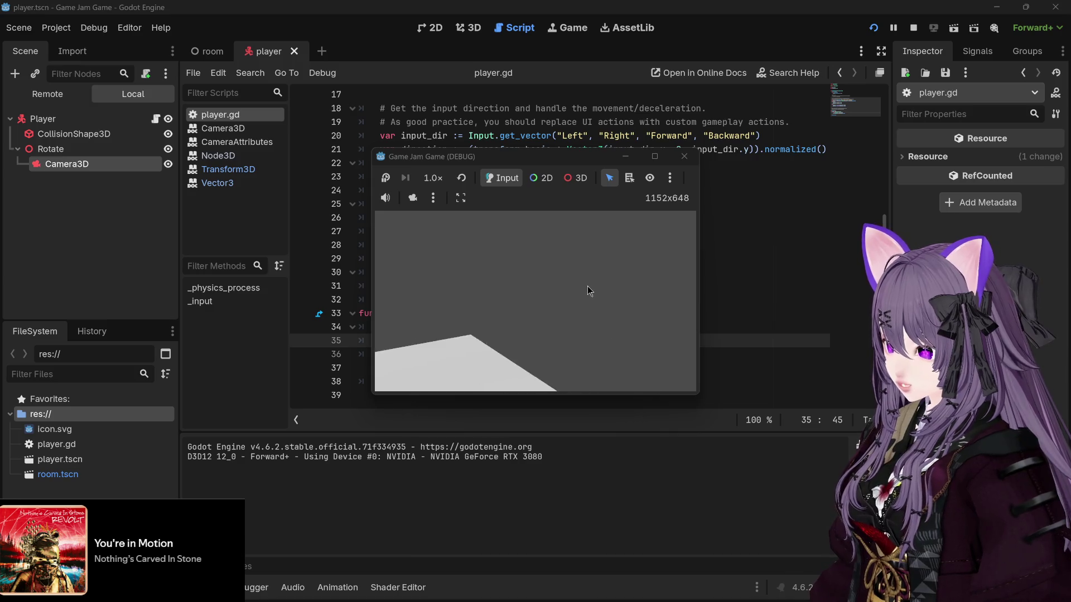
{"action": "left_click", "coordinate": [686, 158]}
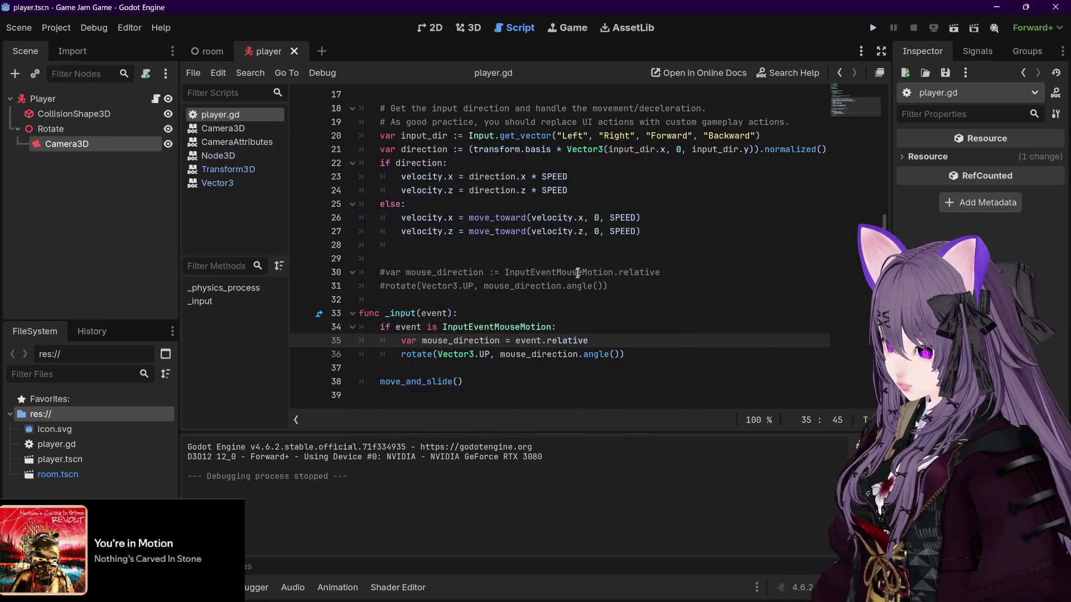
{"action": "mouse_move", "coordinate": [590, 359]}
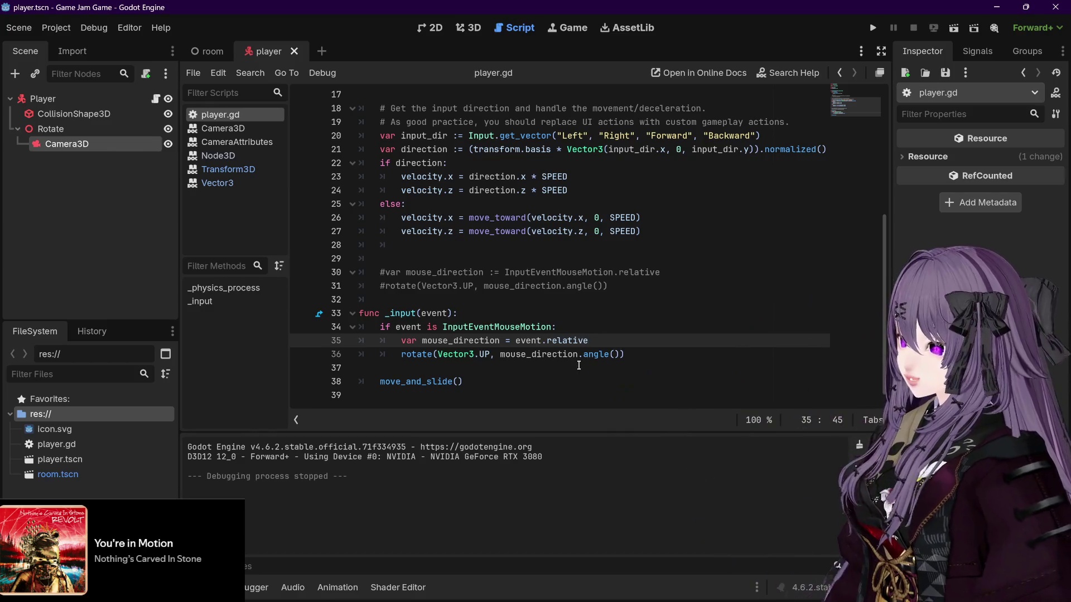
{"action": "mouse_move", "coordinate": [434, 355]}
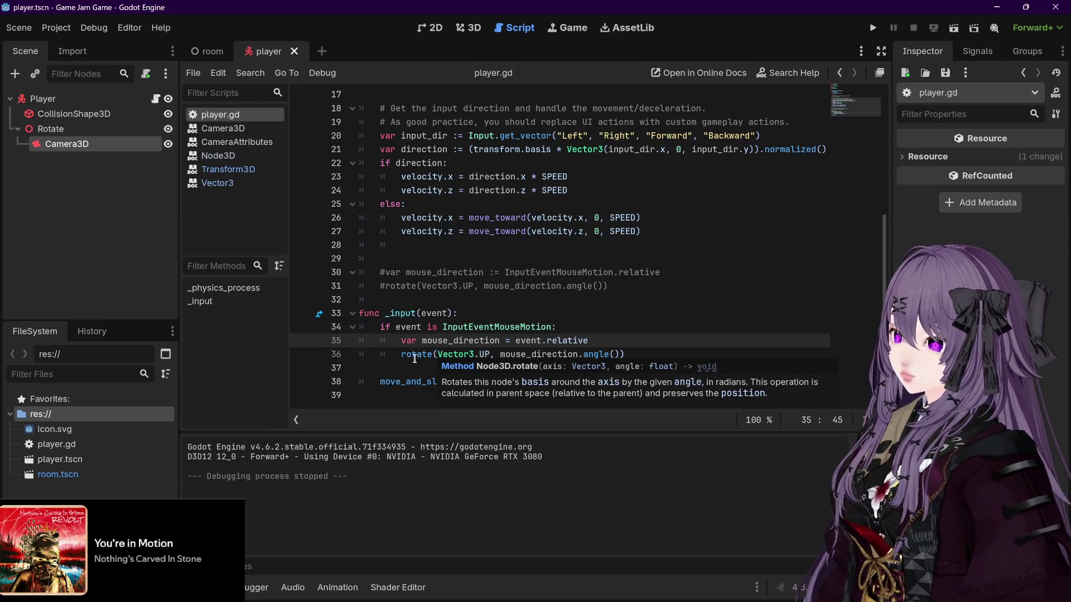
Make line 36 call cam.rotate and run the game, which hits a null-value error.
{"action": "left_click", "coordinate": [401, 355]}
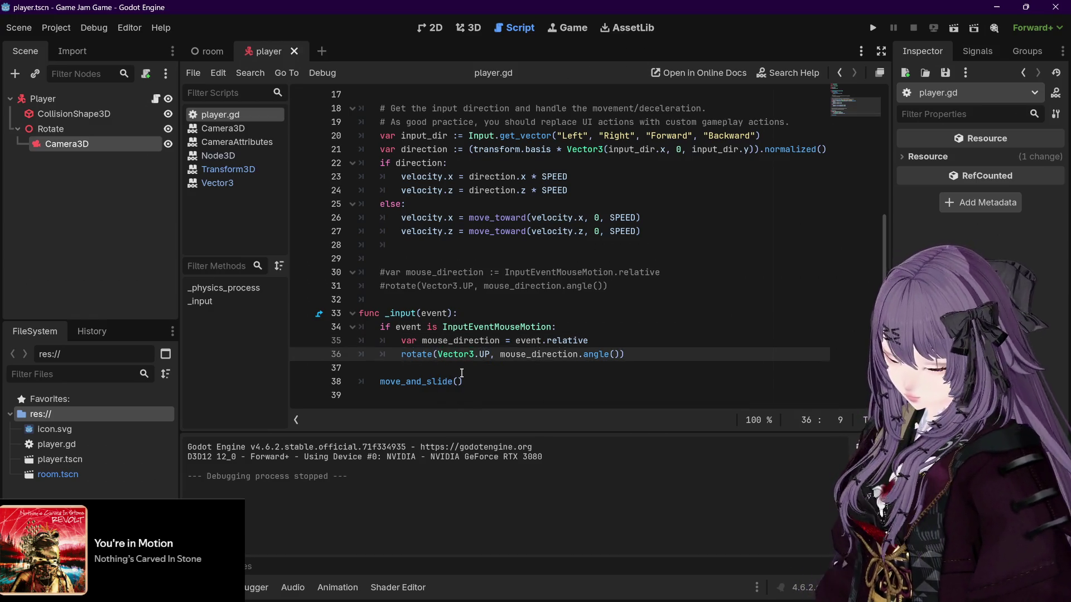
{"action": "type", "text": "cam."}
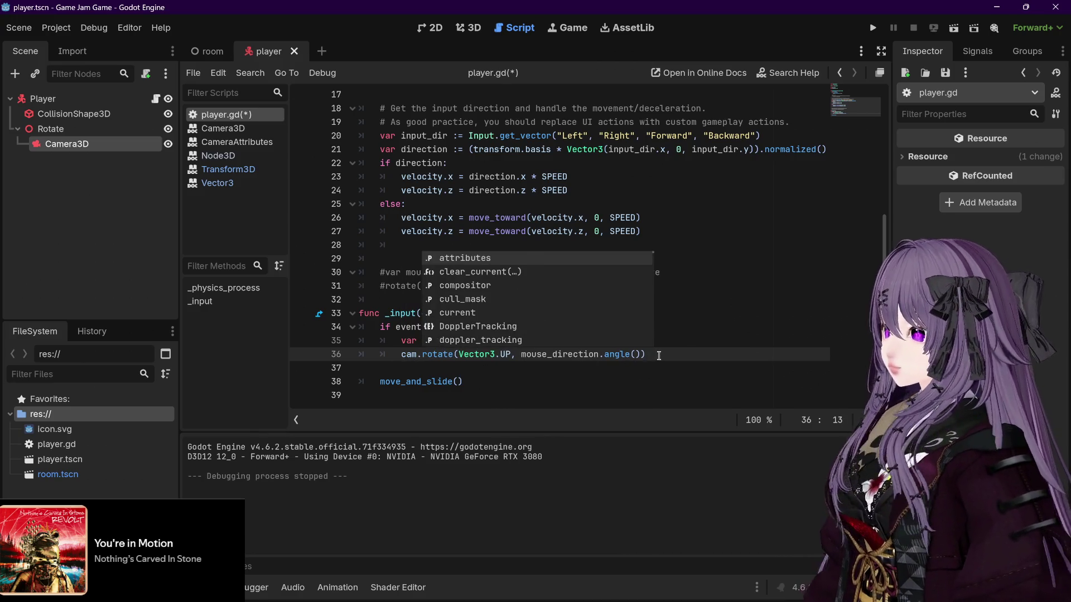
{"action": "key", "text": "Escape"}
{"action": "left_click", "coordinate": [873, 28]}
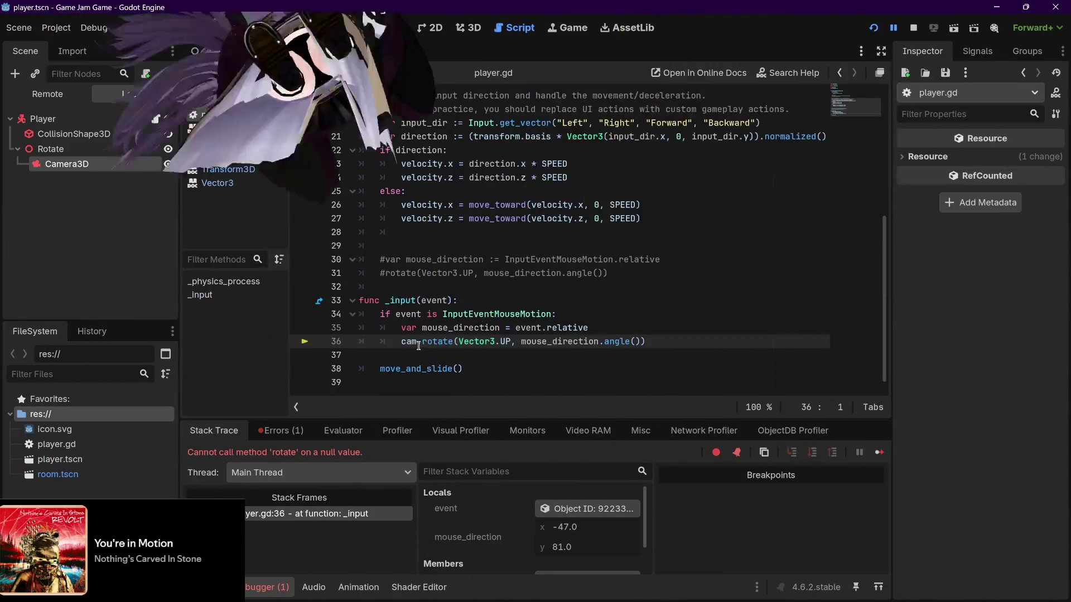
{"action": "scroll", "coordinate": [418, 345], "scroll_direction": "up", "scroll_amount": 5}
{"action": "scroll", "coordinate": [415, 344], "scroll_direction": "down", "scroll_amount": 5}
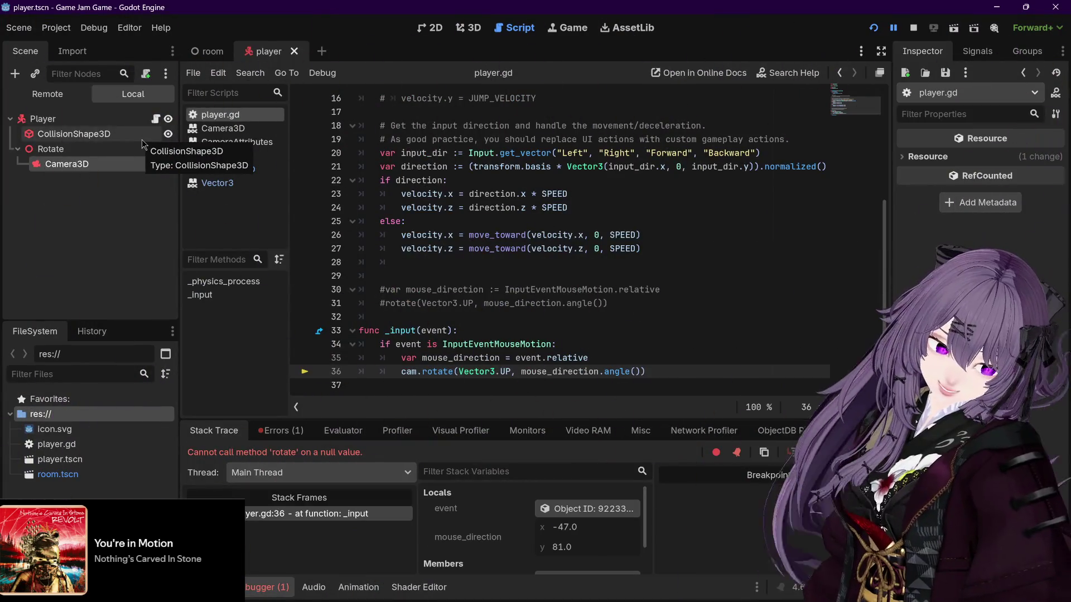
Change the cam.rotate call on line 36 to cam.rotate_x.
{"action": "mouse_move", "coordinate": [456, 341]}
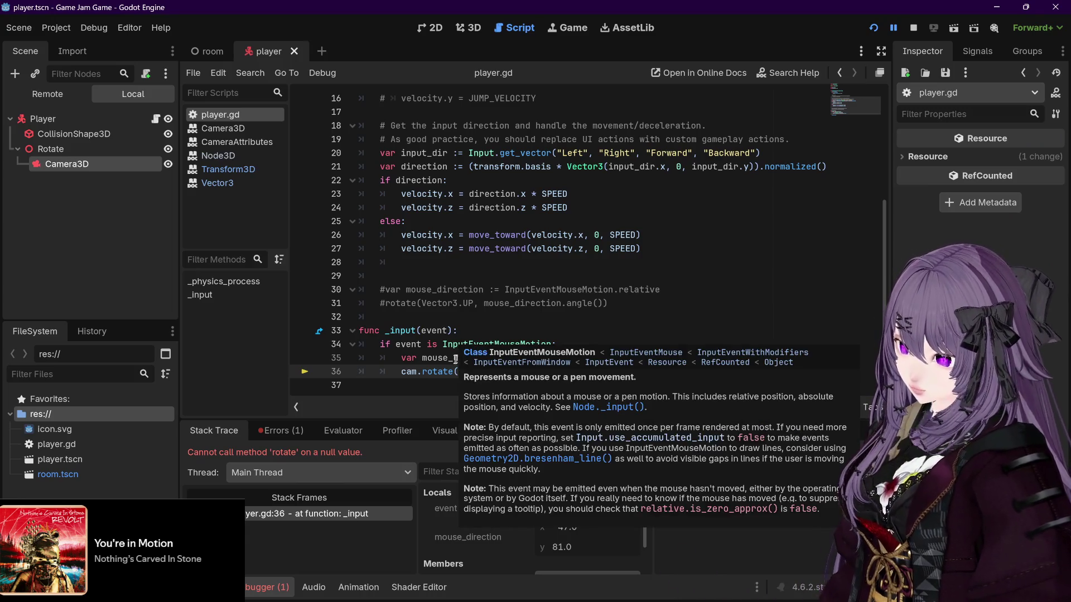
{"action": "mouse_move", "coordinate": [419, 372]}
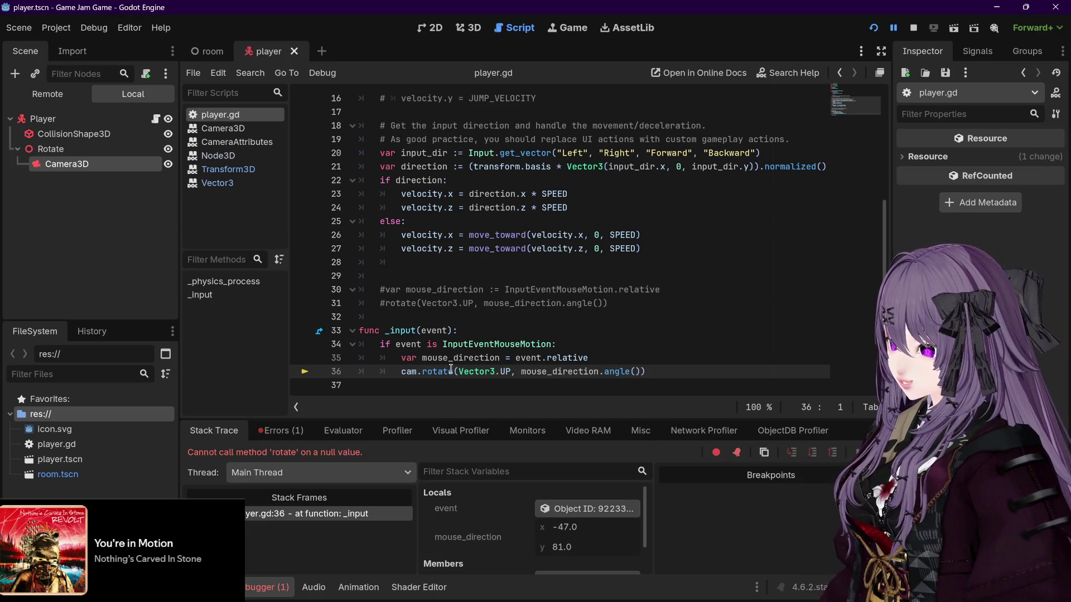
{"action": "left_click_drag", "start_coordinate": [418, 371], "coordinate": [400, 372]}
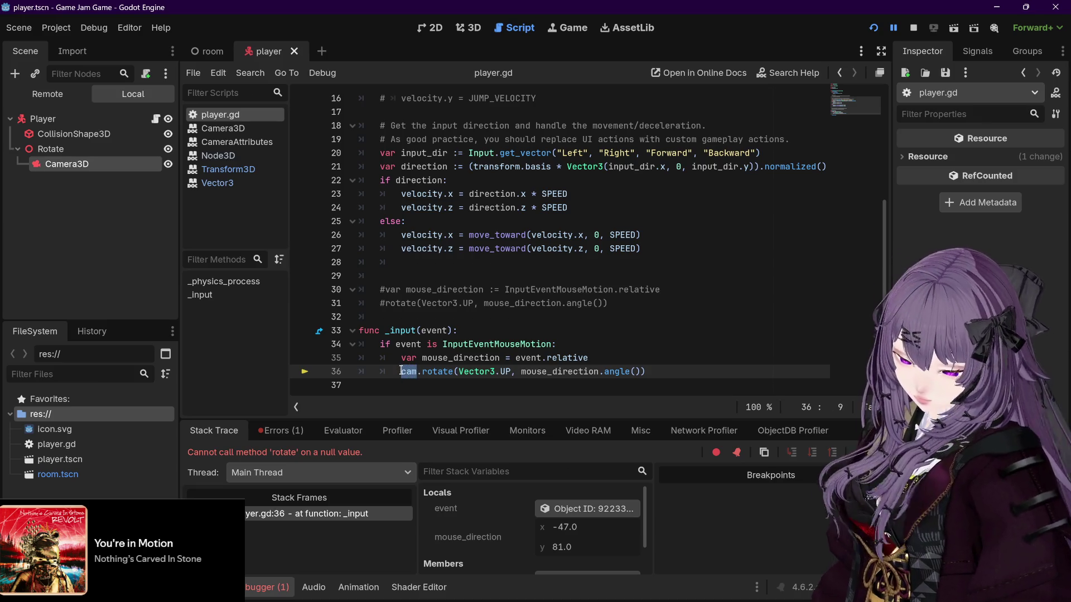
{"action": "left_click", "coordinate": [421, 371]}
{"action": "type", "text": "_x"}
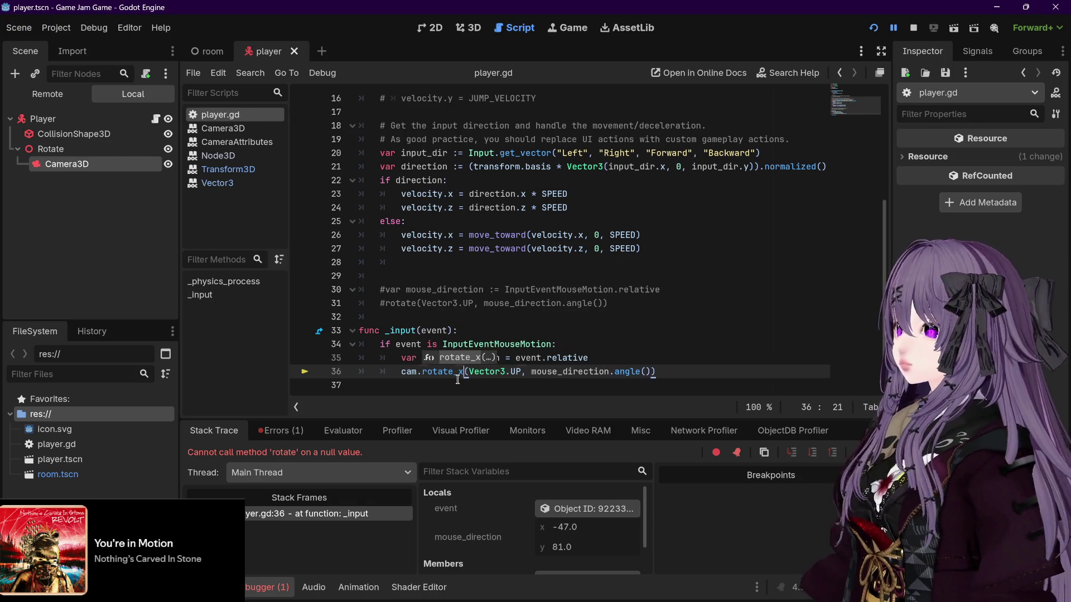
{"action": "left_click", "coordinate": [663, 373]}
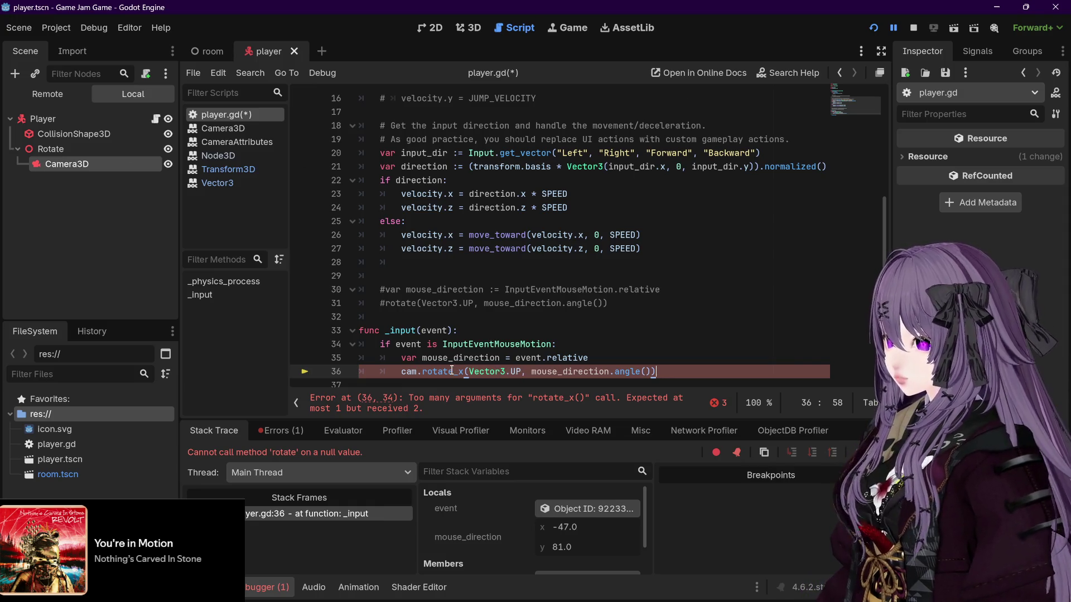
Delete the 'Vector3.UP, ' argument from line 36 and rerun the game.
{"action": "mouse_move", "coordinate": [455, 372]}
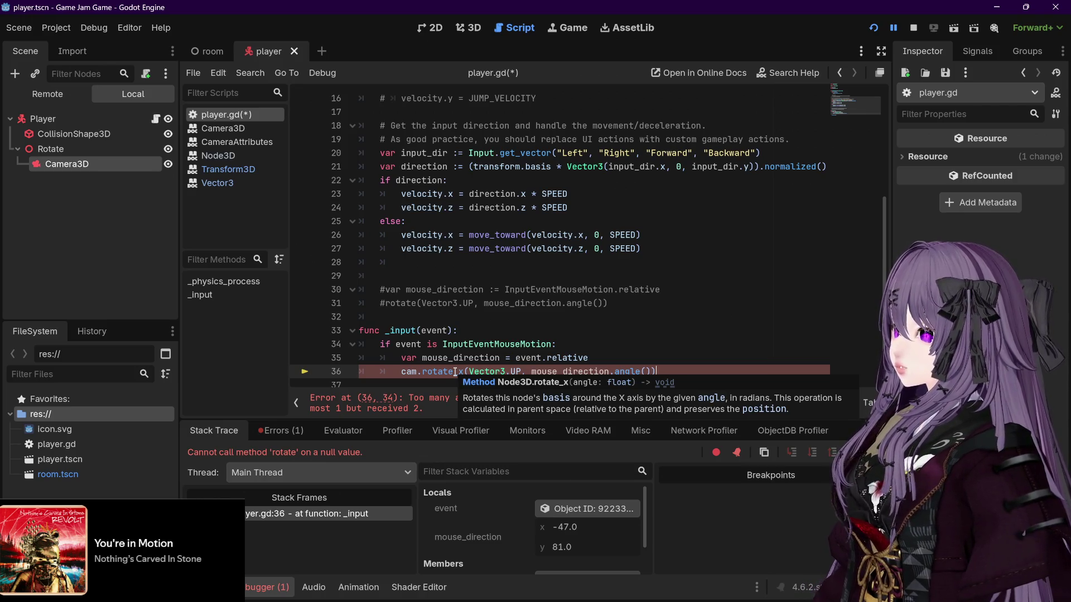
{"action": "left_click_drag", "start_coordinate": [522, 371], "coordinate": [470, 371]}
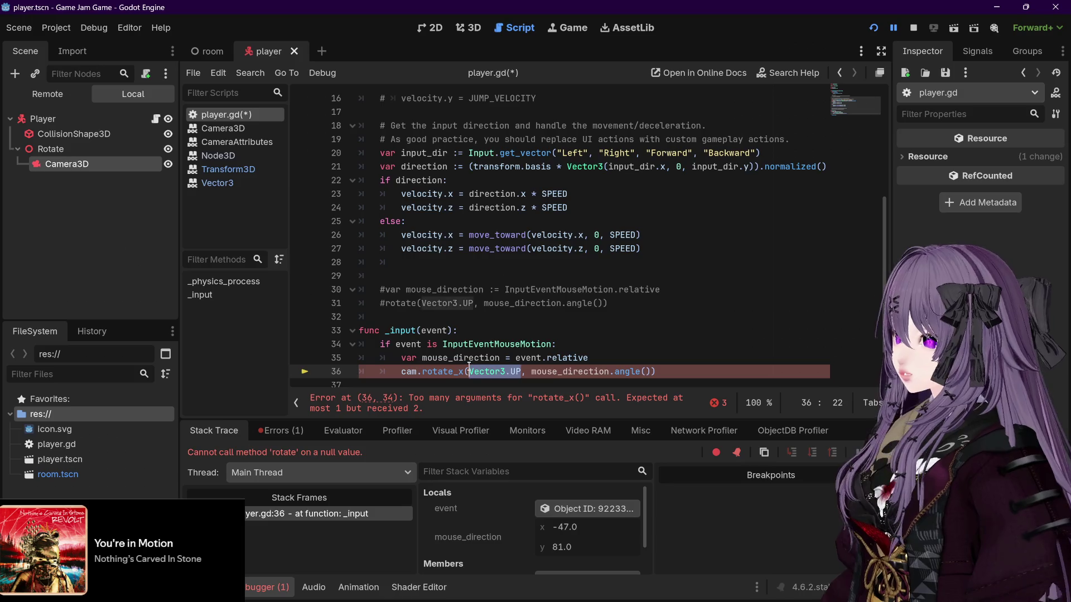
{"action": "key", "text": "BackSpace"}
{"action": "key", "text": "Delete"}
{"action": "key", "text": "Delete"}
{"action": "left_click_drag", "start_coordinate": [472, 371], "coordinate": [596, 371]}
{"action": "left_click", "coordinate": [602, 372]}
{"action": "left_click", "coordinate": [874, 28]}
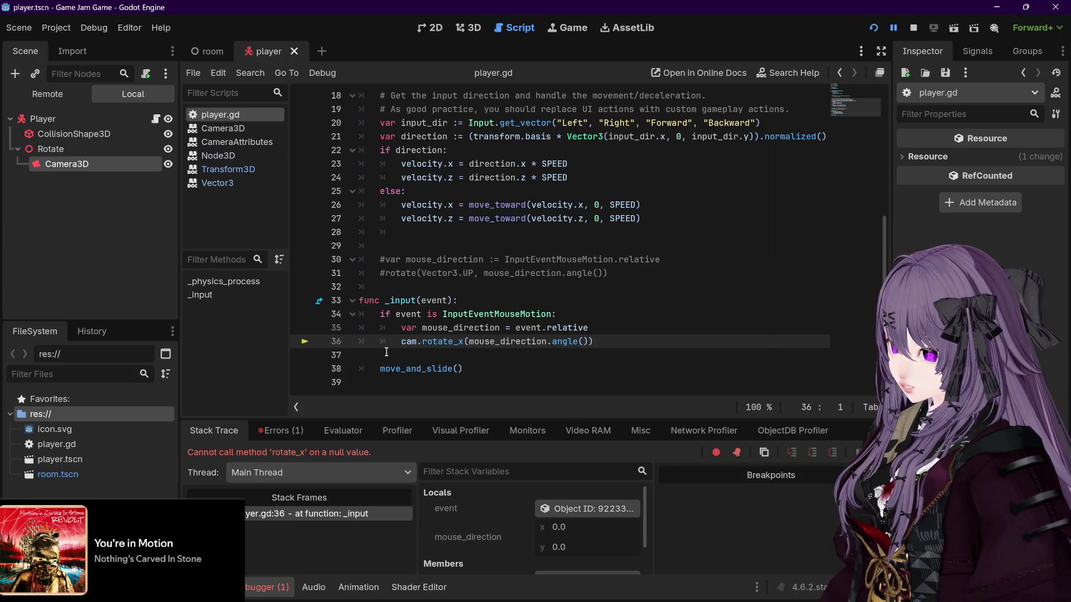
Prefix cam with $ on line 36 and rerun the game.
{"action": "scroll", "coordinate": [404, 343], "scroll_direction": "up", "scroll_amount": 1}
{"action": "scroll", "coordinate": [404, 343], "scroll_direction": "up", "scroll_amount": 5}
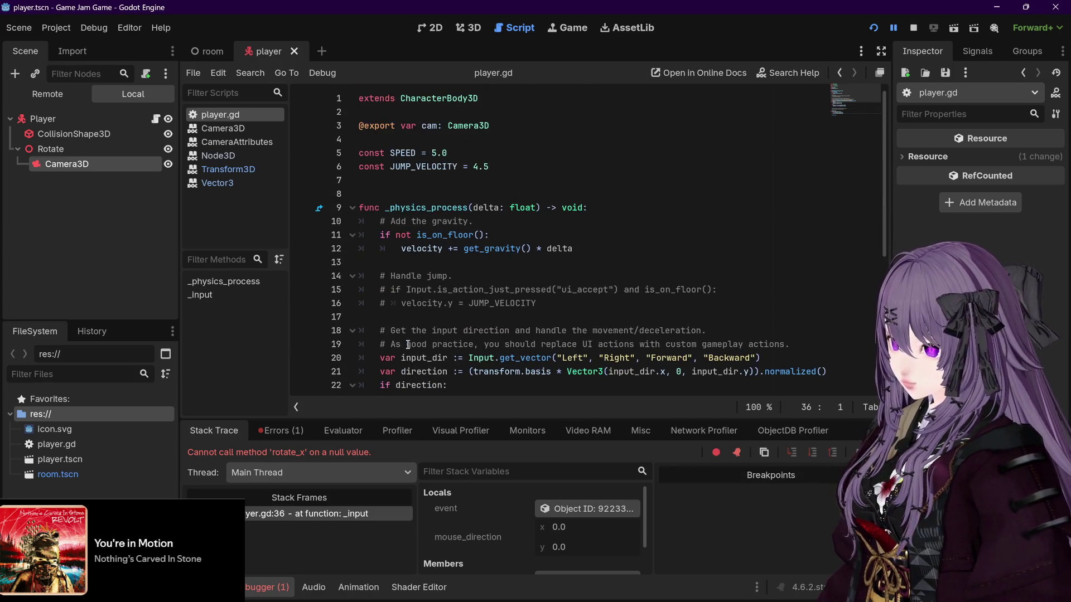
{"action": "scroll", "coordinate": [409, 344], "scroll_direction": "down", "scroll_amount": 5}
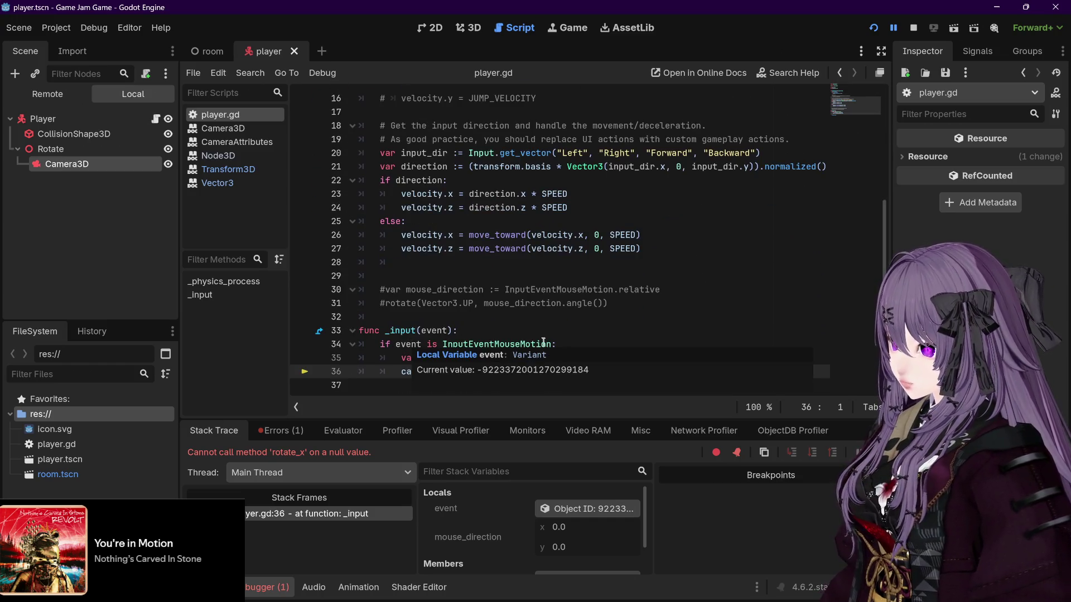
{"action": "left_click", "coordinate": [403, 372]}
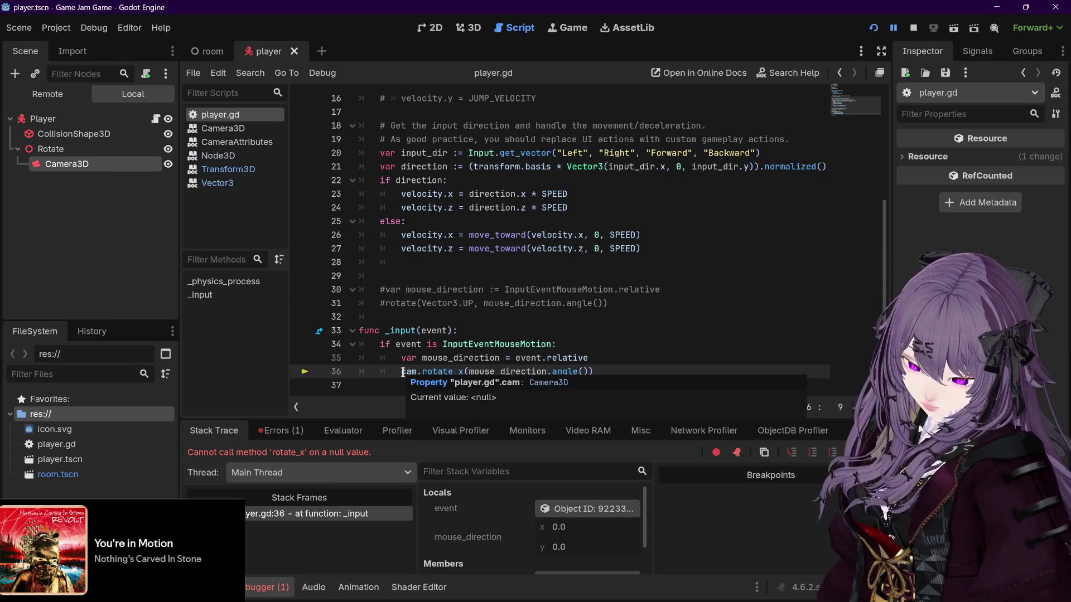
{"action": "type", "text": "$"}
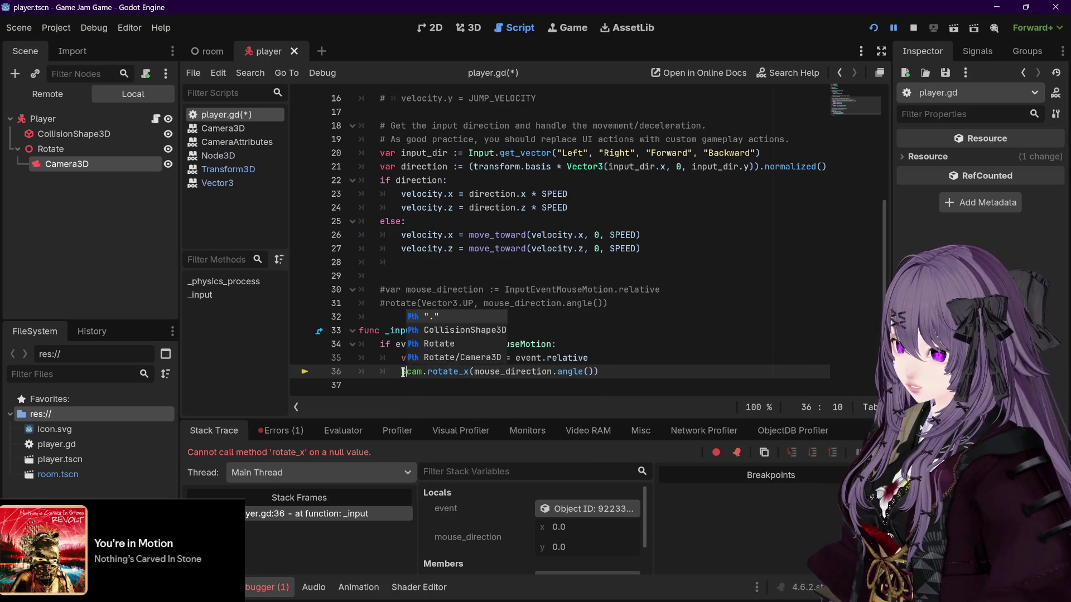
{"action": "left_click", "coordinate": [614, 372]}
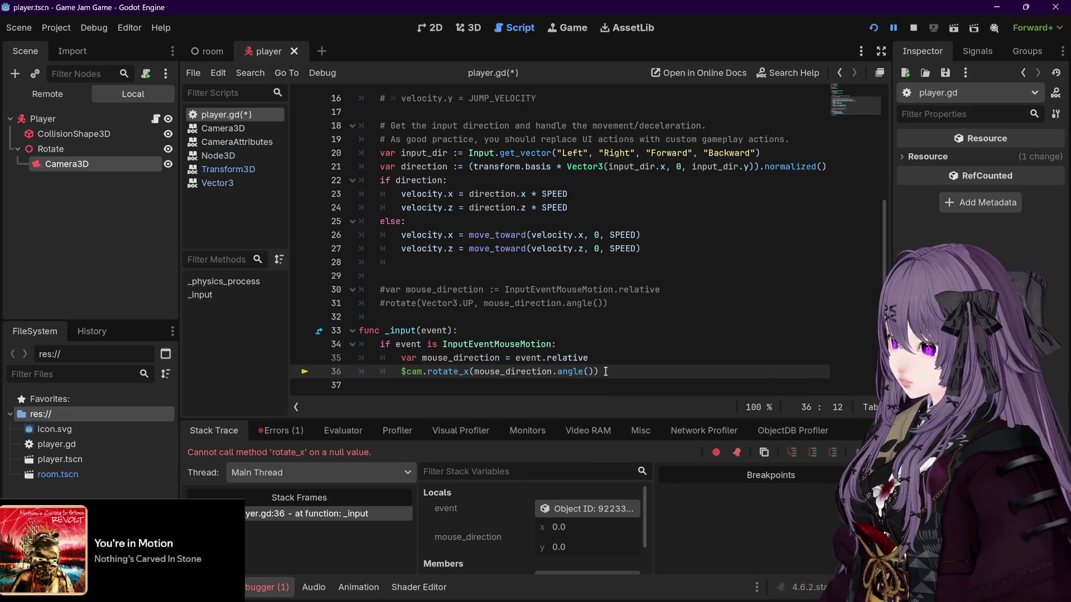
{"action": "left_click", "coordinate": [874, 28]}
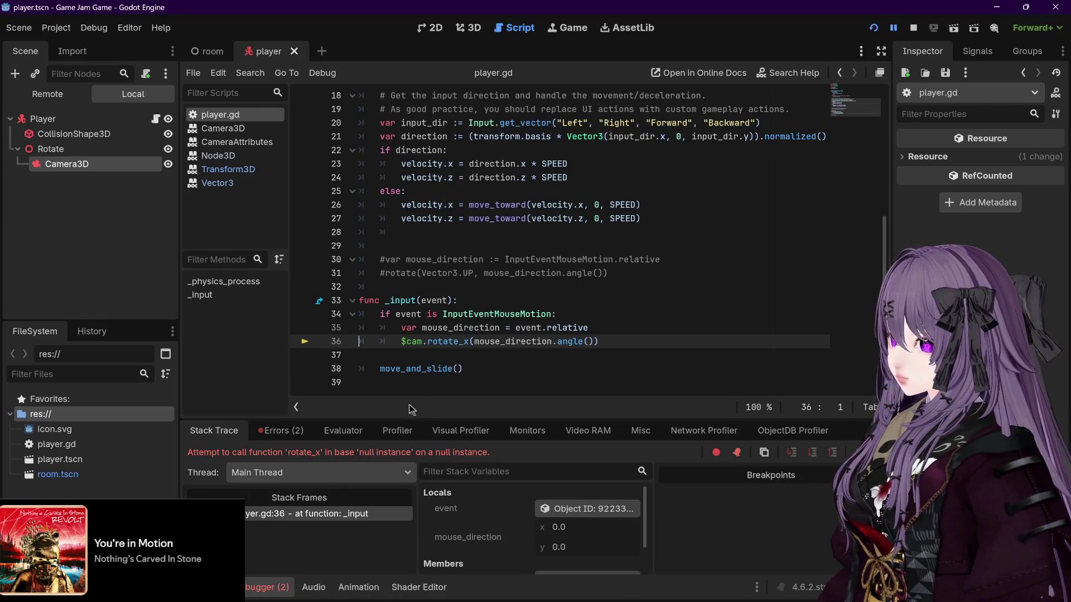
Change $cam to $Camera3D on line 36, save, and relaunch the project.
{"action": "double_click", "coordinate": [409, 341]}
{"action": "type", "text": "Camera"}
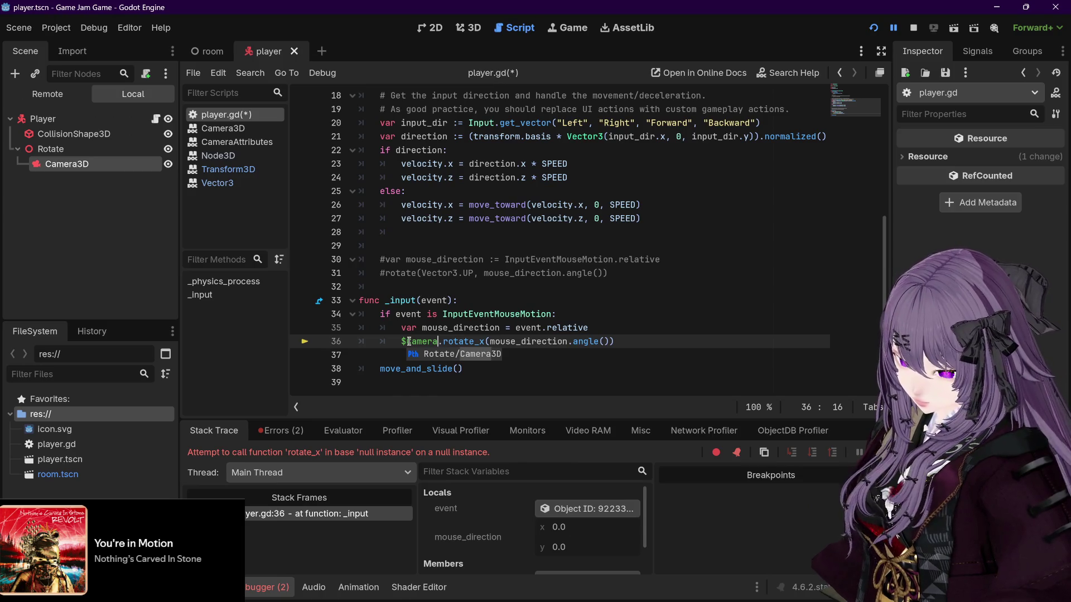
{"action": "type", "text": "3D"}
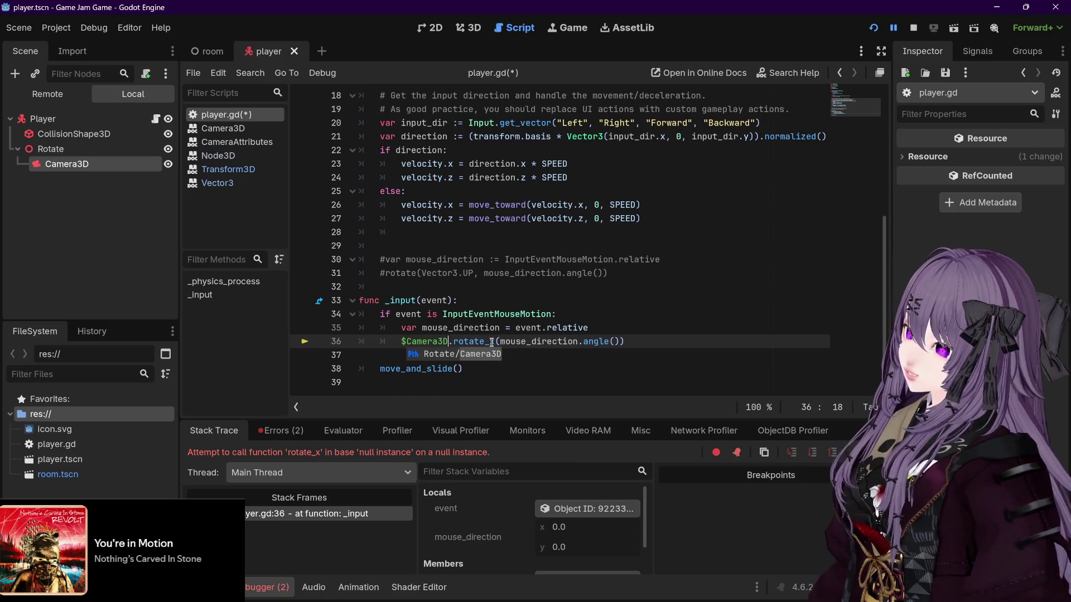
{"action": "left_click", "coordinate": [641, 343]}
{"action": "key", "text": "ctrl+s"}
{"action": "left_click", "coordinate": [913, 28]}
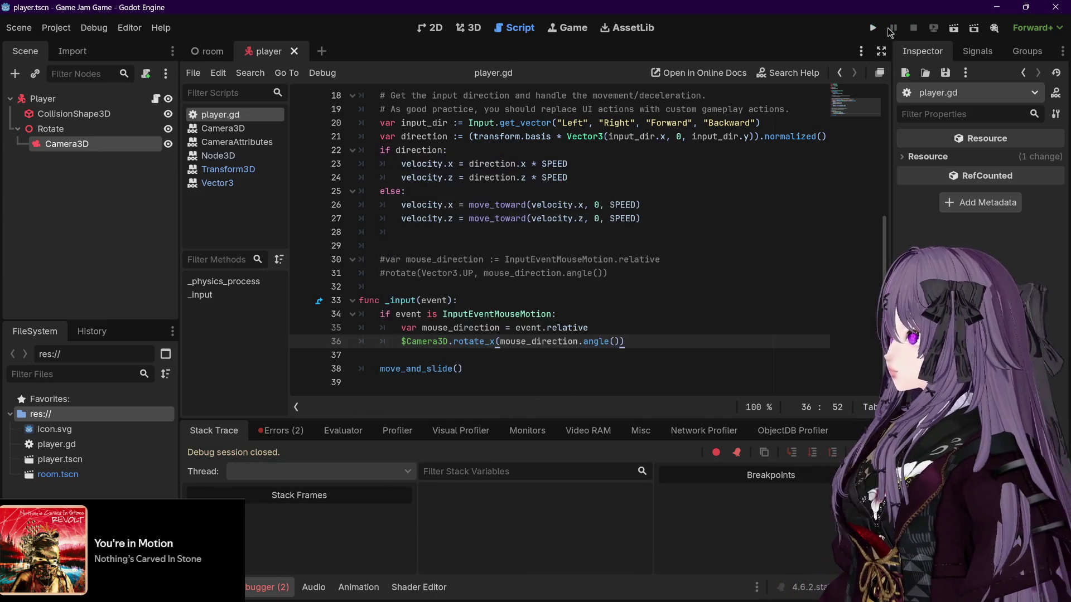
{"action": "key", "text": "F5"}
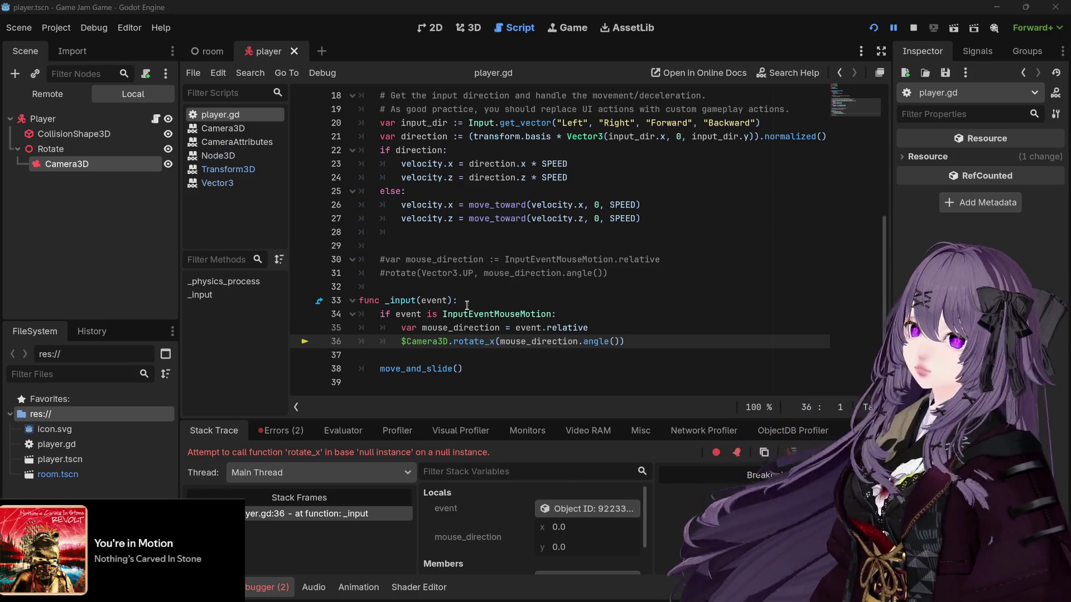
Switch between the 3D and Script views and inspect the Player, Camera3D and CollisionShape3D nodes.
{"action": "scroll", "coordinate": [502, 224], "scroll_direction": "up", "scroll_amount": 5}
{"action": "left_click", "coordinate": [85, 119]}
{"action": "left_click", "coordinate": [474, 27]}
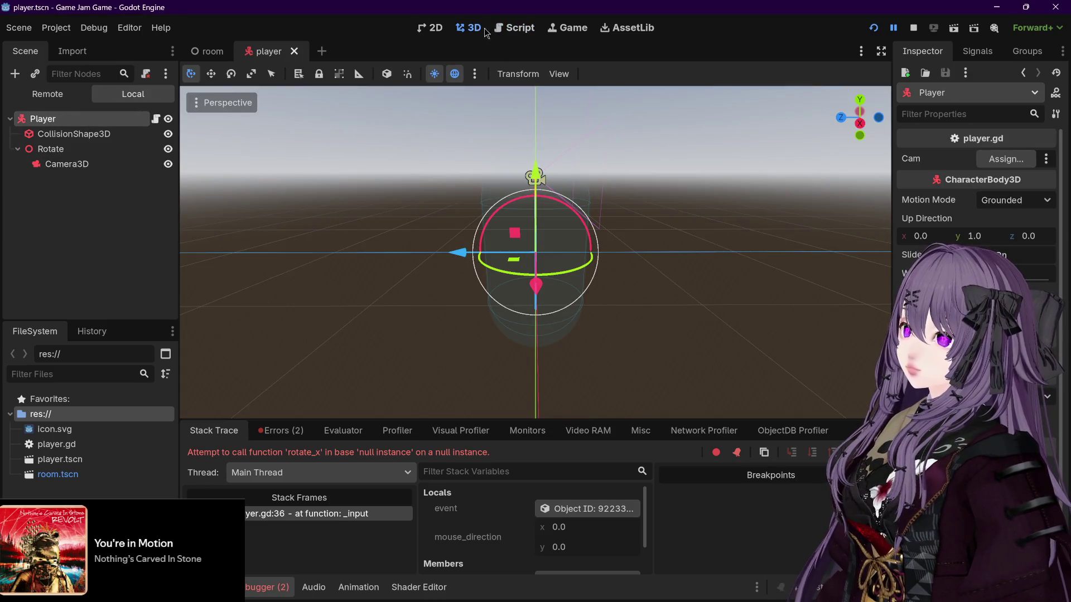
{"action": "left_click", "coordinate": [508, 27]}
{"action": "left_click", "coordinate": [108, 163]}
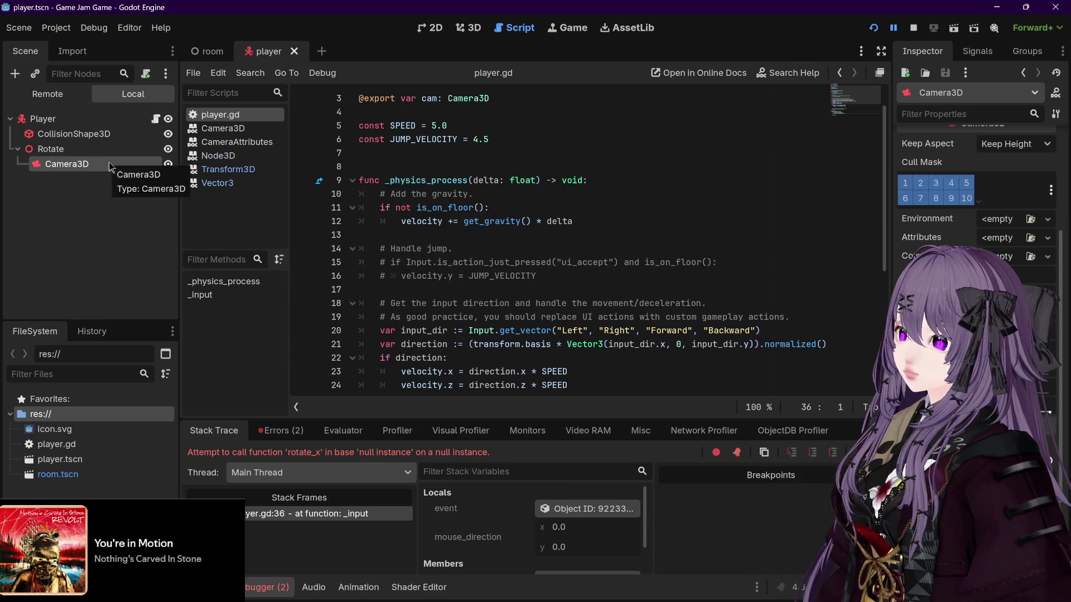
{"action": "left_click", "coordinate": [72, 133]}
{"action": "left_click", "coordinate": [43, 118]}
Select $Camera3D on line 36, then view the Player node's script properties with the unassigned Cam slot.
{"action": "scroll", "coordinate": [557, 306], "scroll_direction": "down", "scroll_amount": 2}
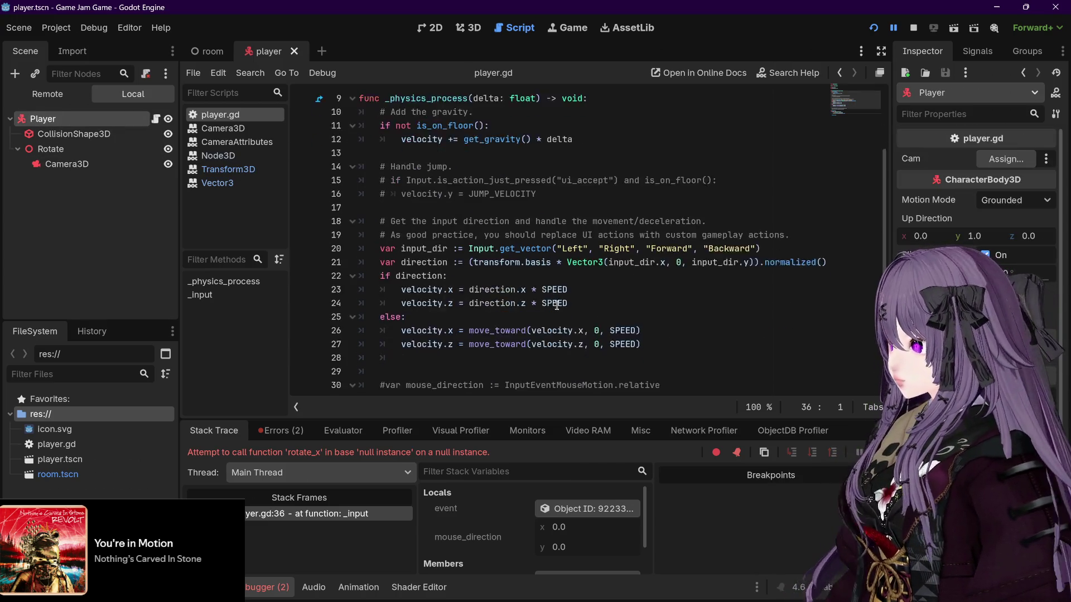
{"action": "scroll", "coordinate": [556, 305], "scroll_direction": "down", "scroll_amount": 3}
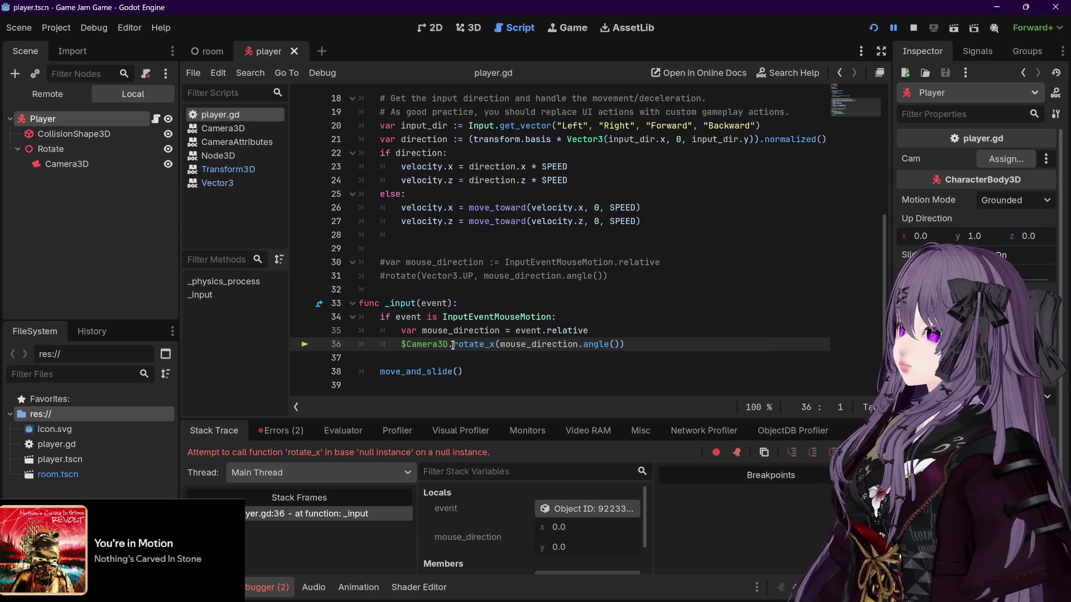
{"action": "left_click_drag", "start_coordinate": [452, 345], "coordinate": [402, 345]}
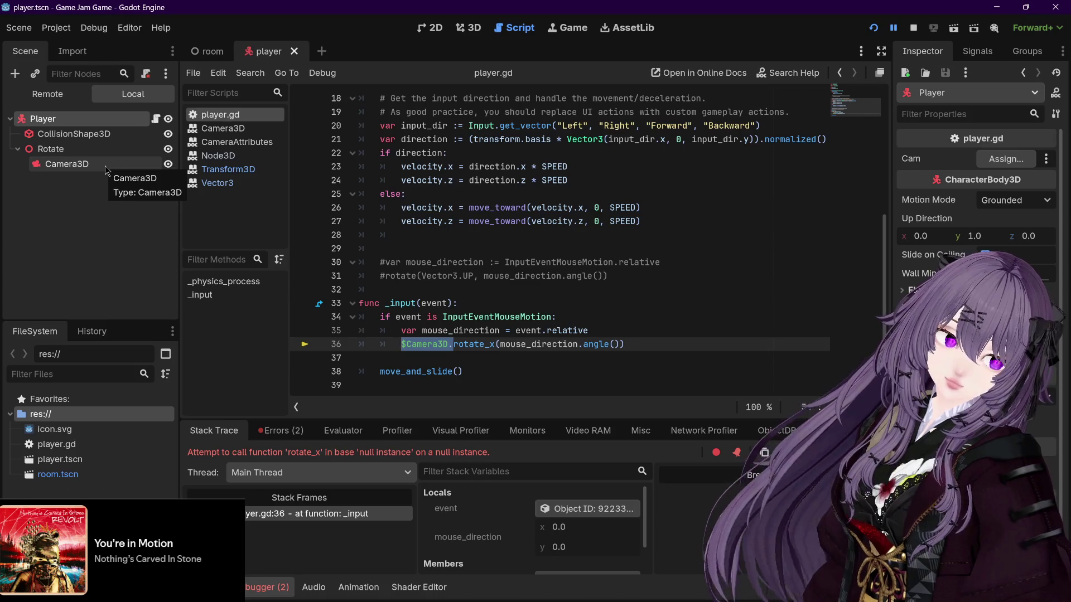
{"action": "mouse_move", "coordinate": [501, 318]}
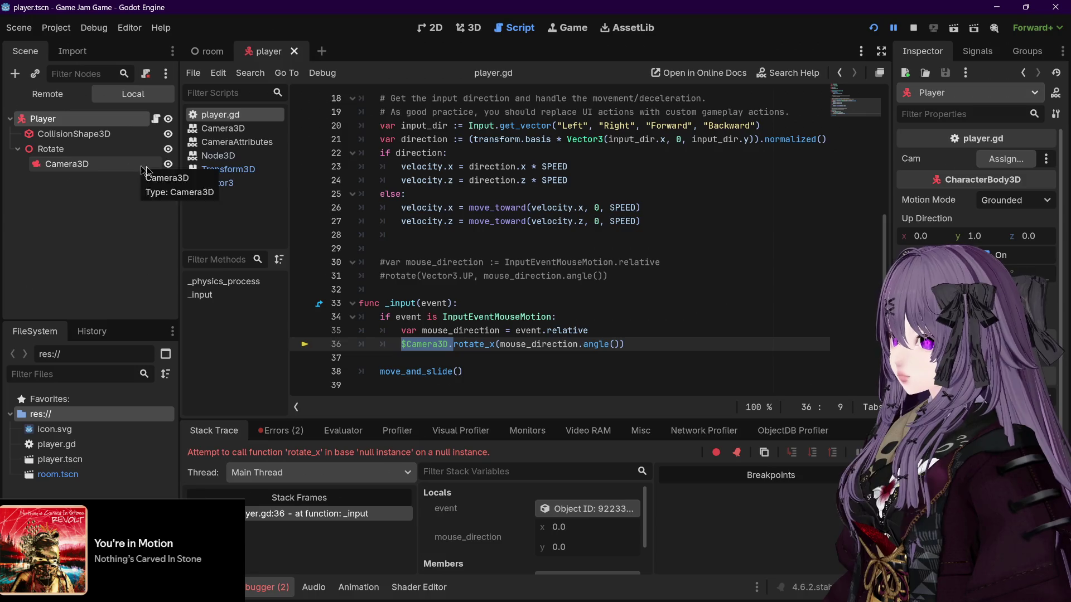
{"action": "left_click", "coordinate": [86, 124]}
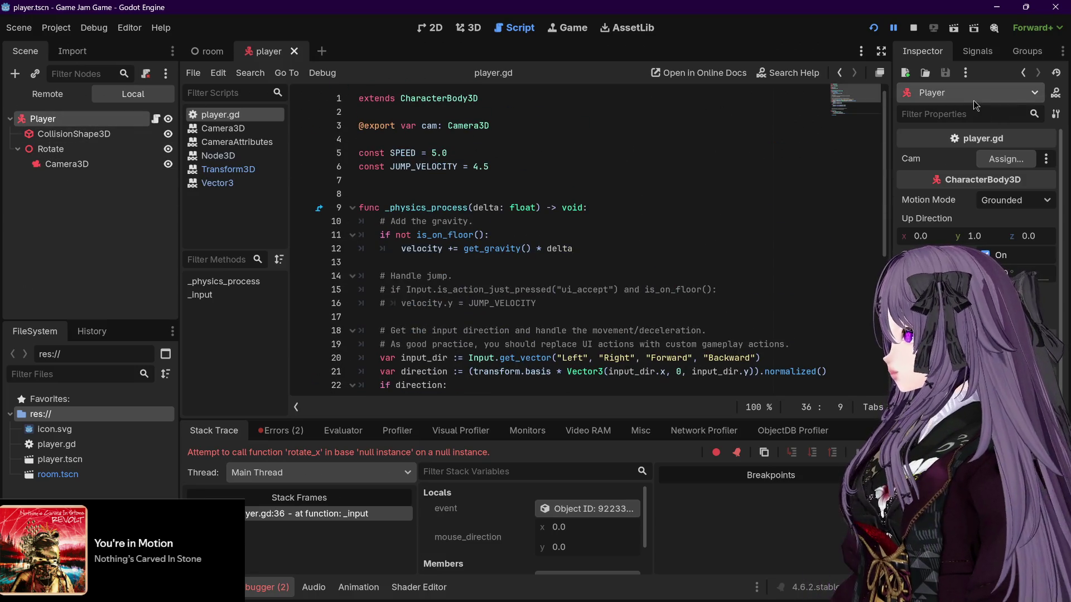
Assign the Camera3D node to the Player's Cam property.
{"action": "left_click", "coordinate": [998, 162]}
{"action": "left_click", "coordinate": [534, 170]}
{"action": "left_click", "coordinate": [488, 503]}
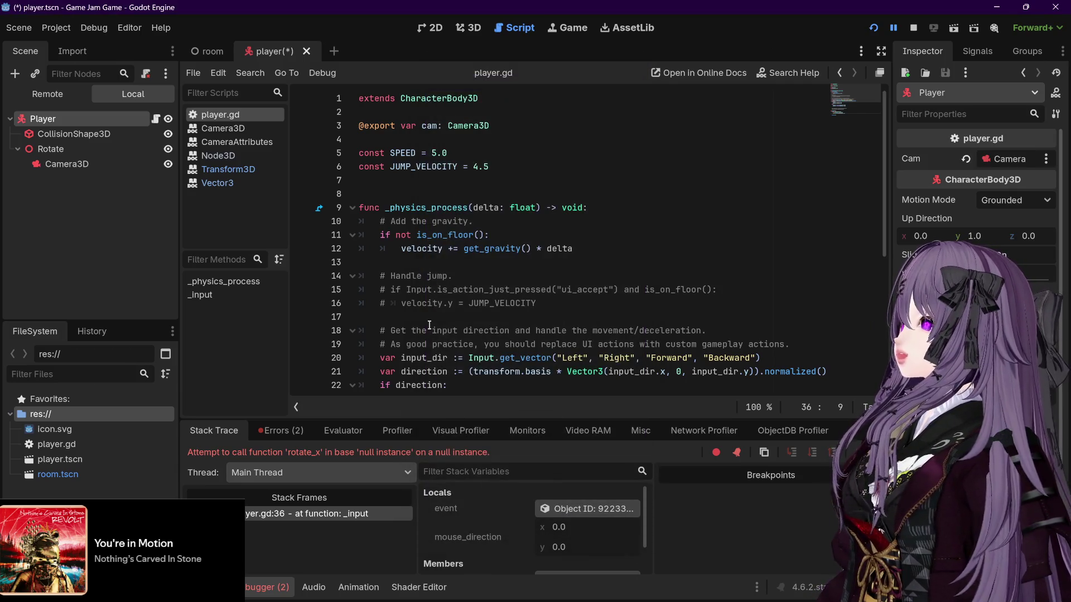
Revert line 36 to cam.rotate_x, save, and test-run the game before stopping it.
{"action": "scroll", "coordinate": [438, 335], "scroll_direction": "down", "scroll_amount": 5}
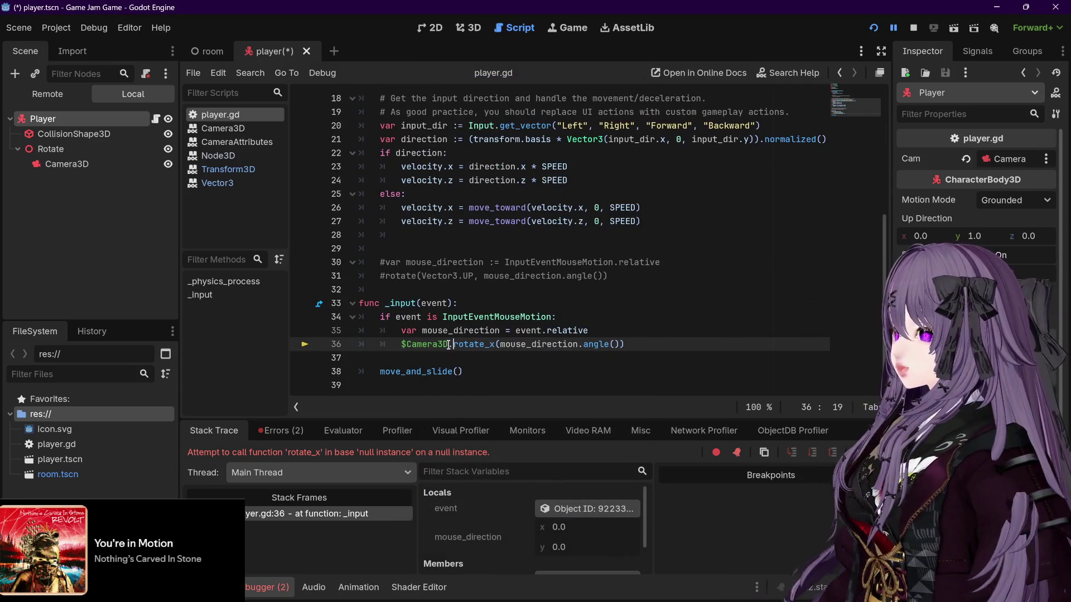
{"action": "type", "text": "cam"}
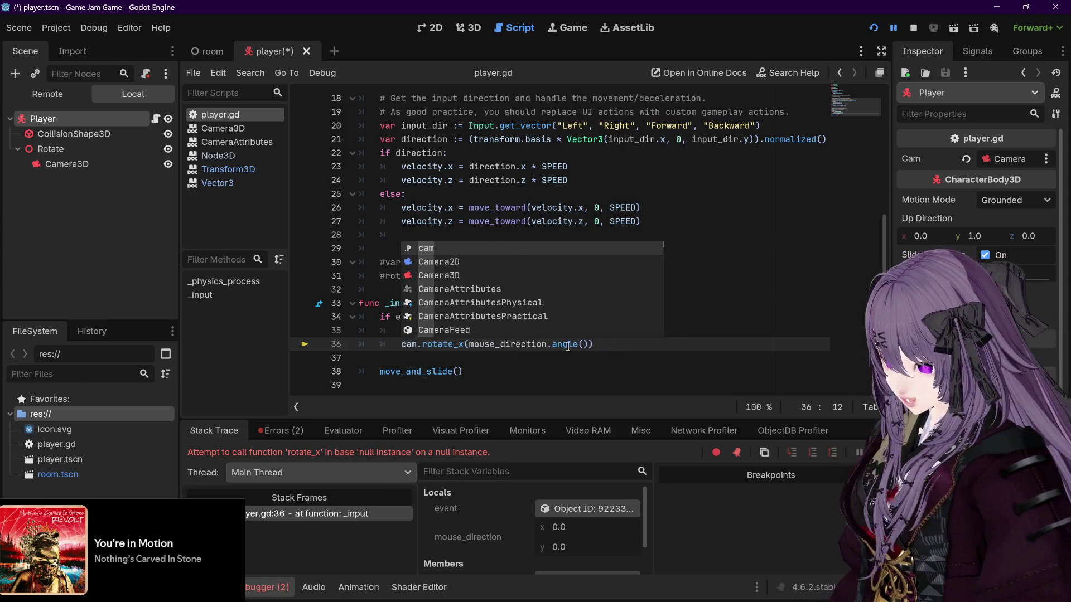
{"action": "left_click", "coordinate": [601, 346]}
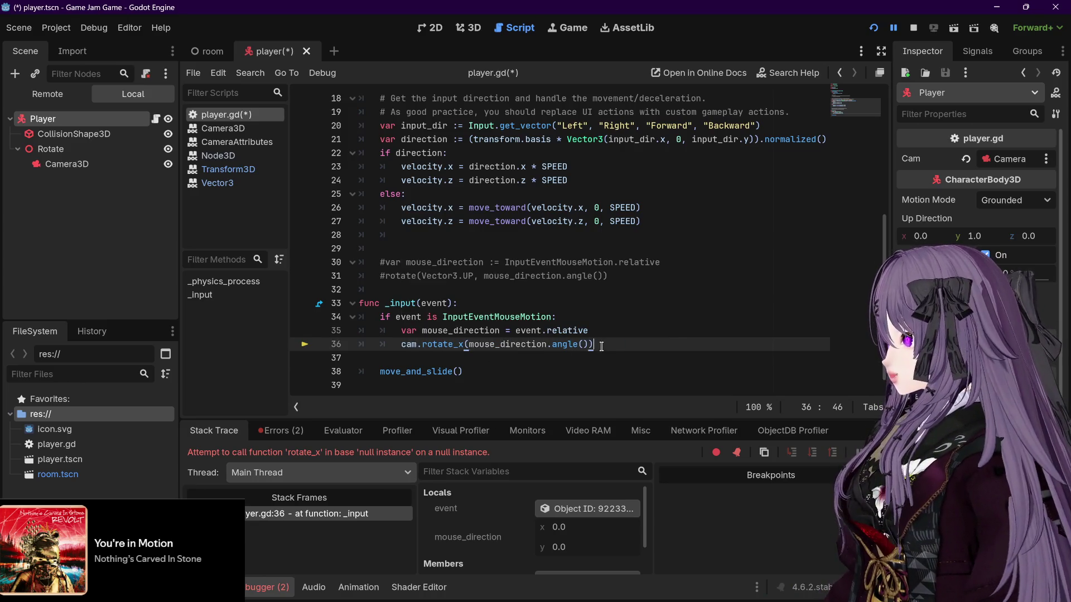
{"action": "key", "text": "ctrl+s"}
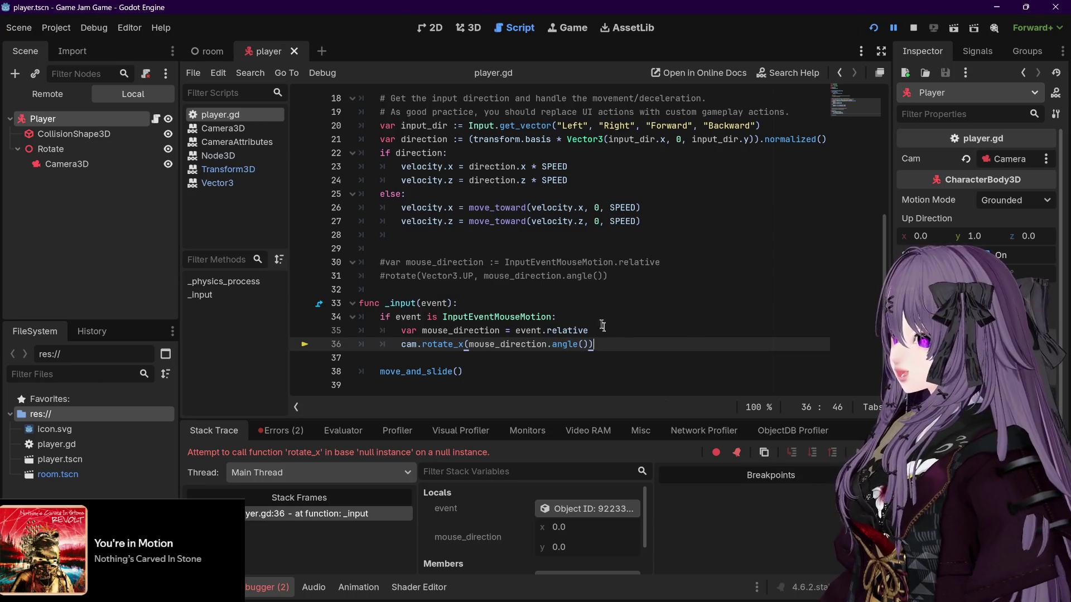
{"action": "left_click", "coordinate": [874, 27]}
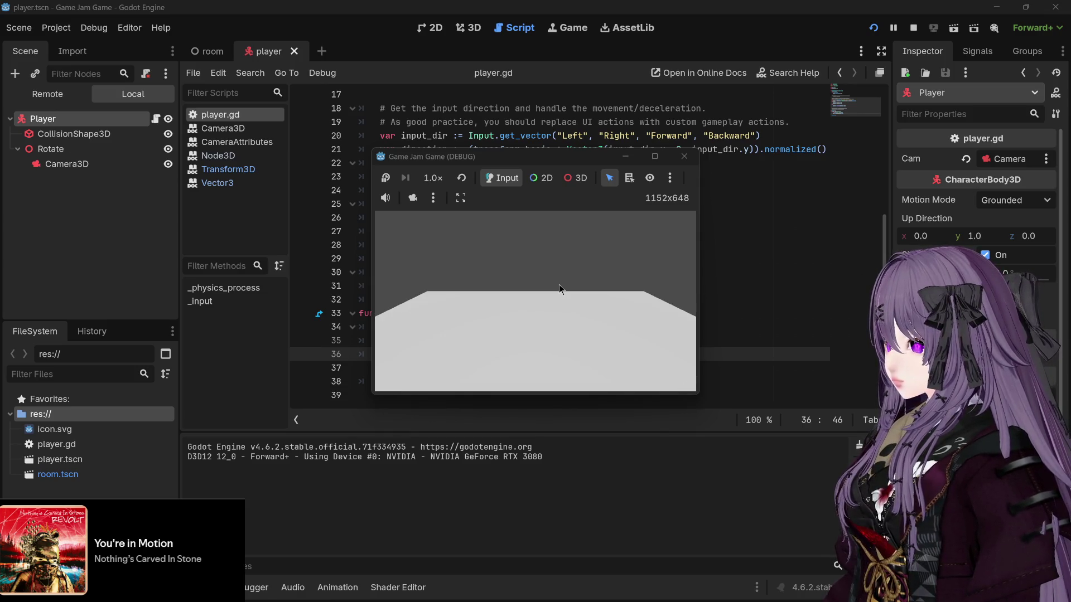
{"action": "left_click", "coordinate": [685, 156]}
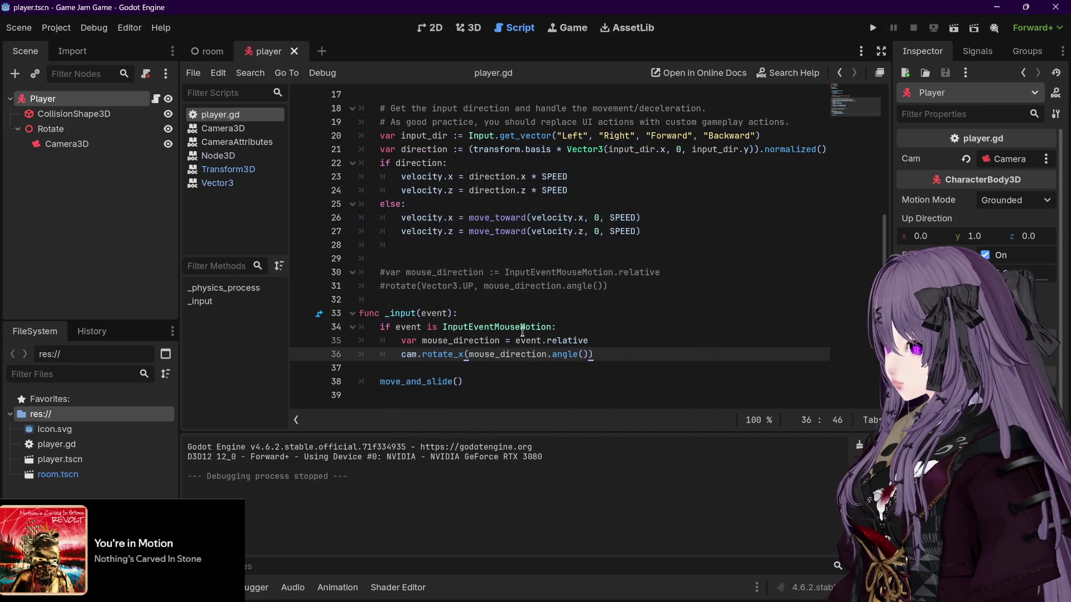
Change line 36 from cam.rotate_x to cam.rotate_y, save, and test-run the game.
{"action": "left_click_drag", "start_coordinate": [464, 355], "coordinate": [457, 354]}
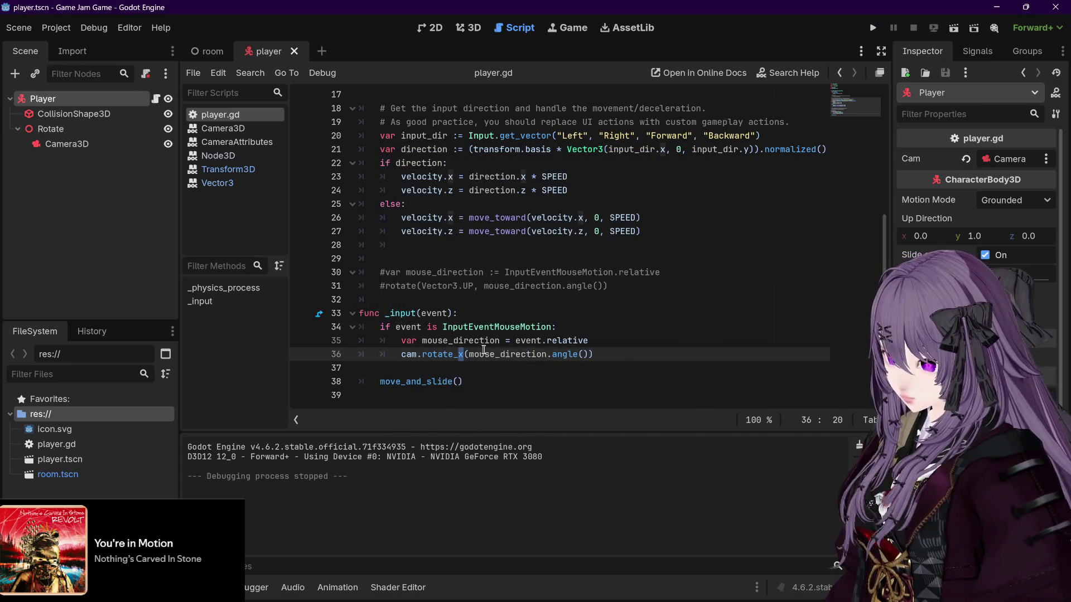
{"action": "type", "text": "y"}
{"action": "left_click", "coordinate": [607, 354]}
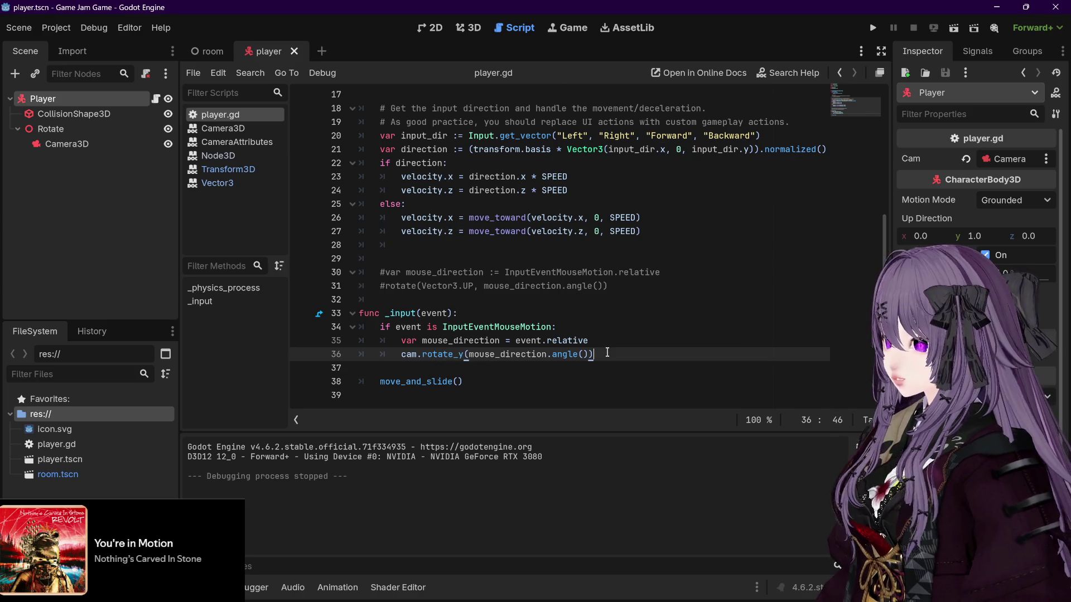
{"action": "key", "text": "ctrl+s"}
{"action": "left_click", "coordinate": [873, 28]}
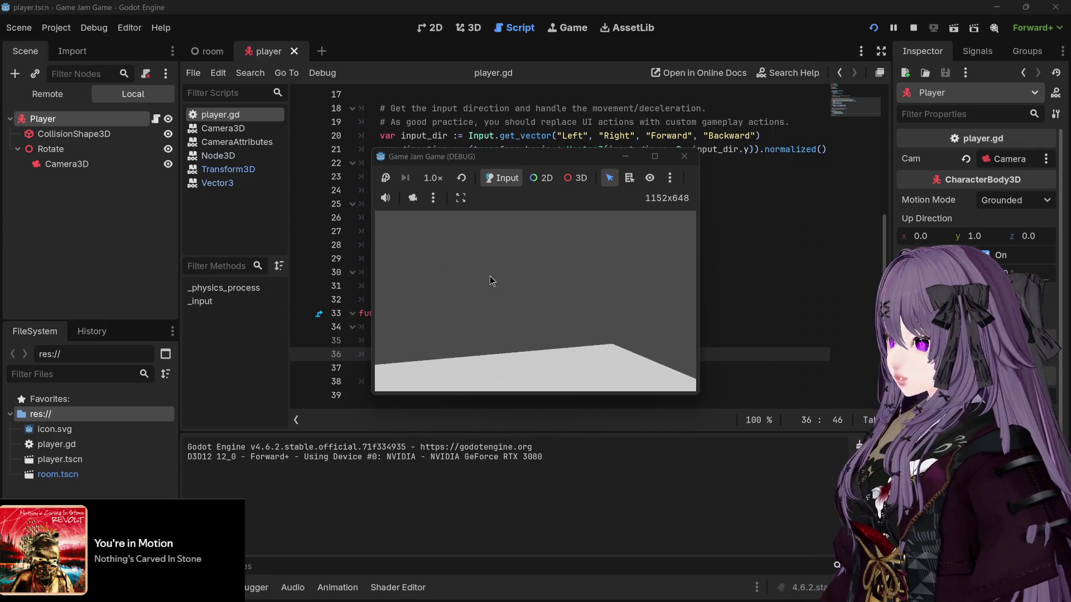
{"action": "left_click", "coordinate": [684, 157]}
Duplicate line 36 as a cam.rotate_x call on line 37 and test-run the mouselook.
{"action": "mouse_move", "coordinate": [399, 354]}
{"action": "left_mouse_down"}
{"action": "mouse_move", "coordinate": [558, 343]}
{"action": "mouse_move", "coordinate": [623, 354]}
{"action": "left_mouse_up"}
{"action": "left_click", "coordinate": [611, 357]}
{"action": "key", "text": "Return"}
{"action": "key", "text": "ctrl+v"}
{"action": "key", "text": "Left"}
{"action": "key", "text": "Left"}
{"action": "key", "text": "Left"}
{"action": "key", "text": "Left"}
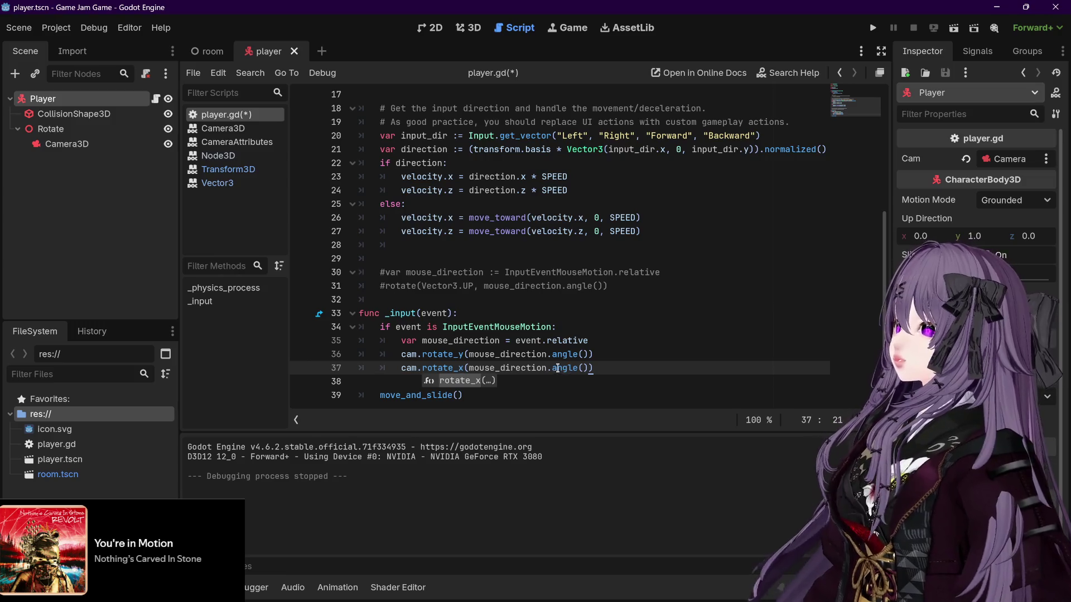
{"action": "mouse_move", "coordinate": [553, 368]}
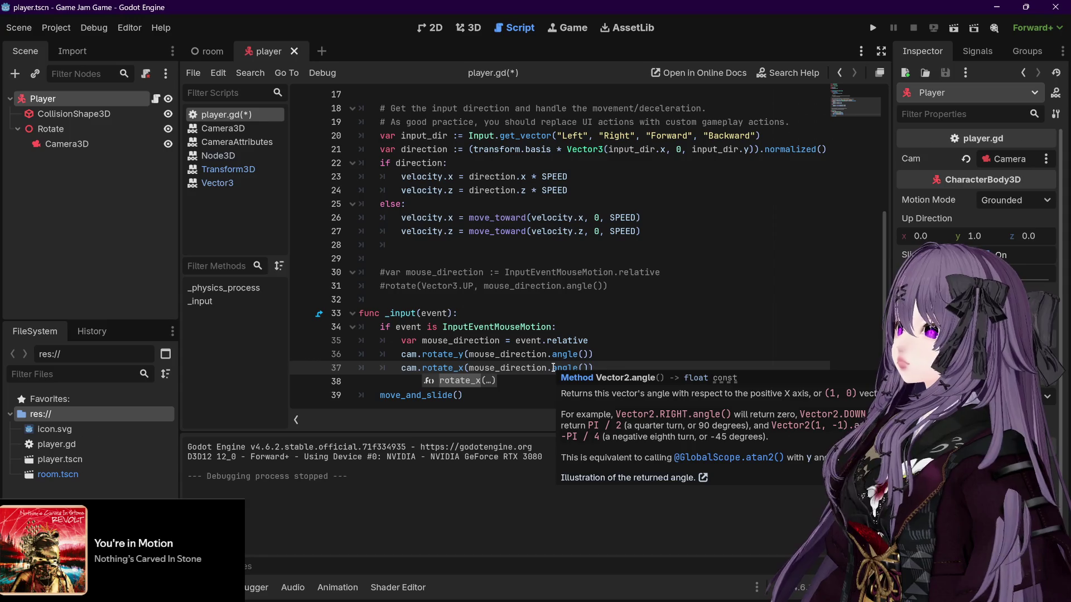
{"action": "mouse_move", "coordinate": [443, 372]}
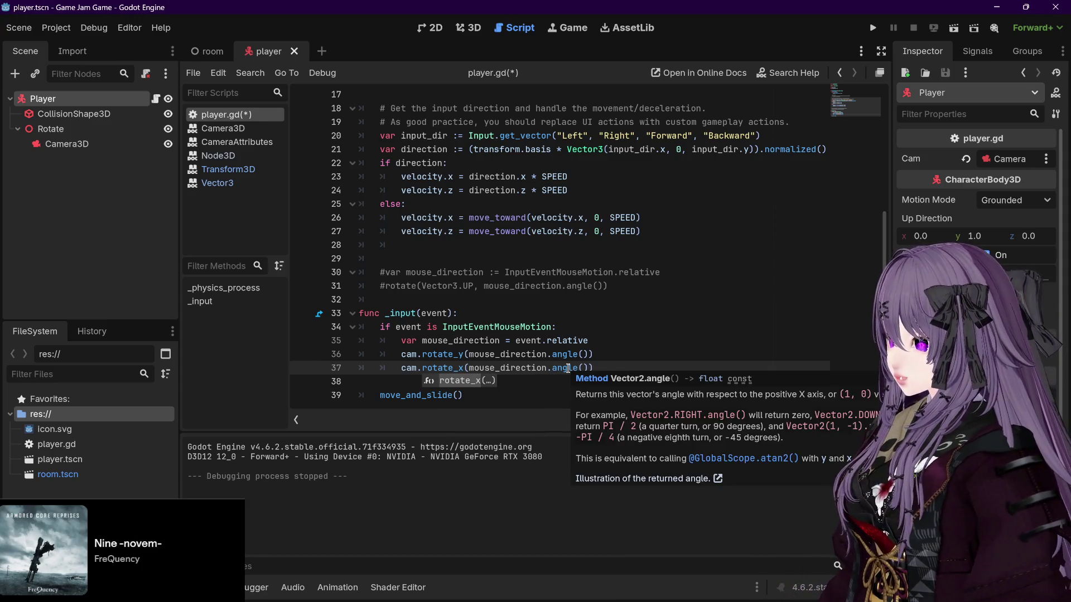
{"action": "mouse_move", "coordinate": [504, 371]}
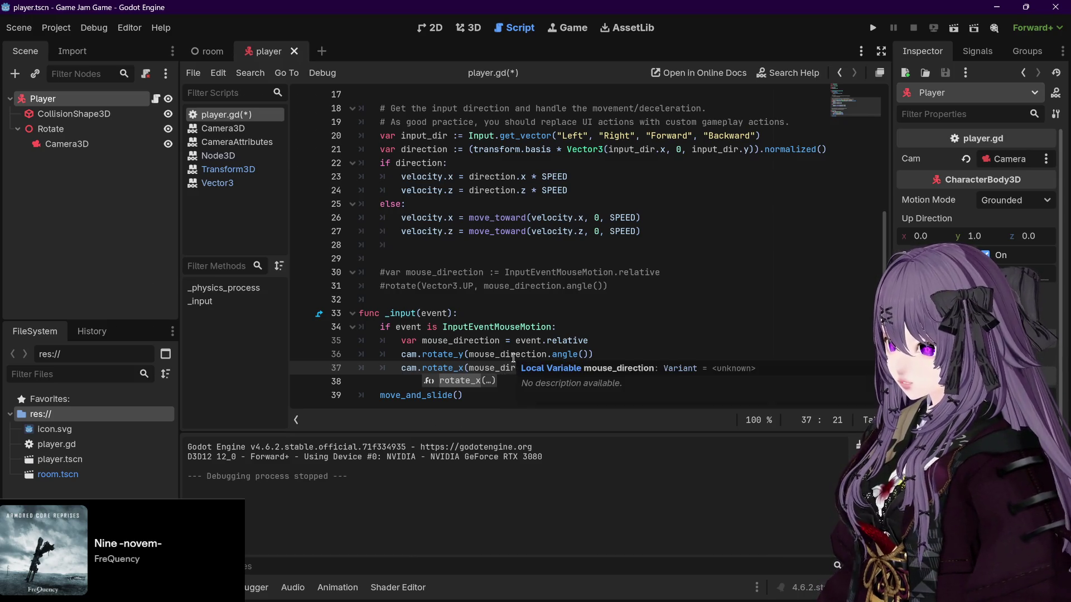
{"action": "left_click", "coordinate": [873, 27]}
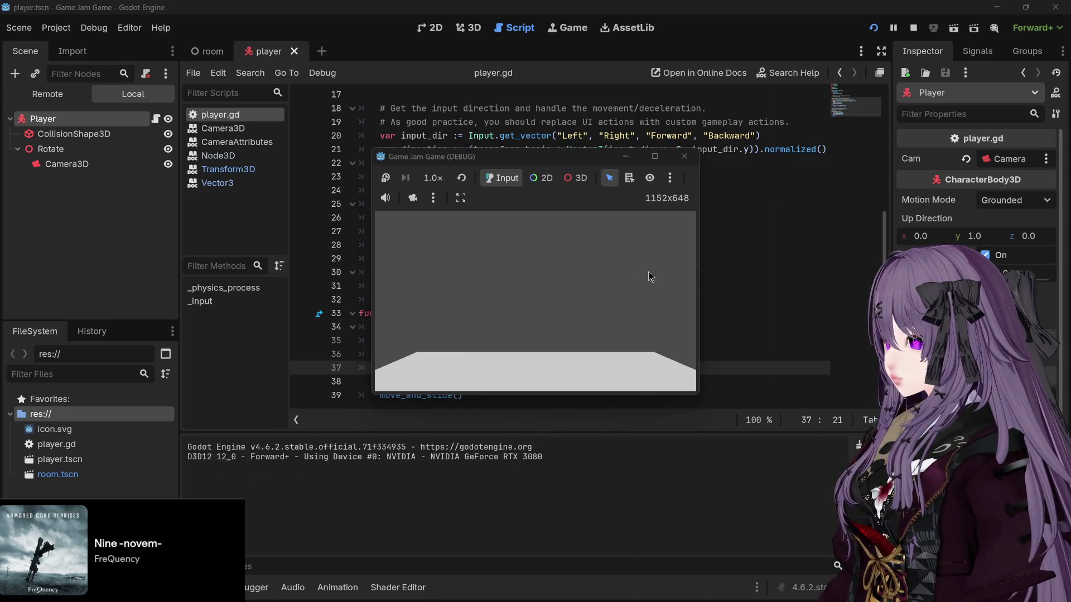
{"action": "left_click", "coordinate": [685, 156]}
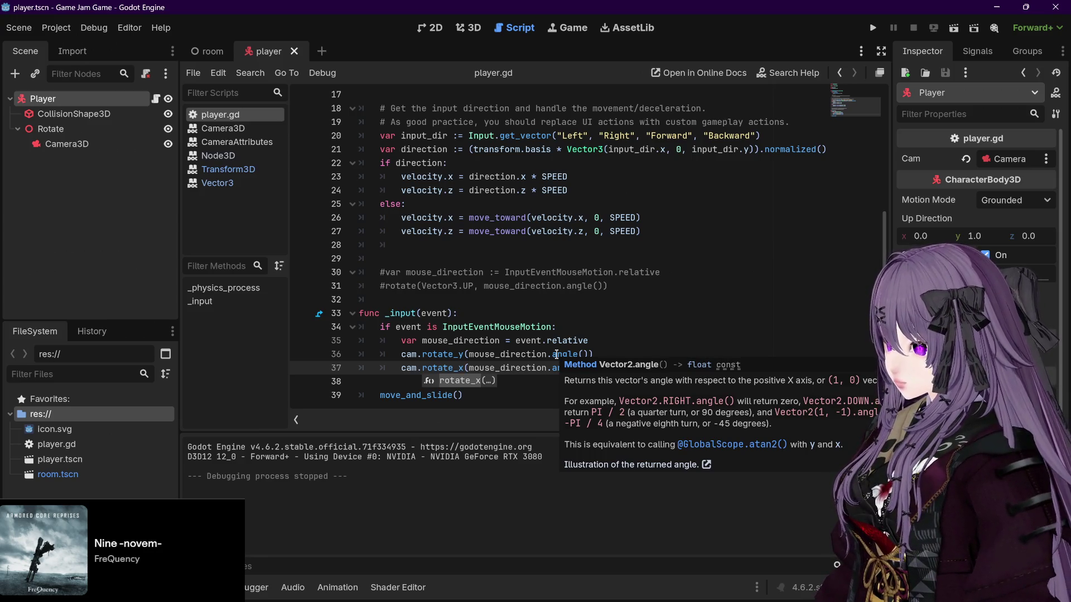
{"action": "left_click", "coordinate": [530, 355]}
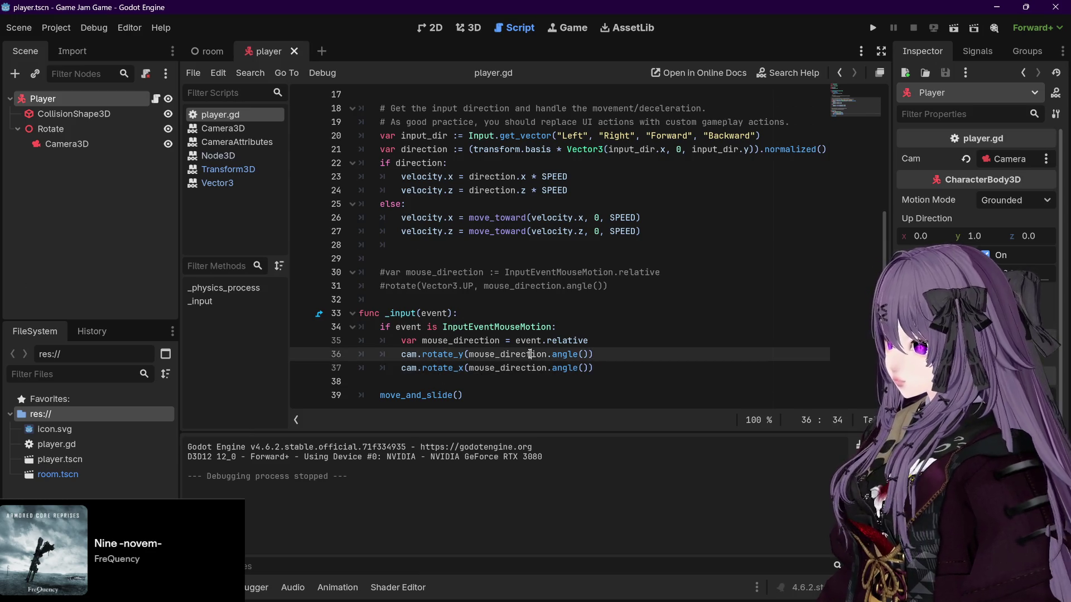
{"action": "key", "text": "Up"}
{"action": "key", "text": "Home"}
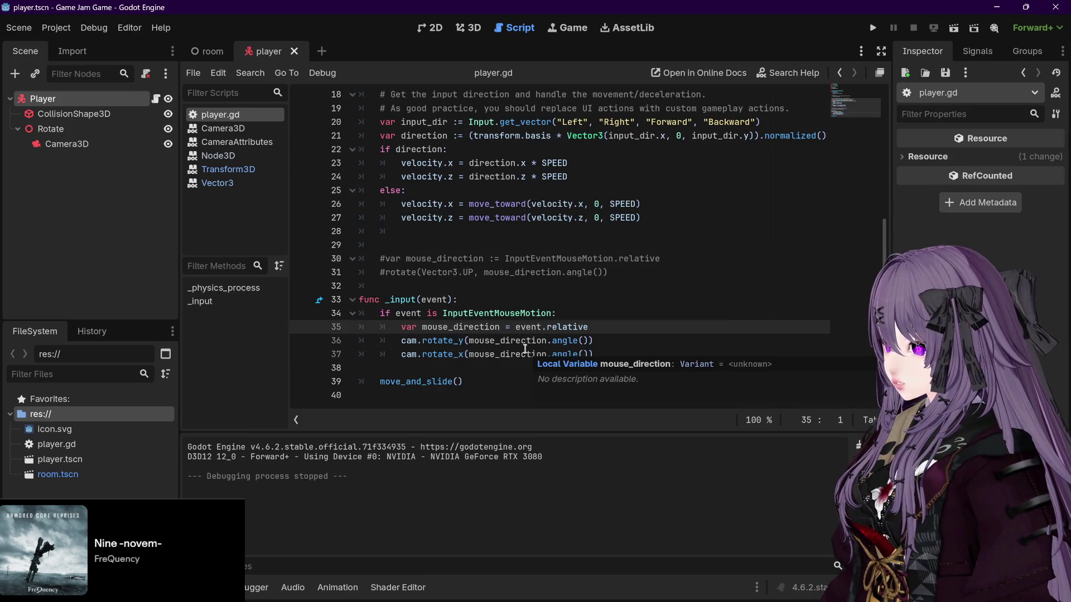
{"action": "key", "text": "Down"}
{"action": "key", "text": "Up"}
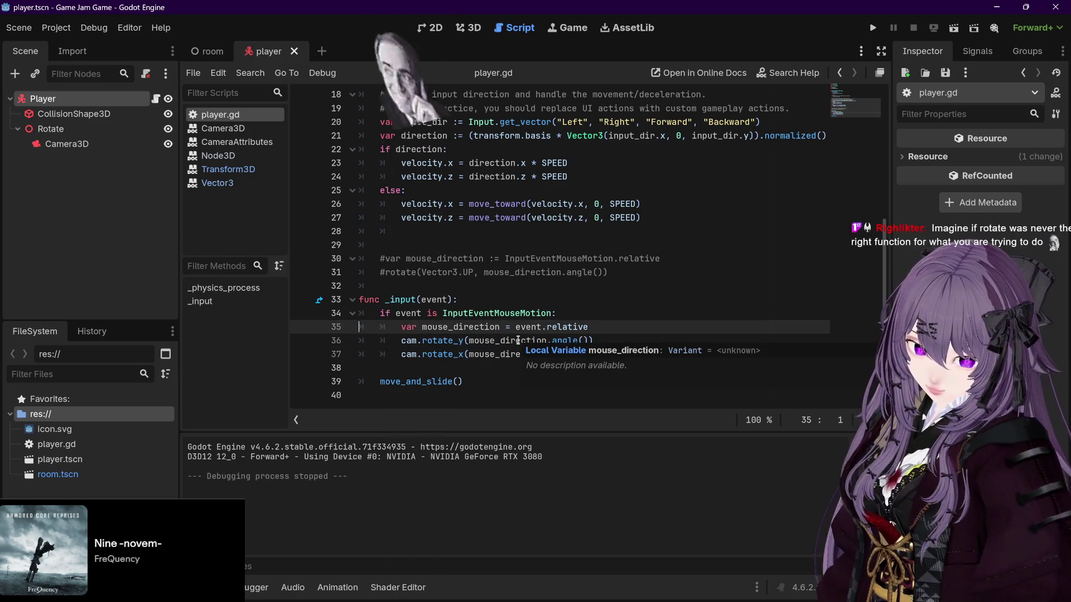
{"action": "mouse_move", "coordinate": [514, 334]}
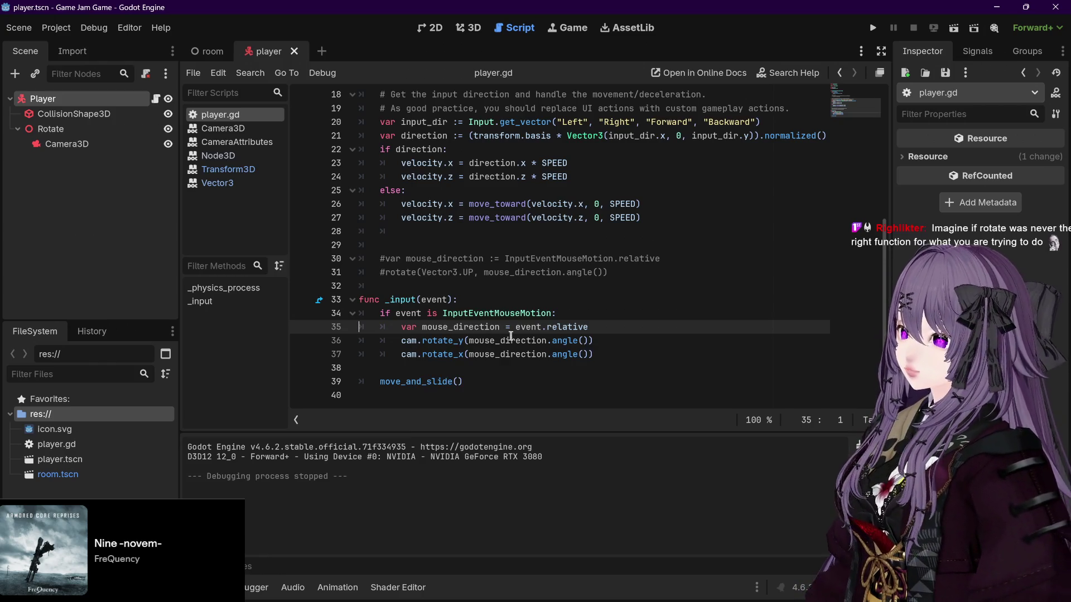
{"action": "mouse_move", "coordinate": [549, 338]}
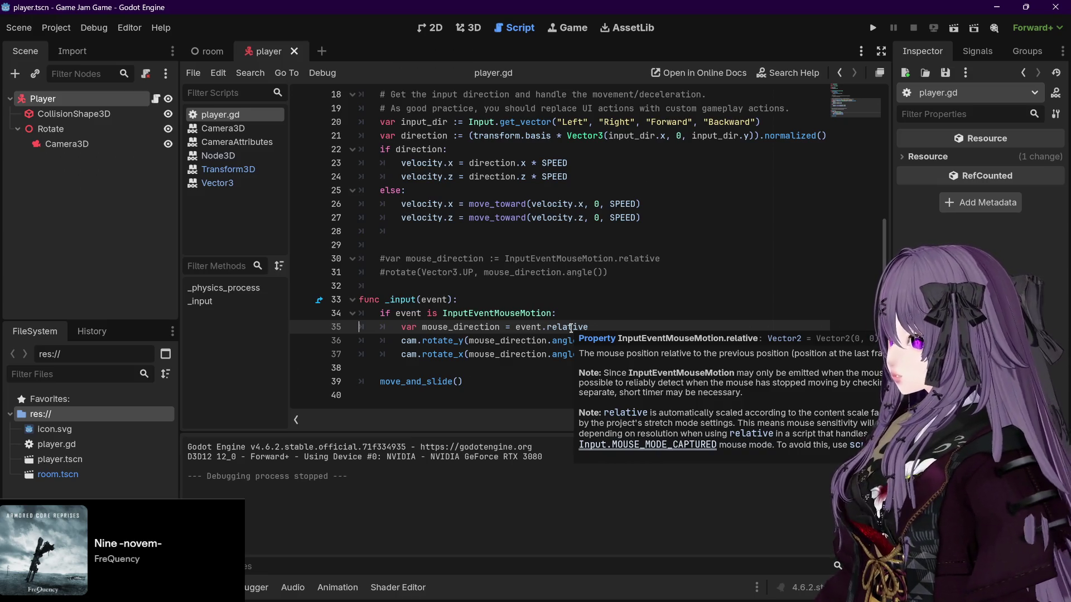
{"action": "left_click", "coordinate": [571, 328], "text": "ctrl"}
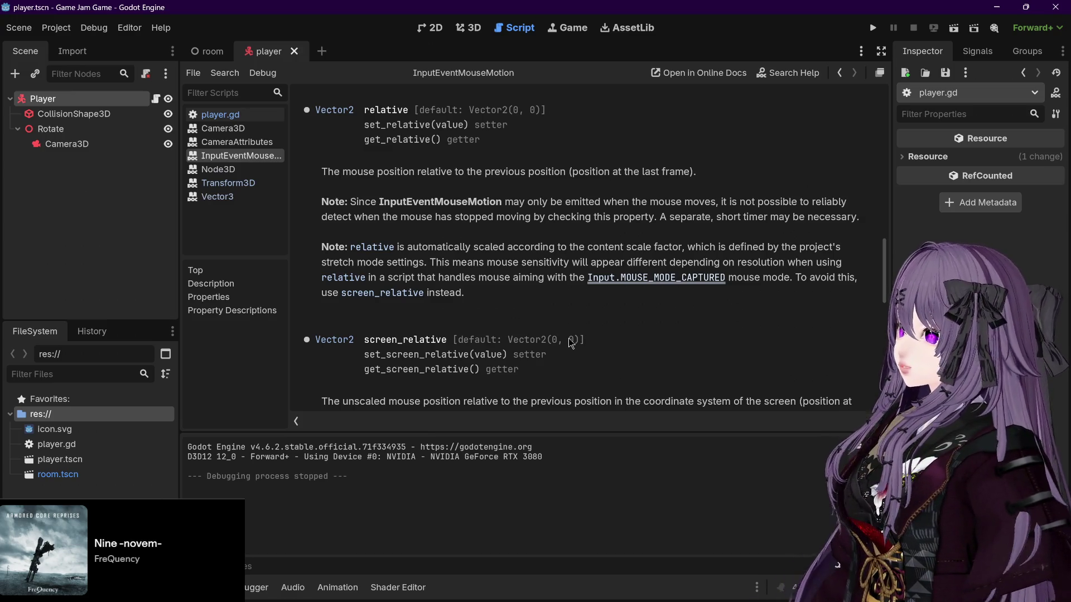
{"action": "scroll", "coordinate": [570, 339], "scroll_direction": "down", "scroll_amount": 5}
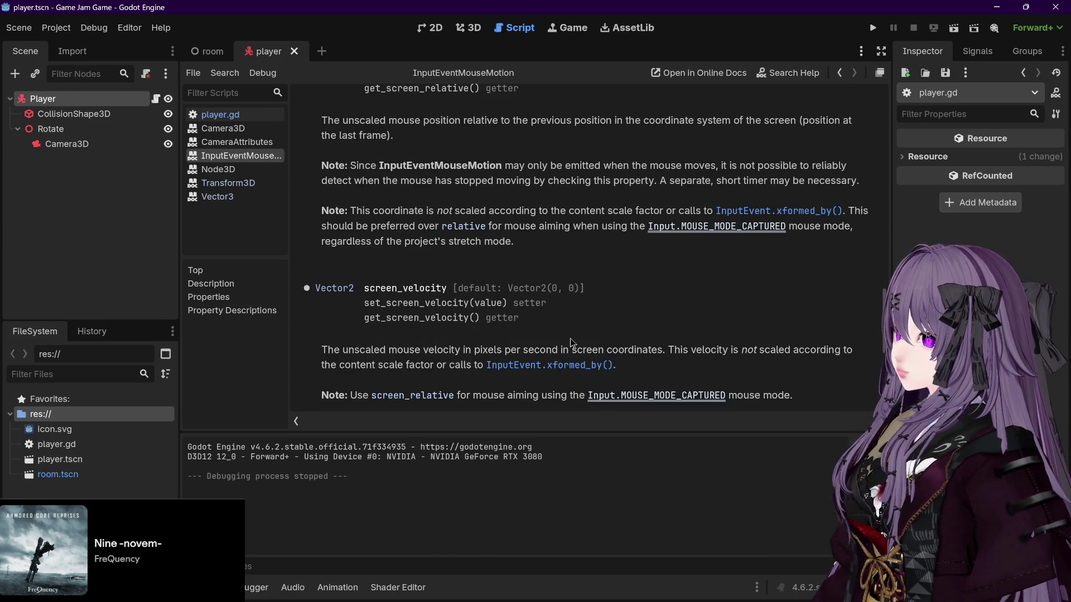
{"action": "scroll", "coordinate": [570, 338], "scroll_direction": "up", "scroll_amount": 6}
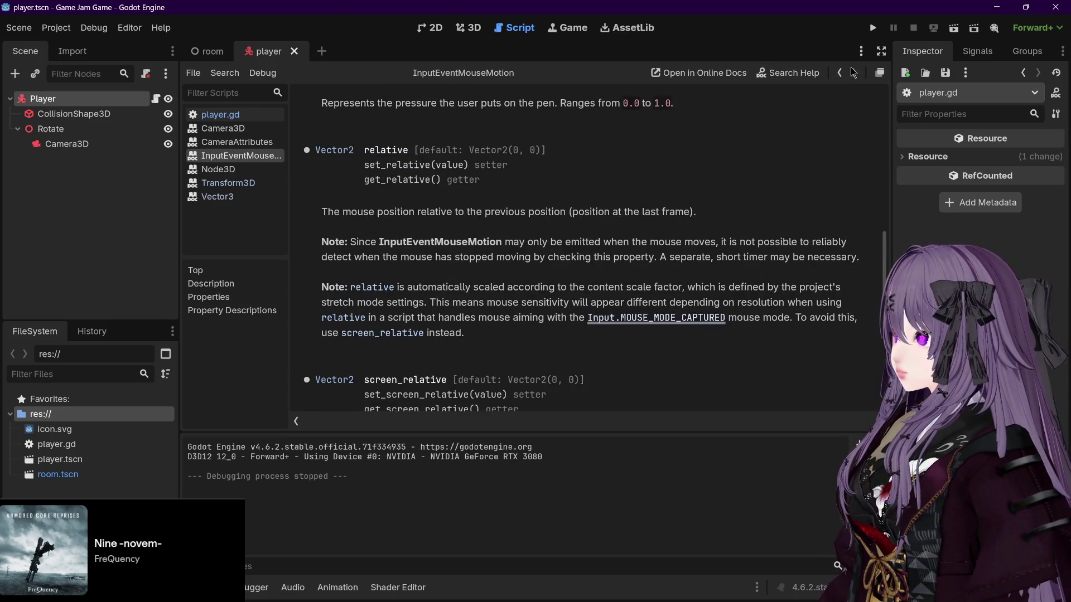
{"action": "left_click", "coordinate": [839, 73]}
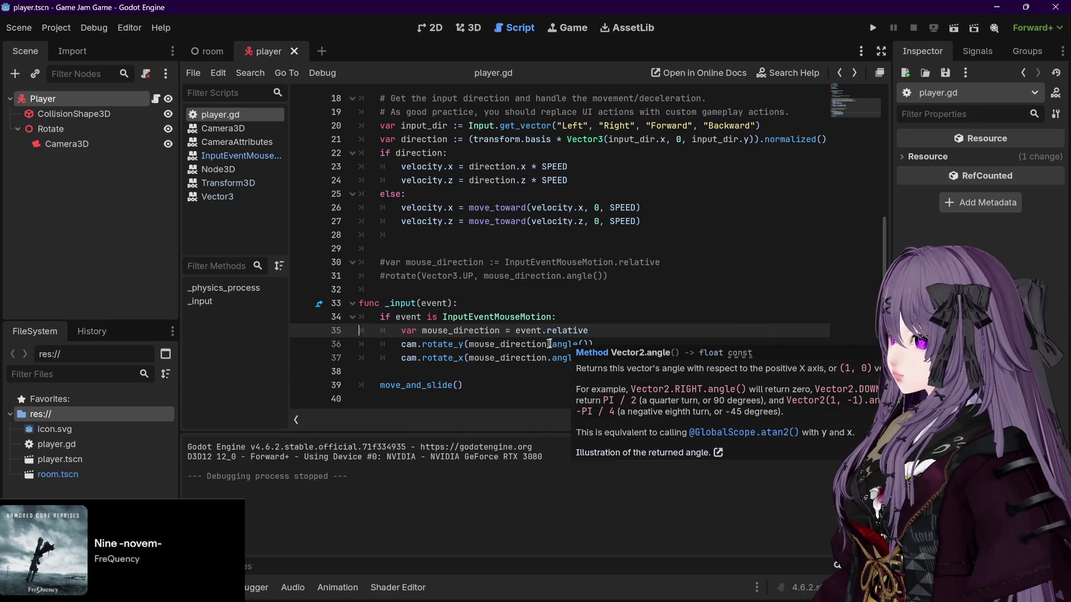
{"action": "left_click", "coordinate": [483, 316], "text": "ctrl"}
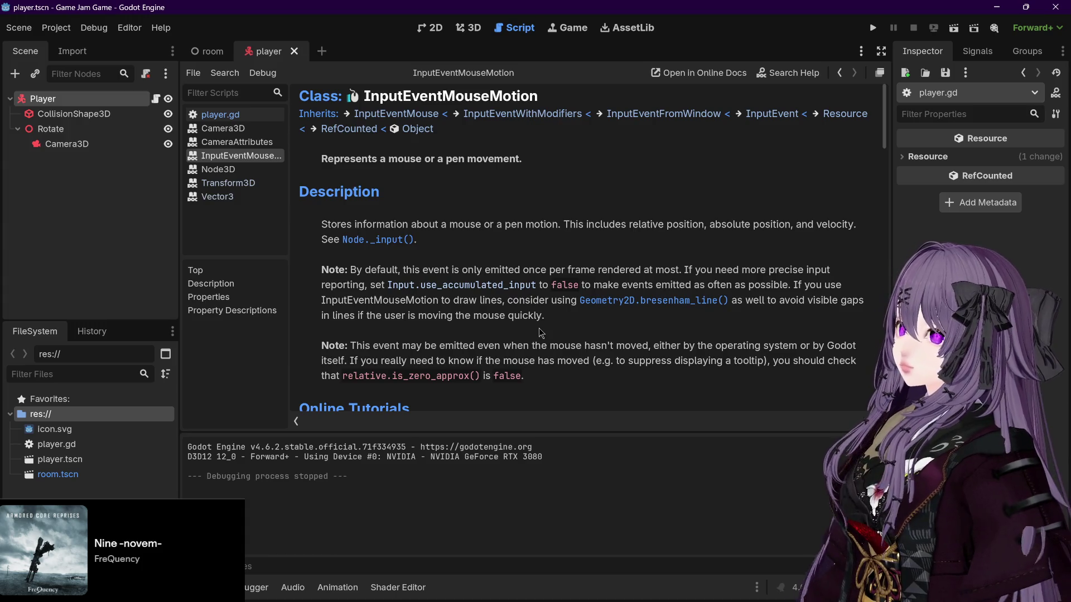
{"action": "scroll", "coordinate": [540, 330], "scroll_direction": "down", "scroll_amount": 5}
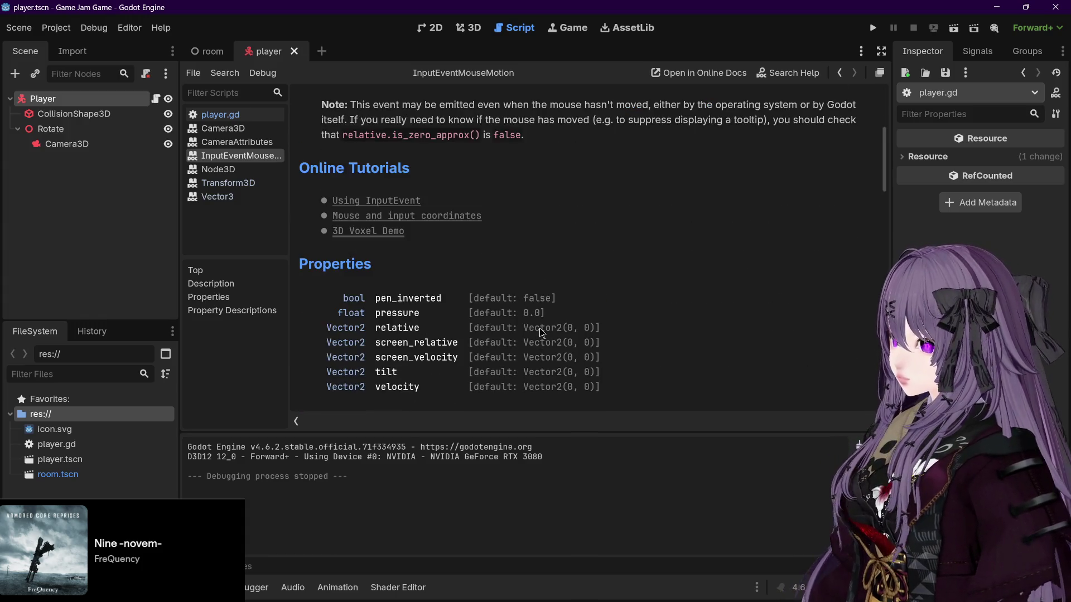
{"action": "scroll", "coordinate": [540, 331], "scroll_direction": "down", "scroll_amount": 1}
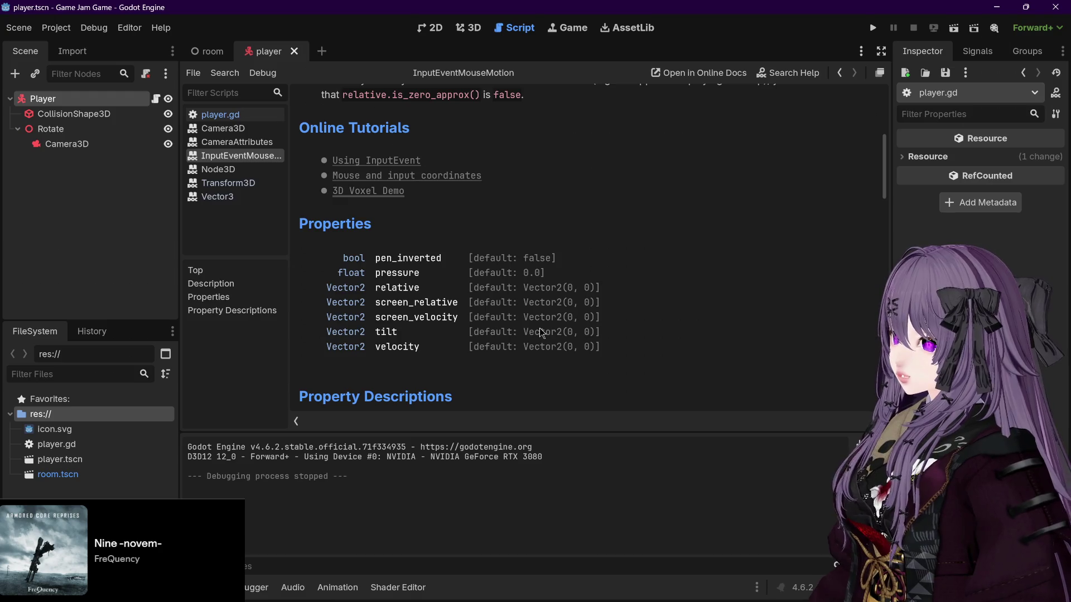
{"action": "scroll", "coordinate": [540, 331], "scroll_direction": "down", "scroll_amount": 3}
{"action": "scroll", "coordinate": [540, 330], "scroll_direction": "down", "scroll_amount": 7}
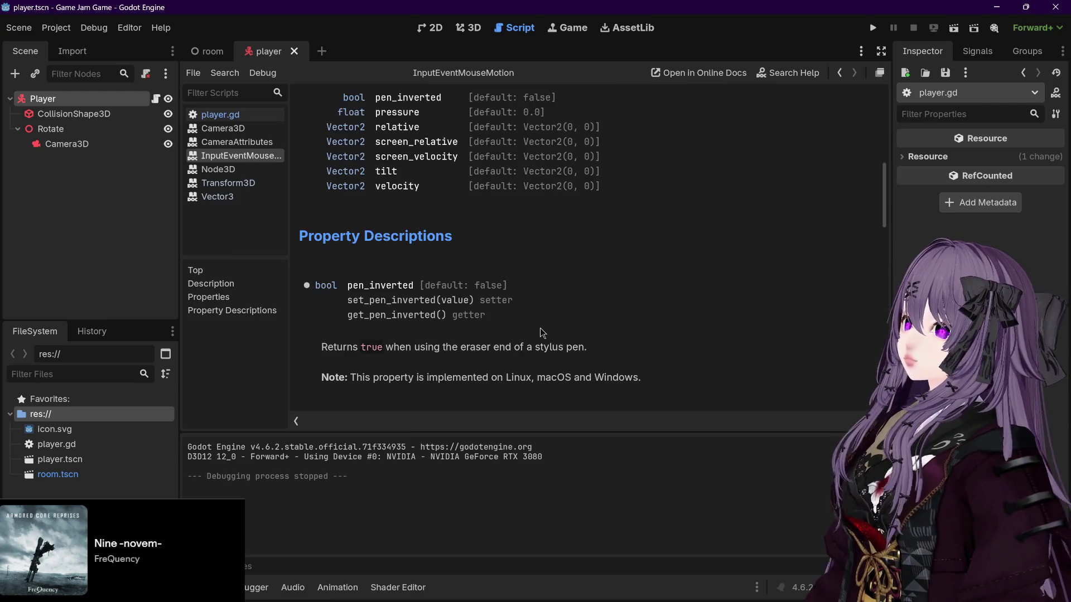
{"action": "scroll", "coordinate": [541, 329], "scroll_direction": "down", "scroll_amount": 9}
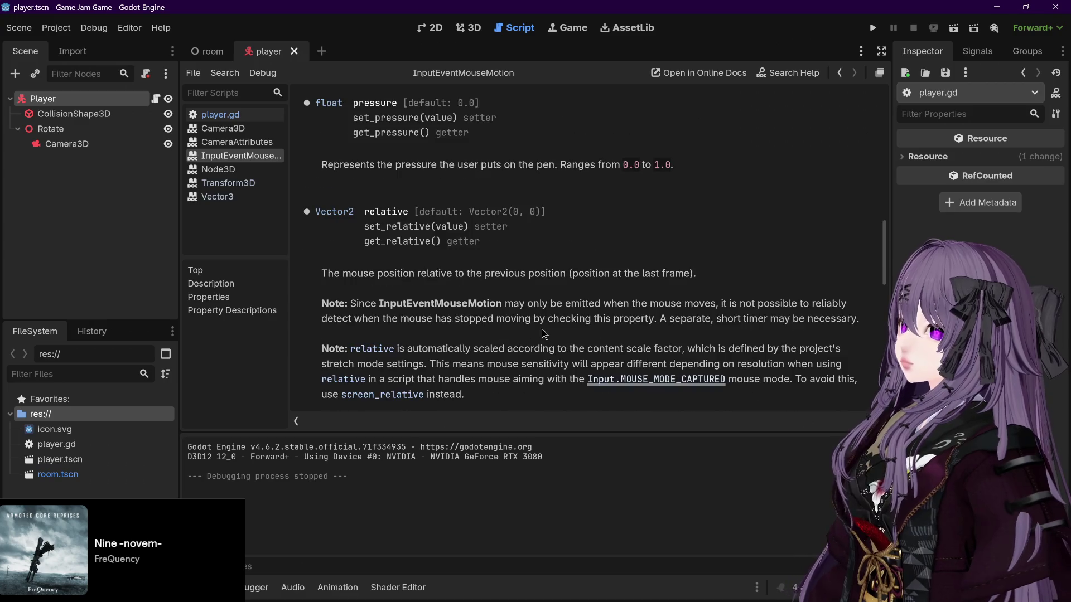
{"action": "scroll", "coordinate": [544, 330], "scroll_direction": "up", "scroll_amount": 8}
{"action": "scroll", "coordinate": [546, 330], "scroll_direction": "up", "scroll_amount": 8}
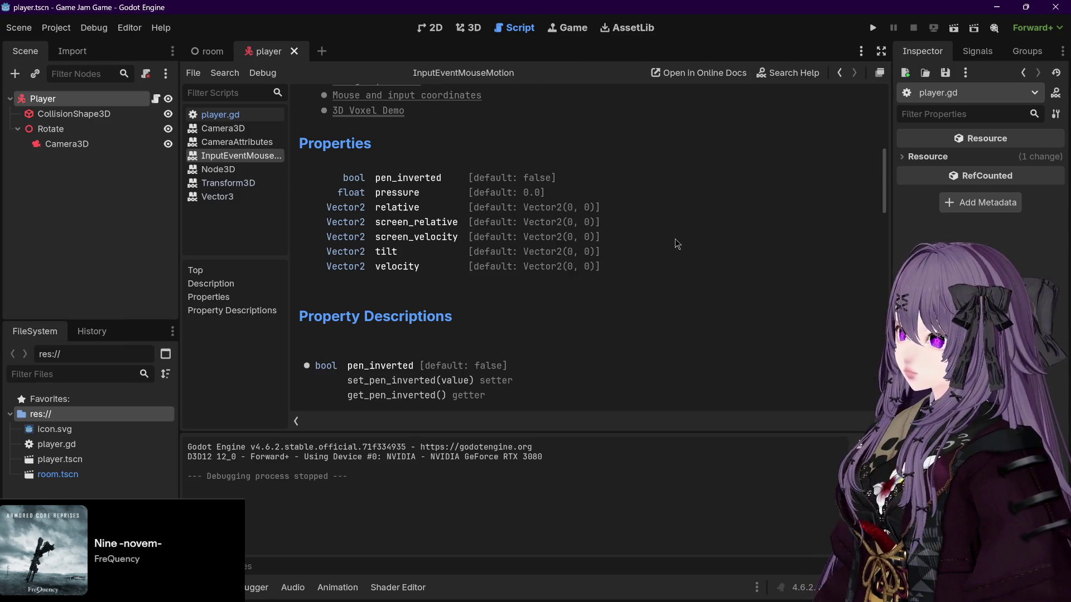
{"action": "left_click", "coordinate": [396, 208]}
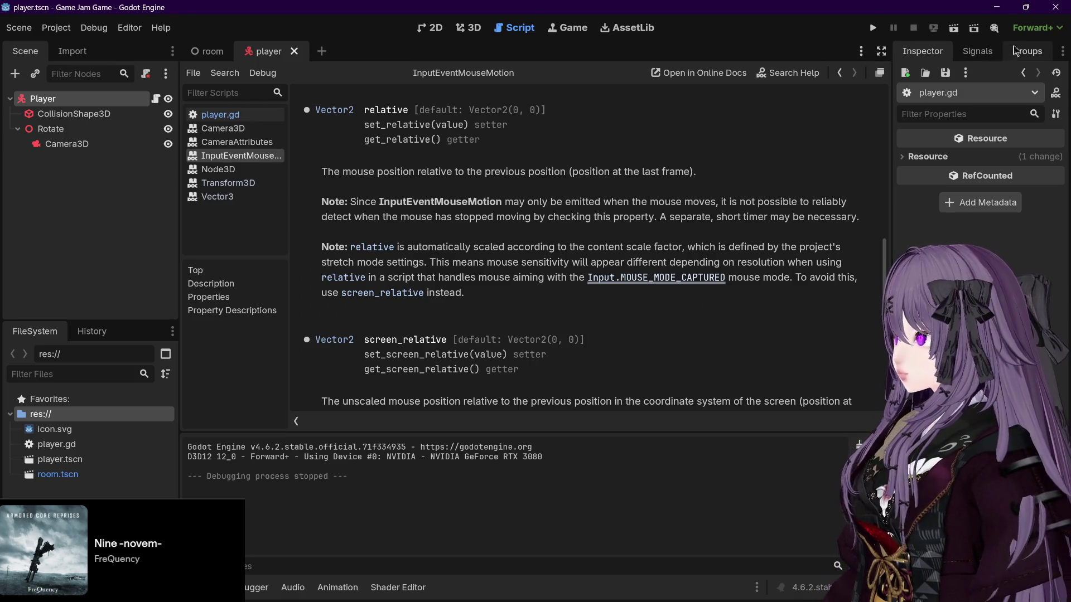
{"action": "left_click", "coordinate": [1023, 73]}
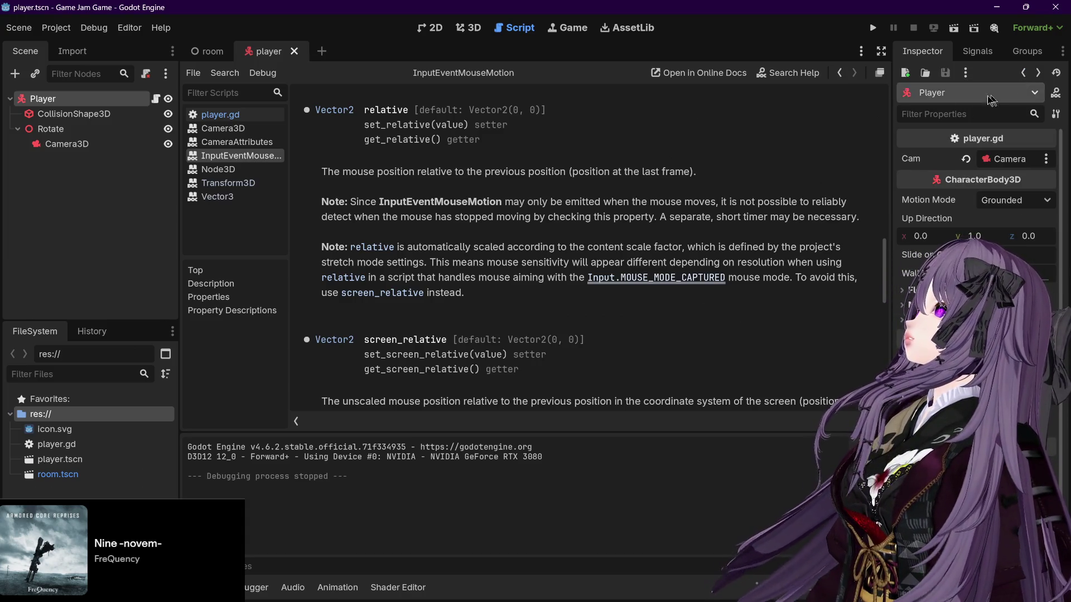
{"action": "left_click", "coordinate": [839, 73]}
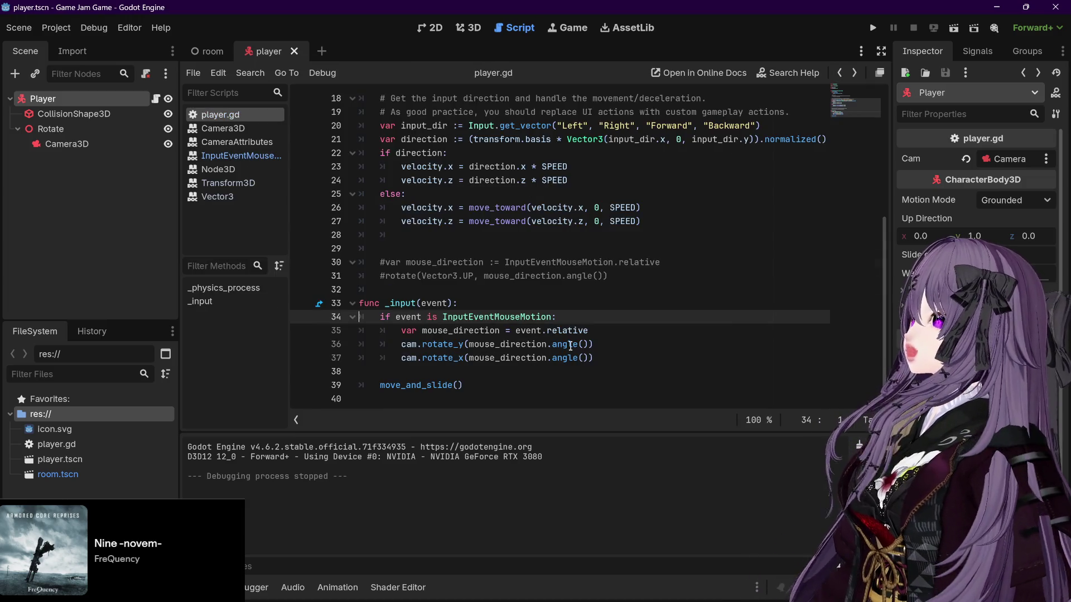
{"action": "mouse_move", "coordinate": [570, 345]}
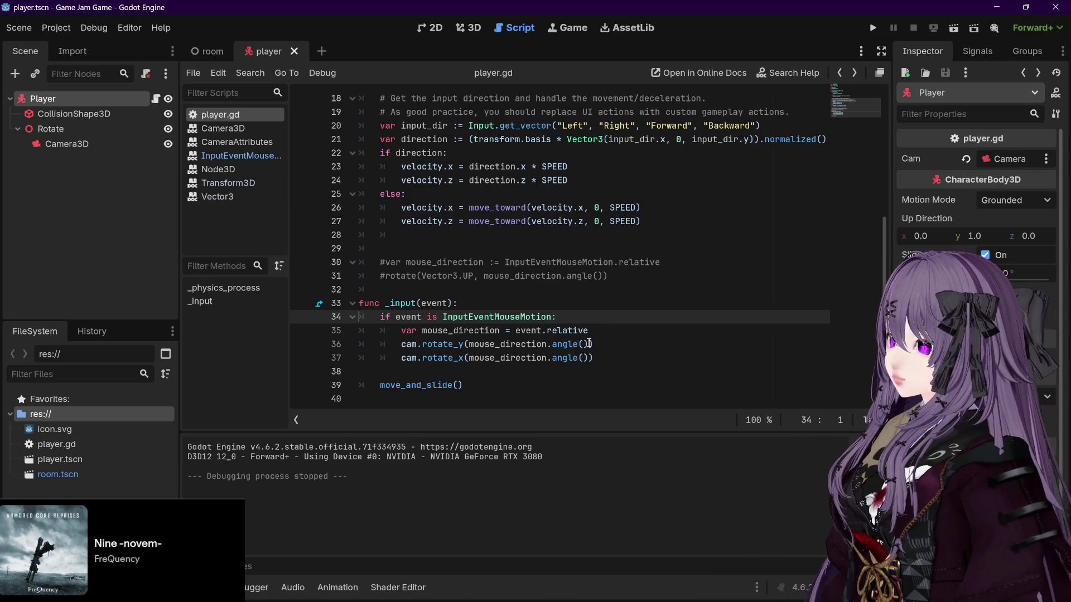
{"action": "mouse_move", "coordinate": [566, 345]}
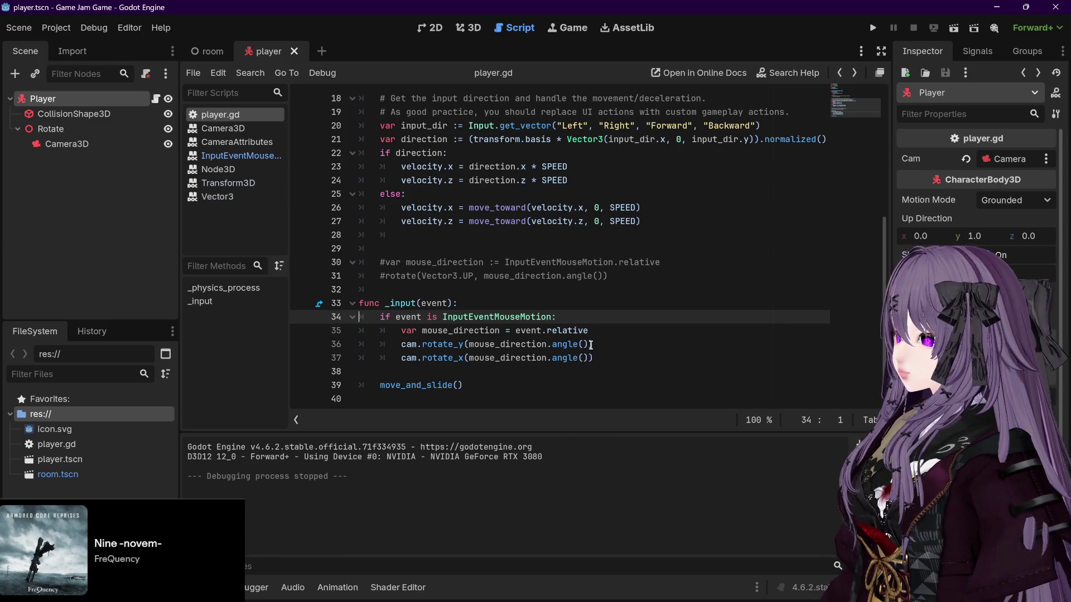
{"action": "left_click_drag", "start_coordinate": [590, 344], "coordinate": [551, 344]}
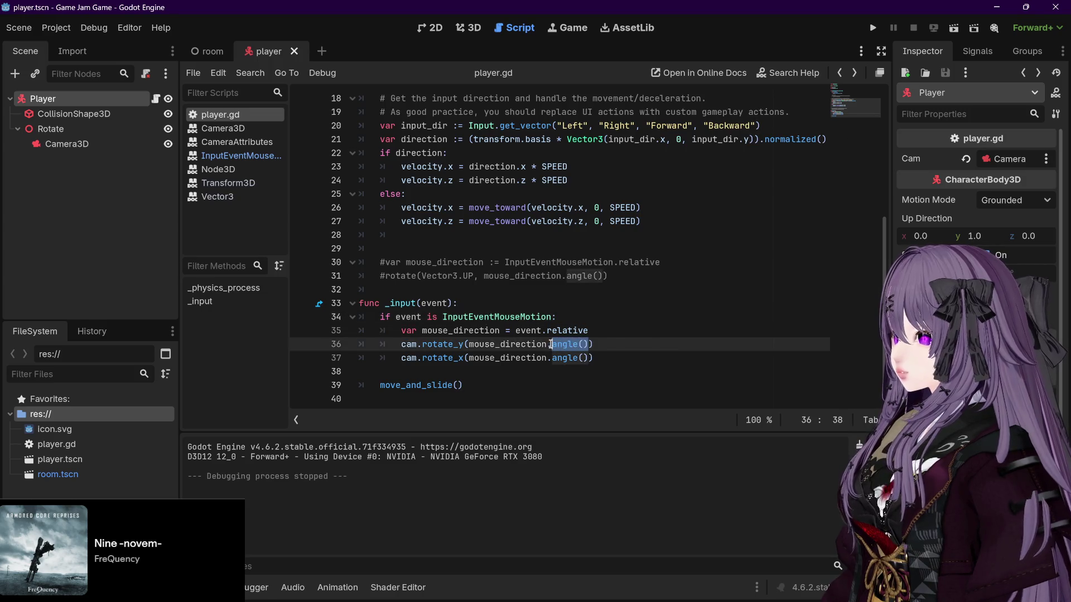
Replace the angle() call on line 36 so yaw uses mouse_direction.y.
{"action": "key", "text": "BackSpace"}
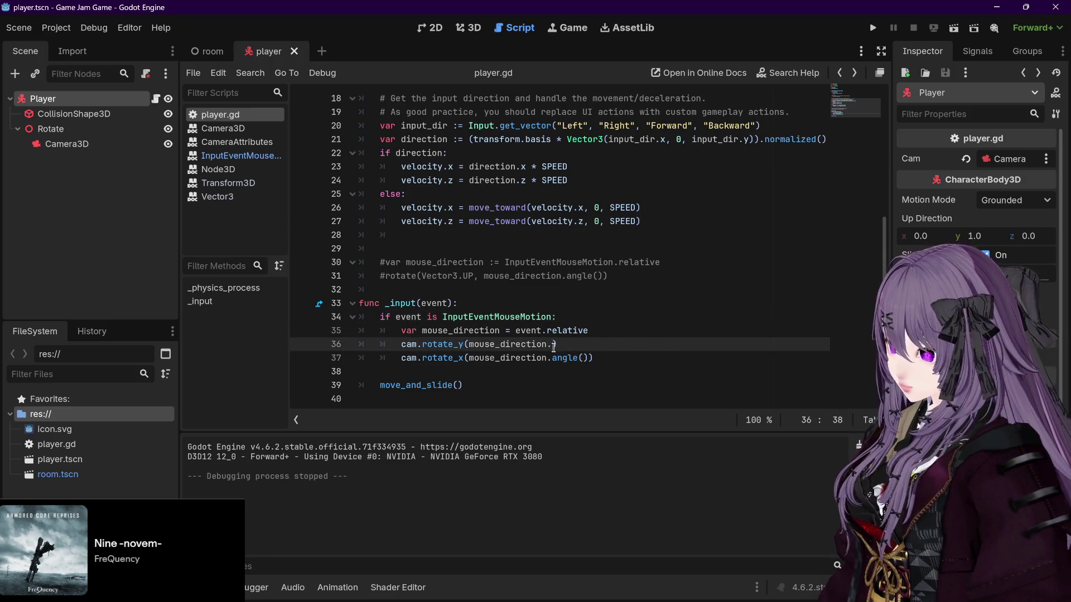
{"action": "key", "text": "BackSpace"}
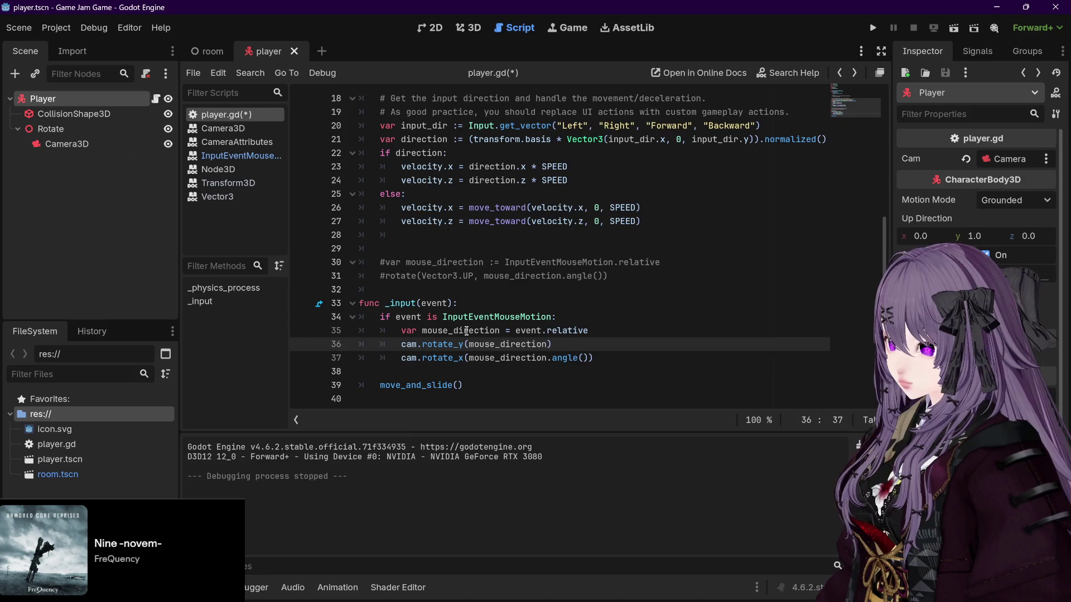
{"action": "type", "text": ".x"}
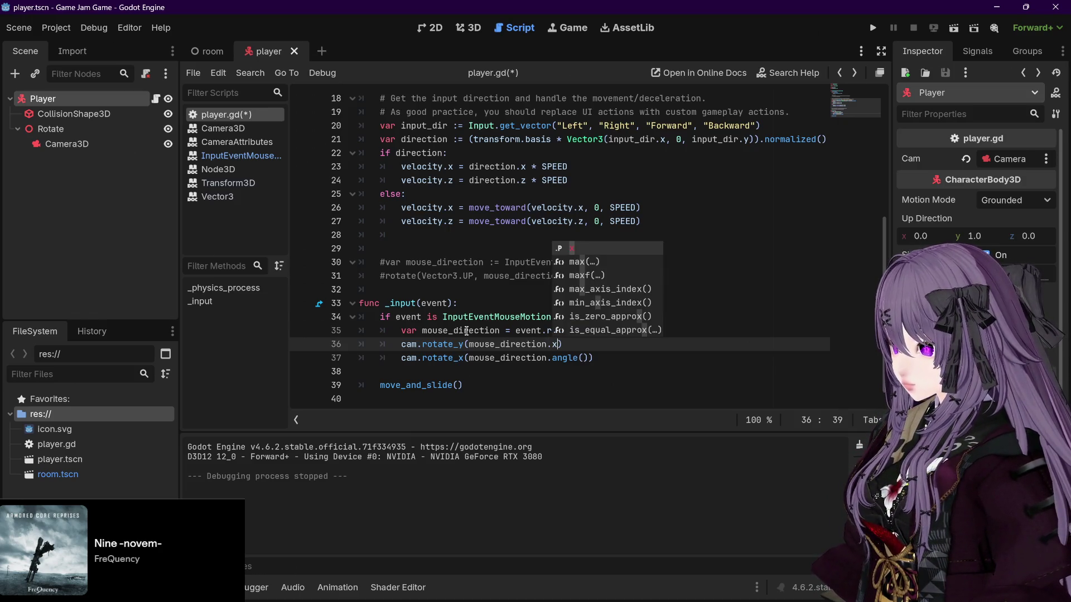
{"action": "left_click", "coordinate": [570, 349]}
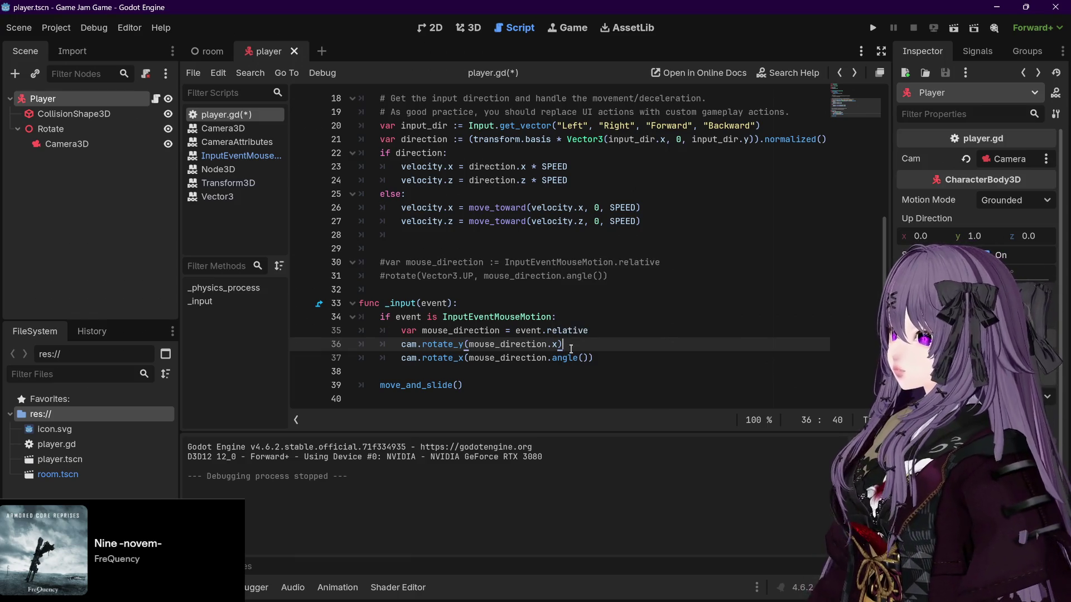
{"action": "mouse_move", "coordinate": [566, 335]}
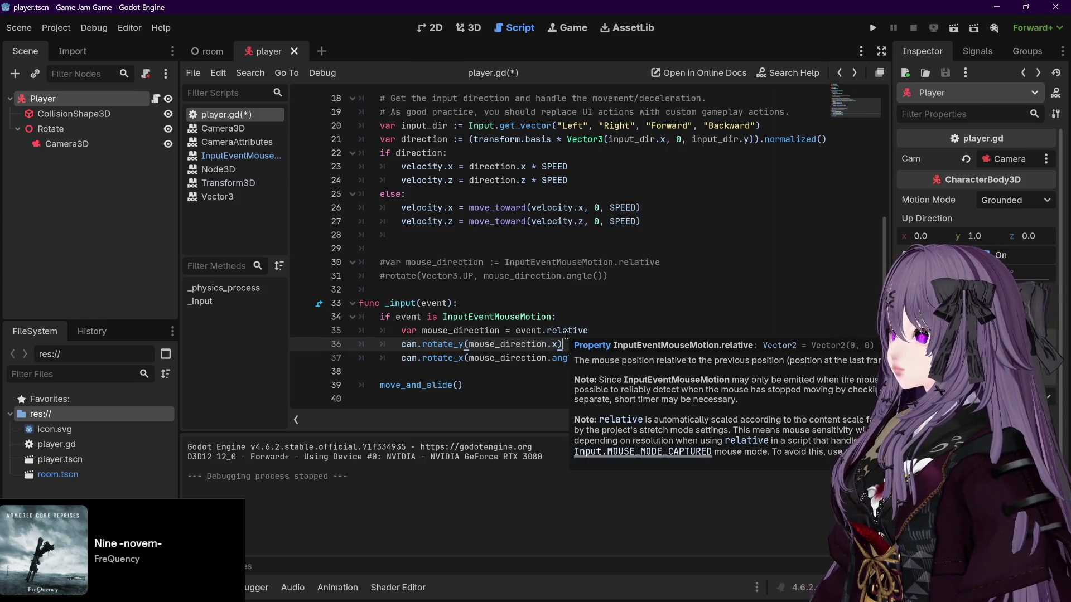
{"action": "left_click_drag", "start_coordinate": [590, 359], "coordinate": [553, 360]}
{"action": "left_click", "coordinate": [554, 344]}
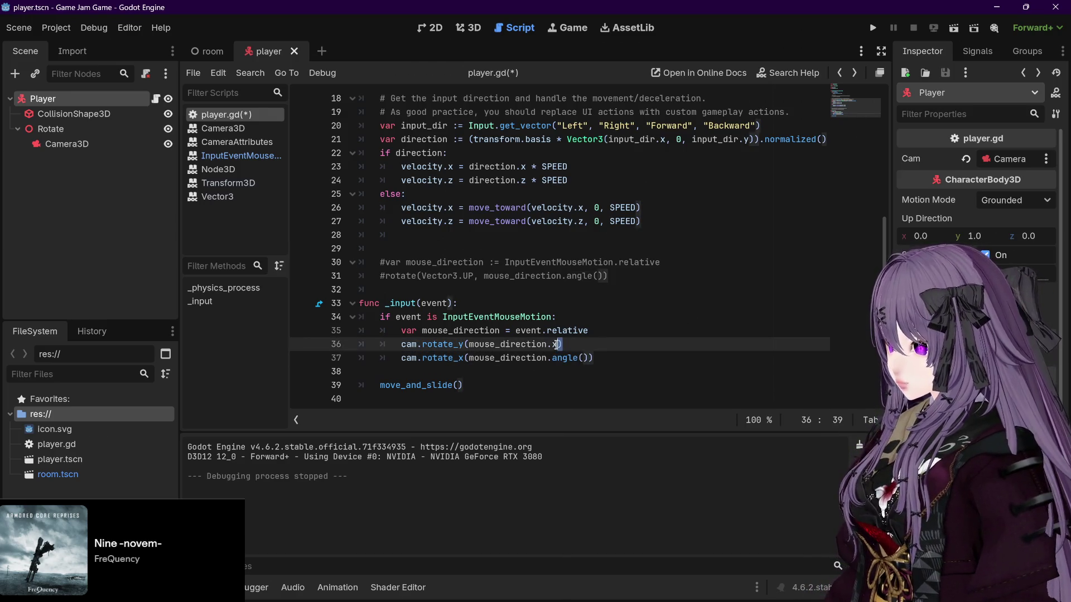
{"action": "type", "text": "y"}
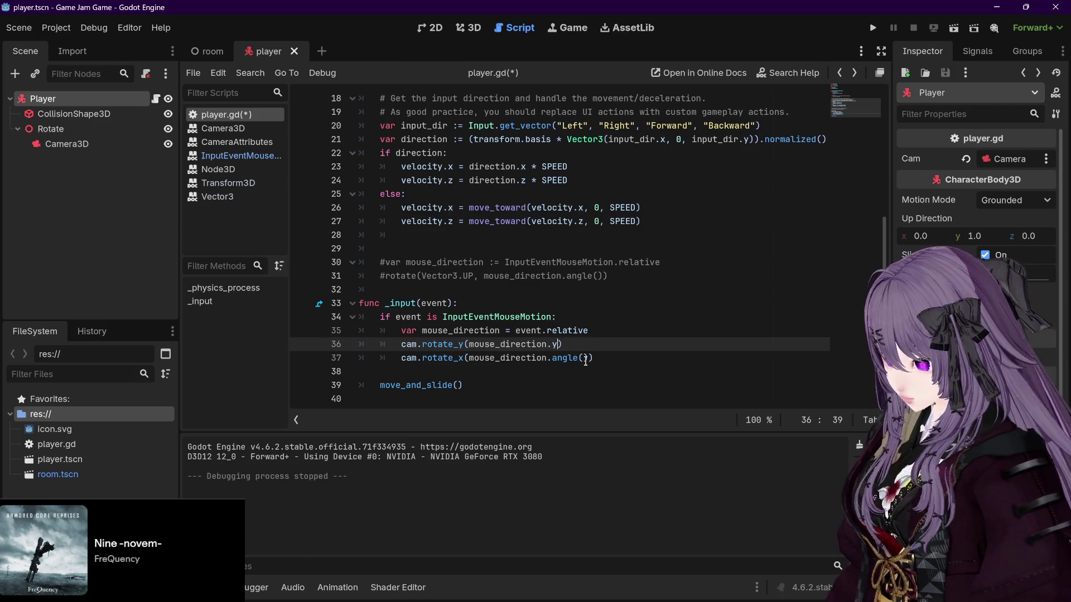
Replace angle() on line 37 with x so pitch uses mouse_direction.x, then run the game.
{"action": "left_click", "coordinate": [587, 360]}
{"action": "key", "text": "ctrl+shift+Left"}
{"action": "key", "text": "ctrl+shift+Left"}
{"action": "type", "text": "z"}
{"action": "key", "text": "BackSpace"}
{"action": "type", "text": "x)"}
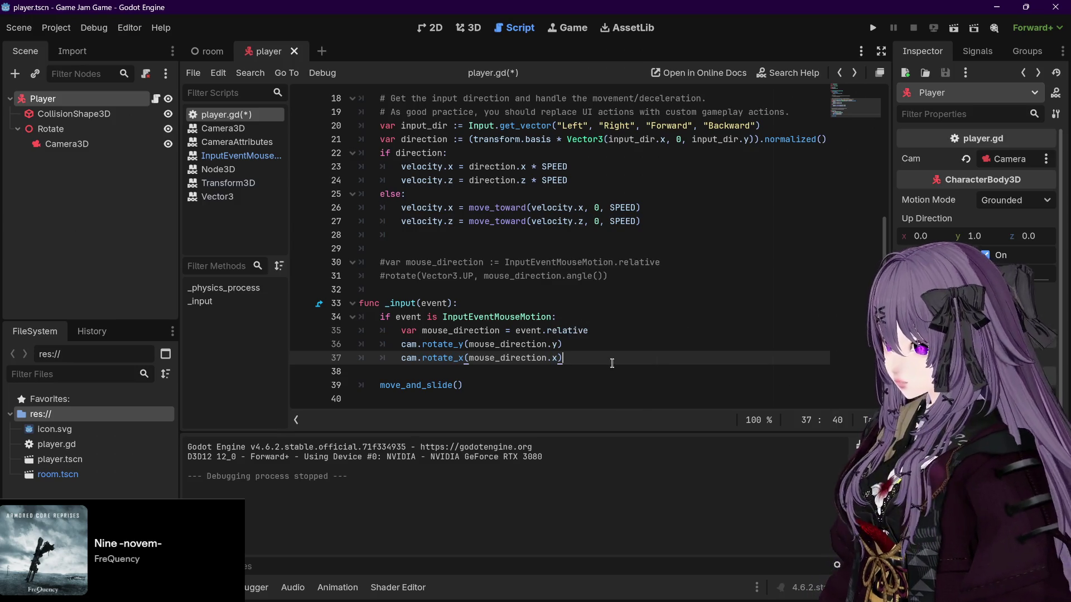
{"action": "left_click", "coordinate": [601, 347]}
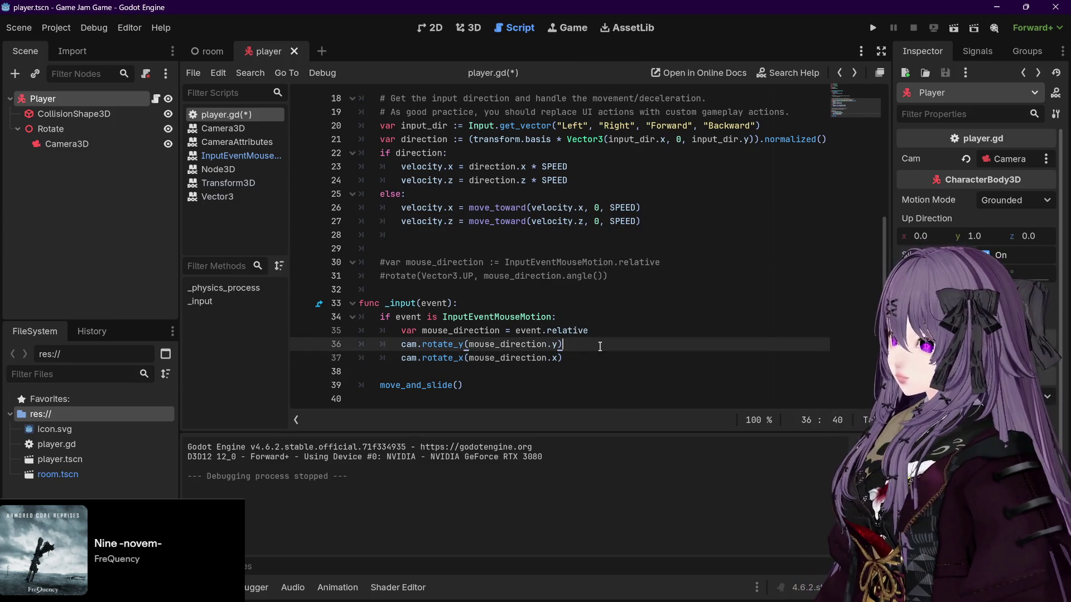
{"action": "mouse_move", "coordinate": [570, 333]}
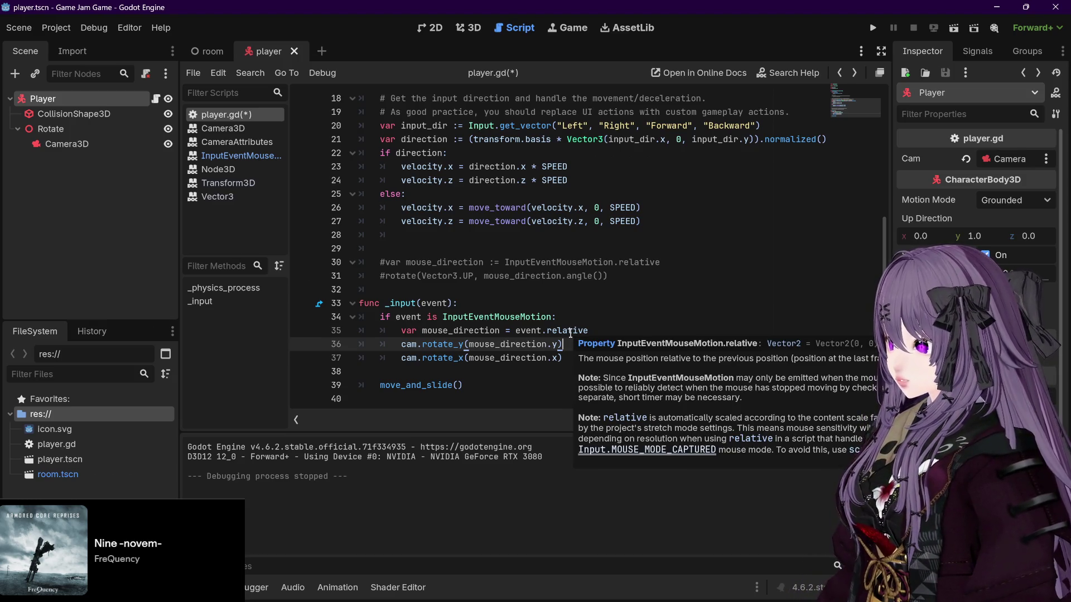
{"action": "left_click", "coordinate": [559, 344]}
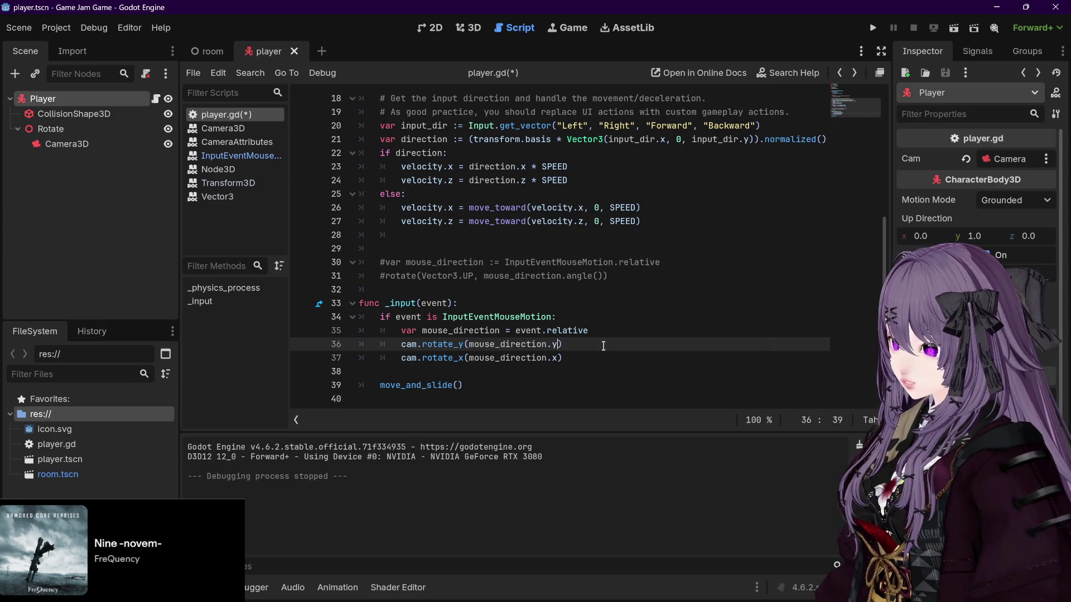
{"action": "left_click", "coordinate": [873, 28]}
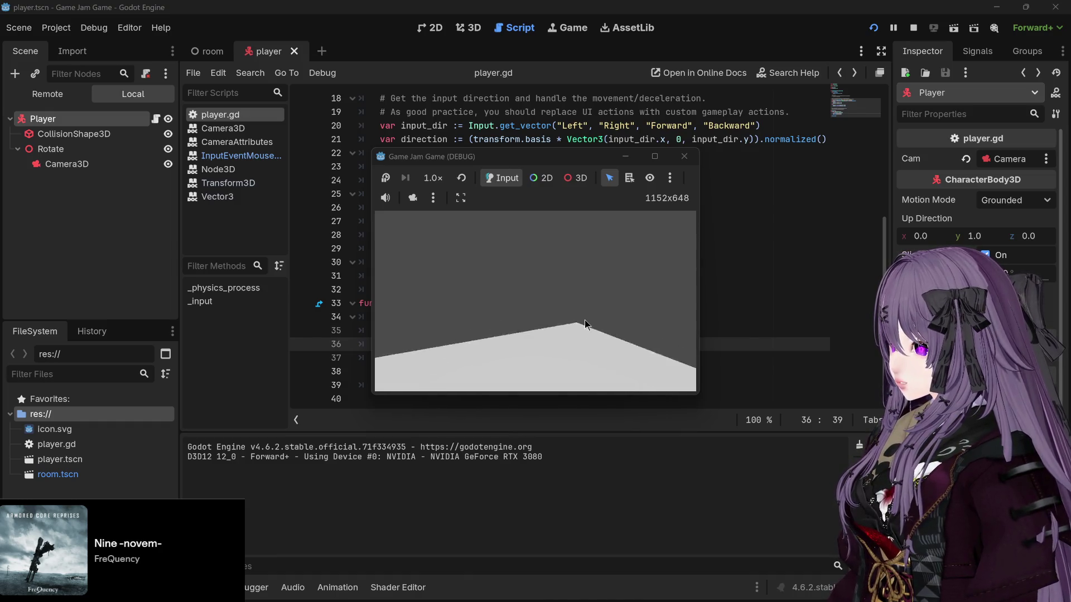
Change lines 36–37 to rotate_y(mouse_direction.x / 10) and rotate_x(mouse_direction.y / 10), then save.
{"action": "left_click", "coordinate": [685, 155]}
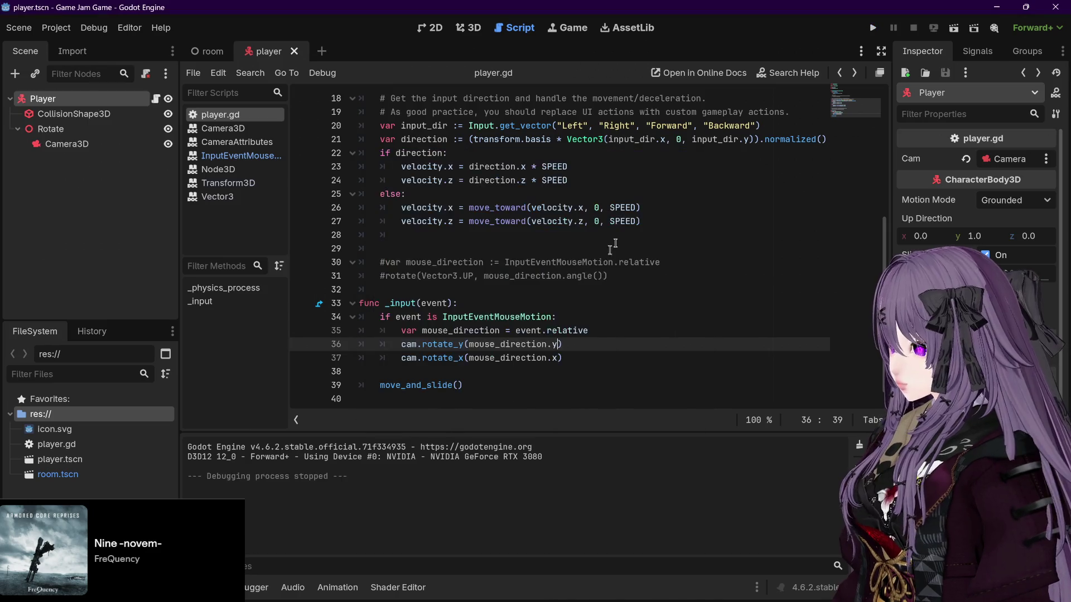
{"action": "mouse_move", "coordinate": [560, 344]}
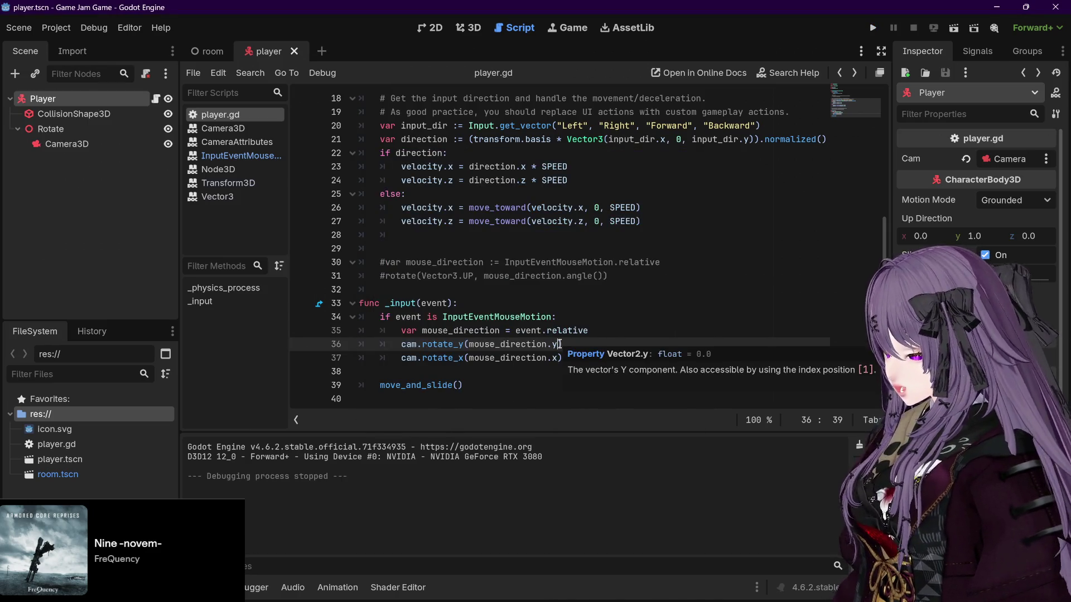
{"action": "key", "text": "ctrl+z"}
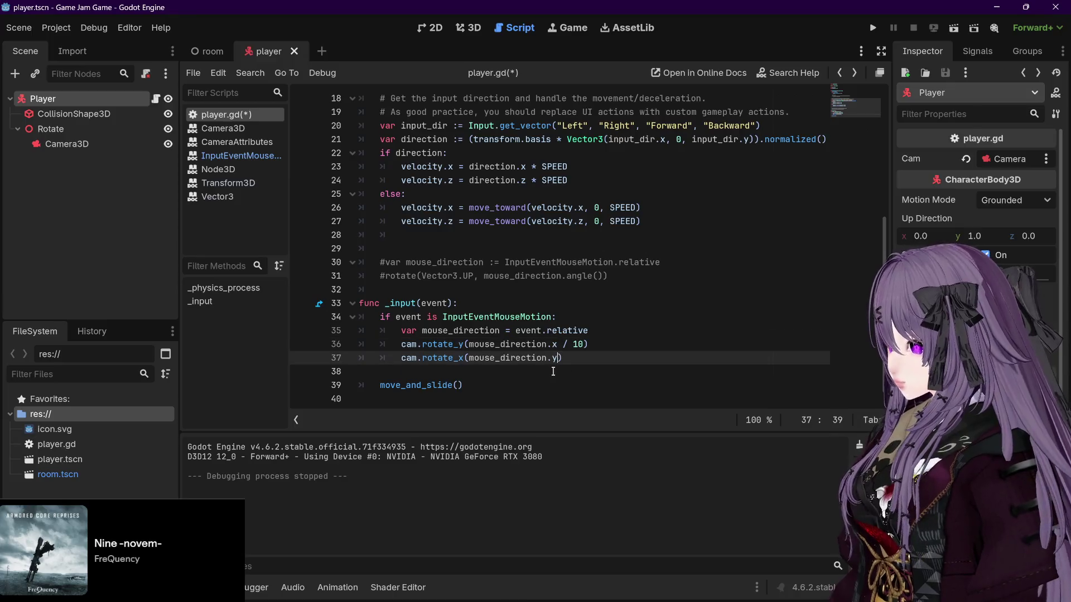
{"action": "type", "text": "/ 10"}
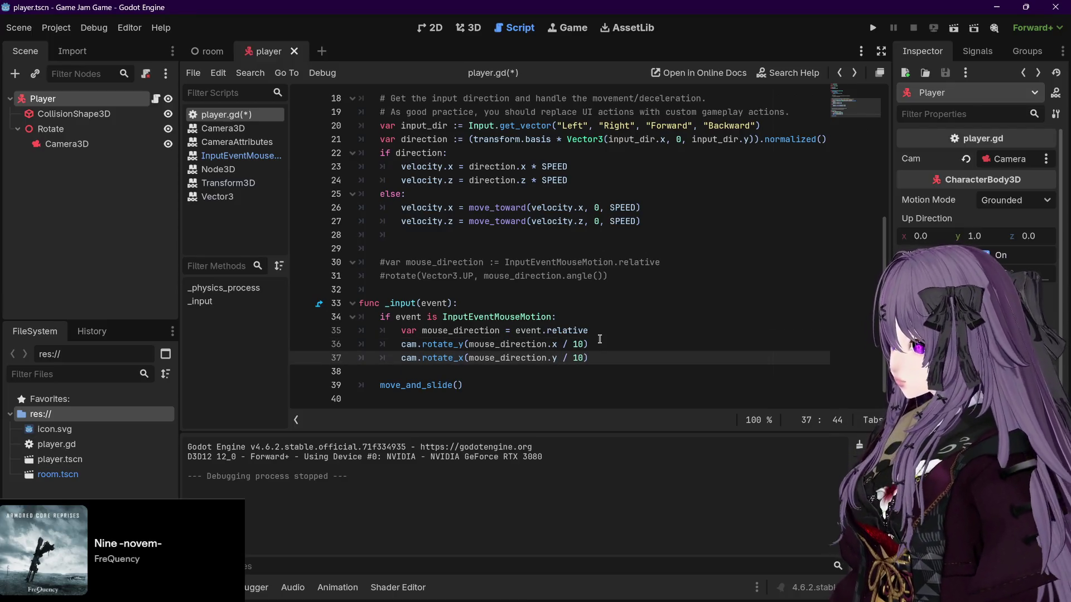
{"action": "left_click", "coordinate": [604, 344]}
{"action": "key", "text": "ctrl+s"}
Run the game and try the scaled camera rotation with W and A.
{"action": "left_click", "coordinate": [872, 27]}
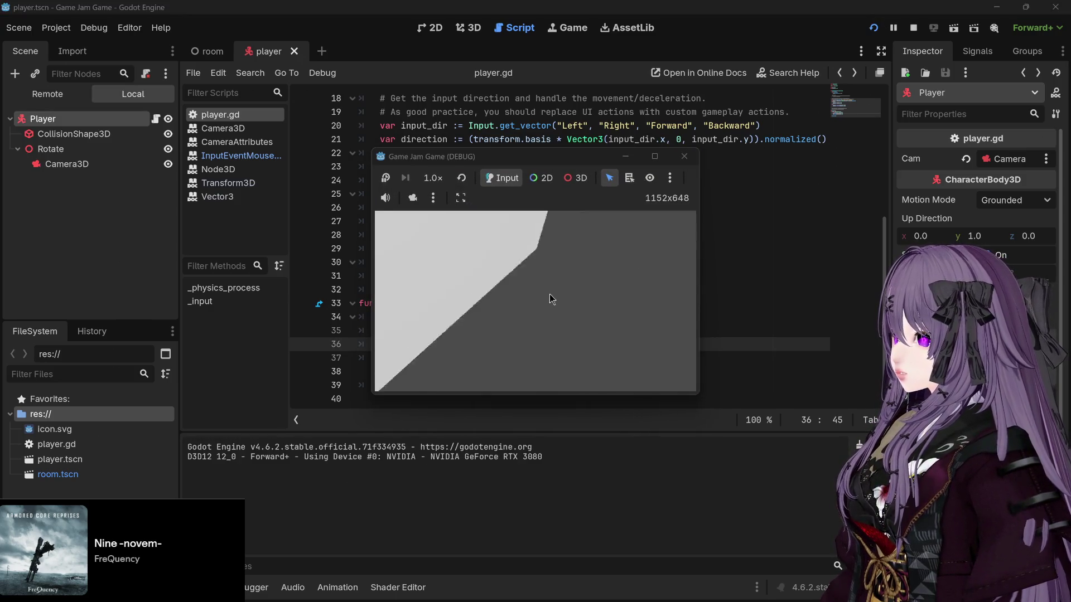
{"action": "key", "text": "w"}
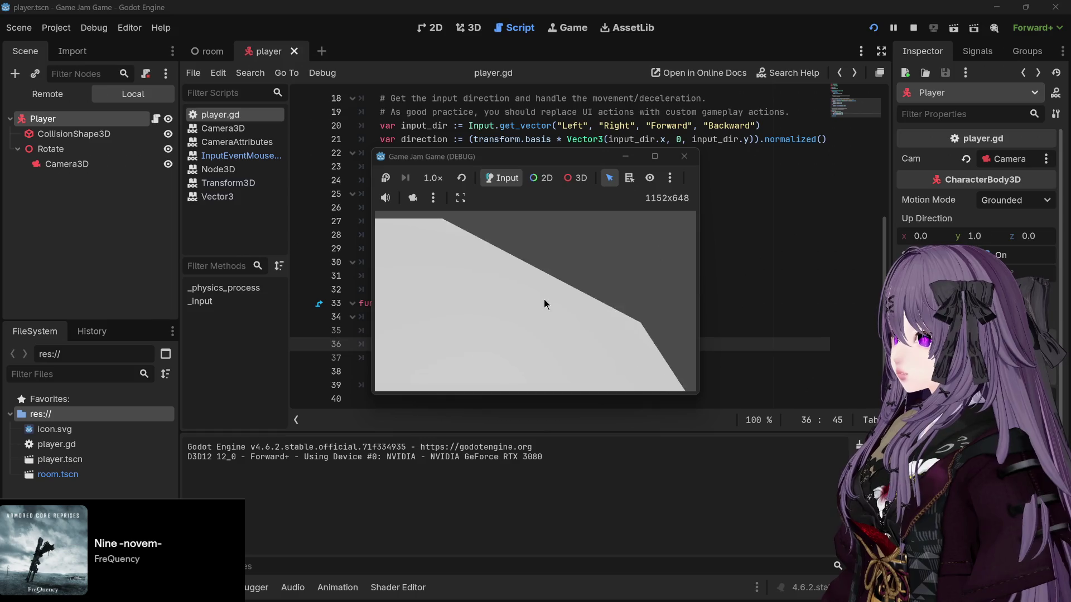
{"action": "key", "text": "a"}
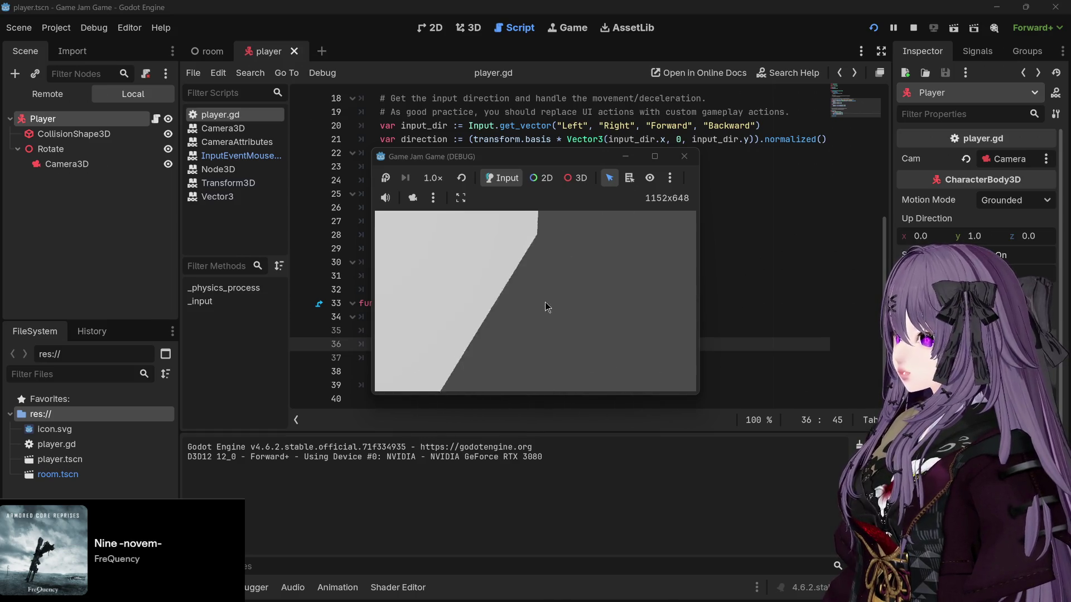
{"action": "left_click", "coordinate": [684, 157]}
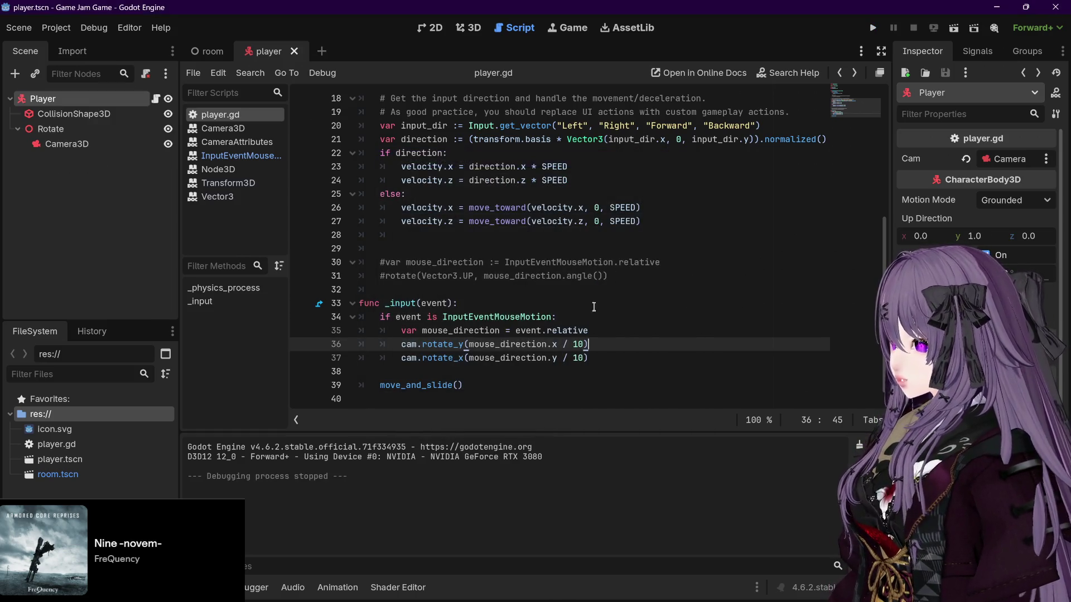
Remove the / 10 divisors from both rotate lines and test-run the game.
{"action": "mouse_move", "coordinate": [584, 354]}
{"action": "left_mouse_down"}
{"action": "mouse_move", "coordinate": [564, 358]}
{"action": "mouse_move", "coordinate": [562, 344]}
{"action": "left_mouse_up"}
{"action": "key", "text": "BackSpace"}
{"action": "key", "text": "BackSpace"}
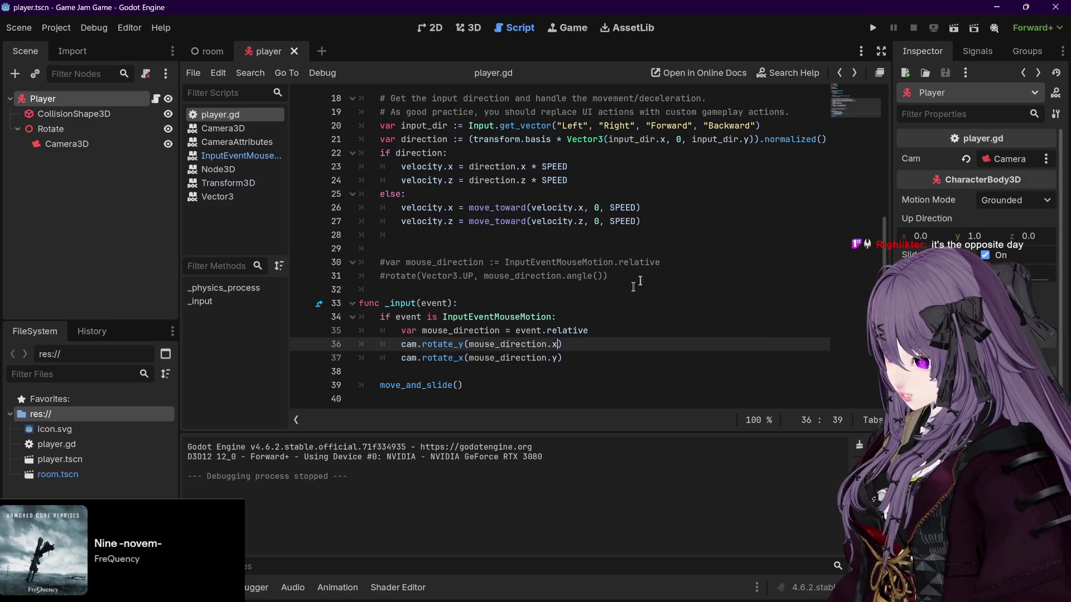
{"action": "left_click", "coordinate": [873, 27]}
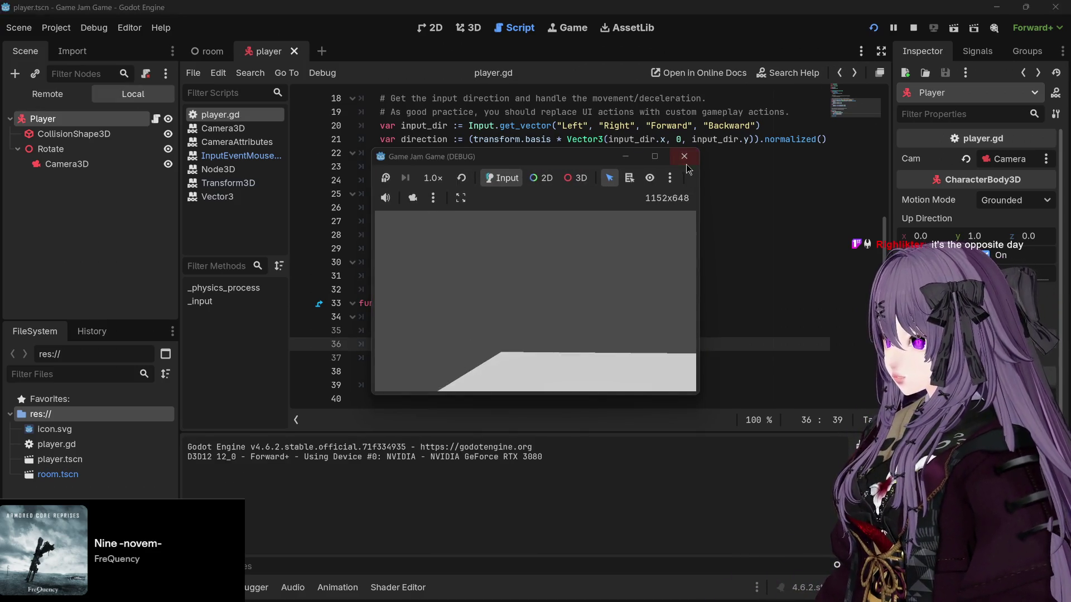
{"action": "left_click", "coordinate": [685, 157]}
Swap the axes so yaw uses mouse_direction.y and pitch mouse_direction.x, save, and test-run.
{"action": "double_click", "coordinate": [556, 357]}
{"action": "type", "text": "x"}
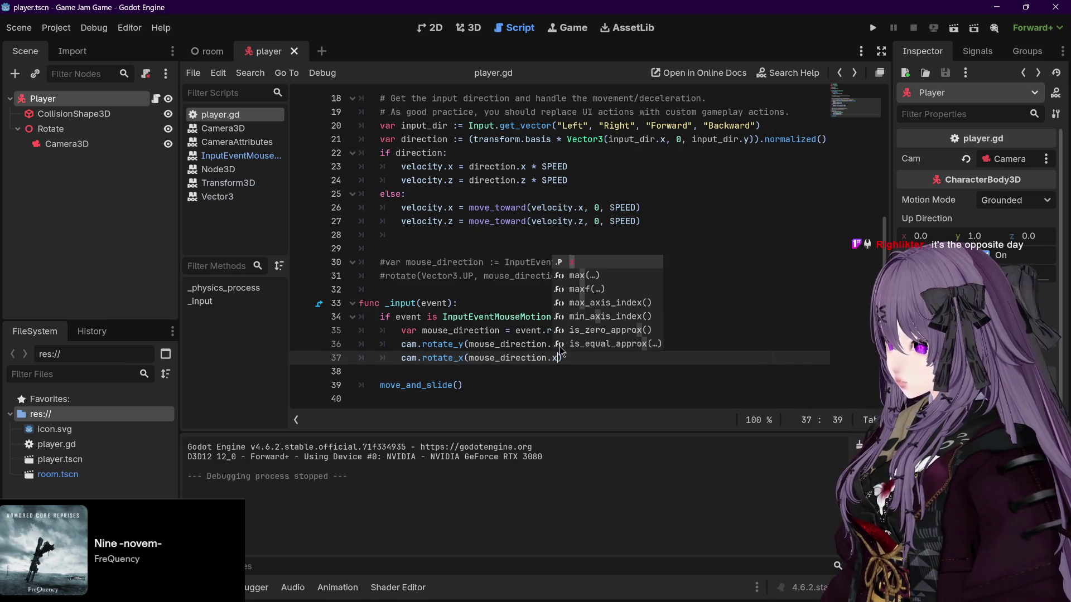
{"action": "double_click", "coordinate": [554, 344]}
{"action": "type", "text": "y"}
{"action": "double_click", "coordinate": [554, 344]}
{"action": "type", "text": "y"}
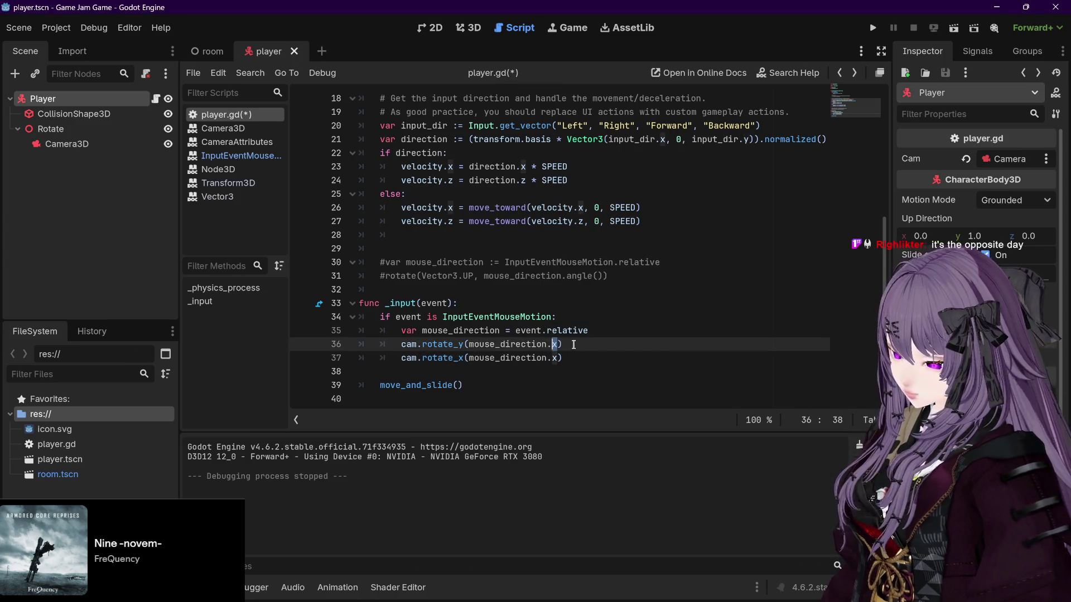
{"action": "left_click", "coordinate": [600, 344]}
{"action": "key", "text": "ctrl+s"}
{"action": "left_click", "coordinate": [866, 30]}
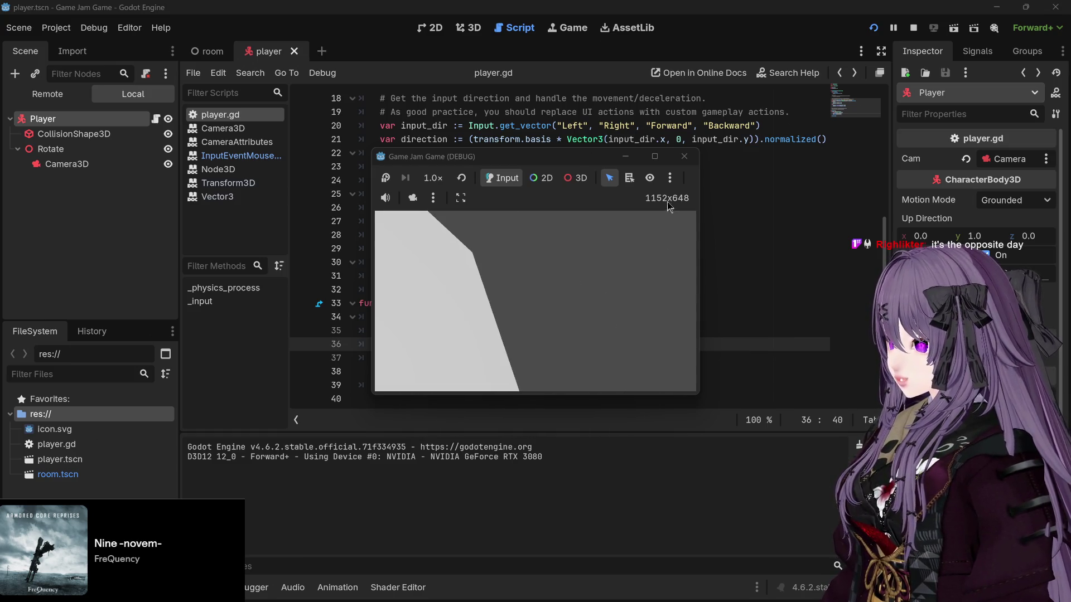
{"action": "left_click", "coordinate": [684, 156]}
Append / 100 to both rotate calls and run the game again.
{"action": "left_click", "coordinate": [560, 344]}
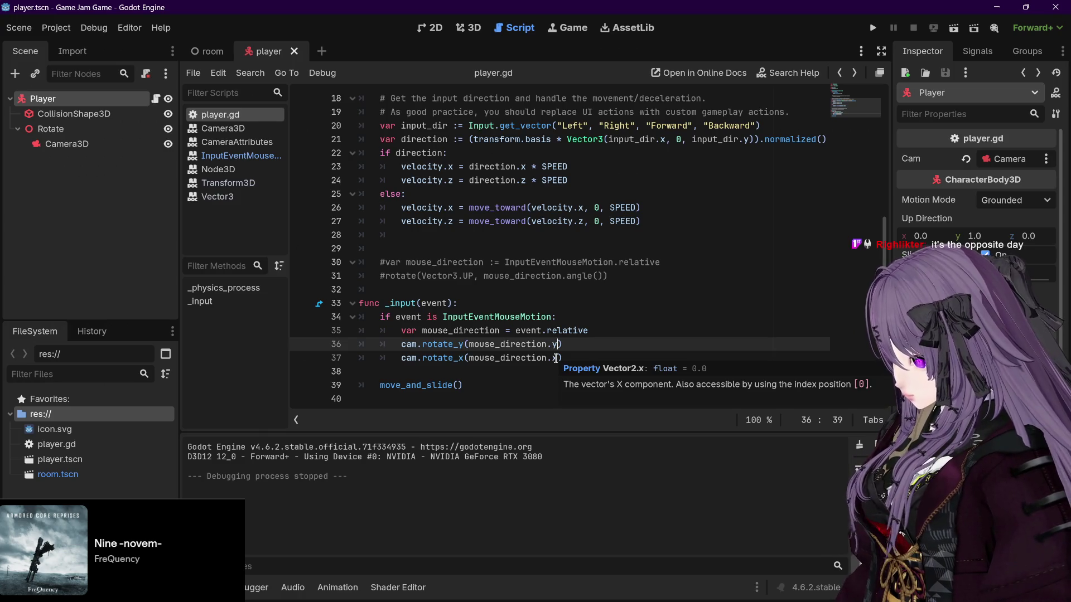
{"action": "type", "text": "/ 100"}
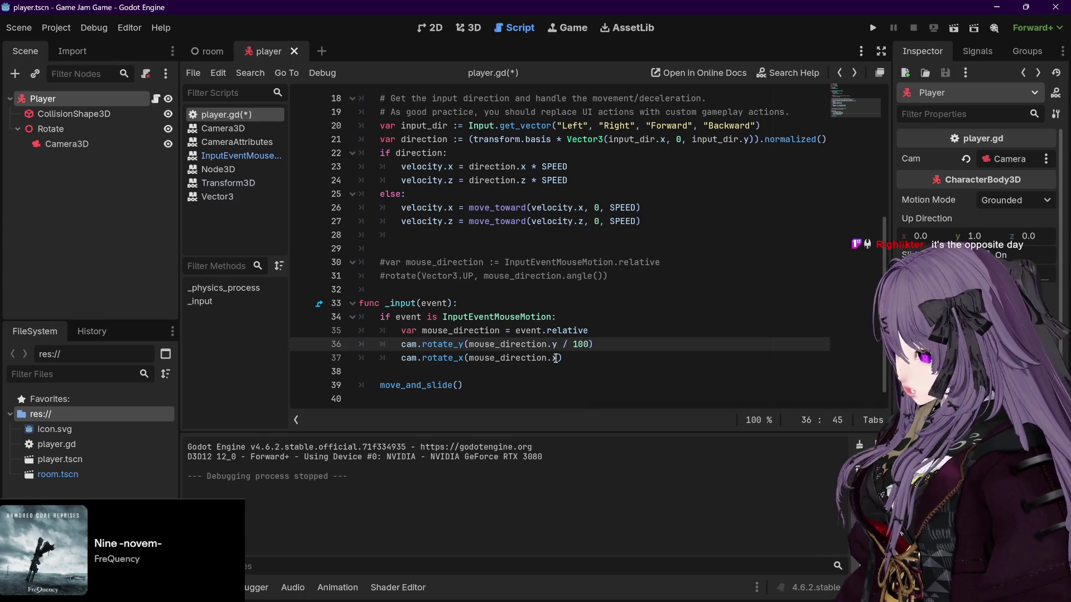
{"action": "left_click", "coordinate": [556, 357]}
{"action": "type", "text": "100"}
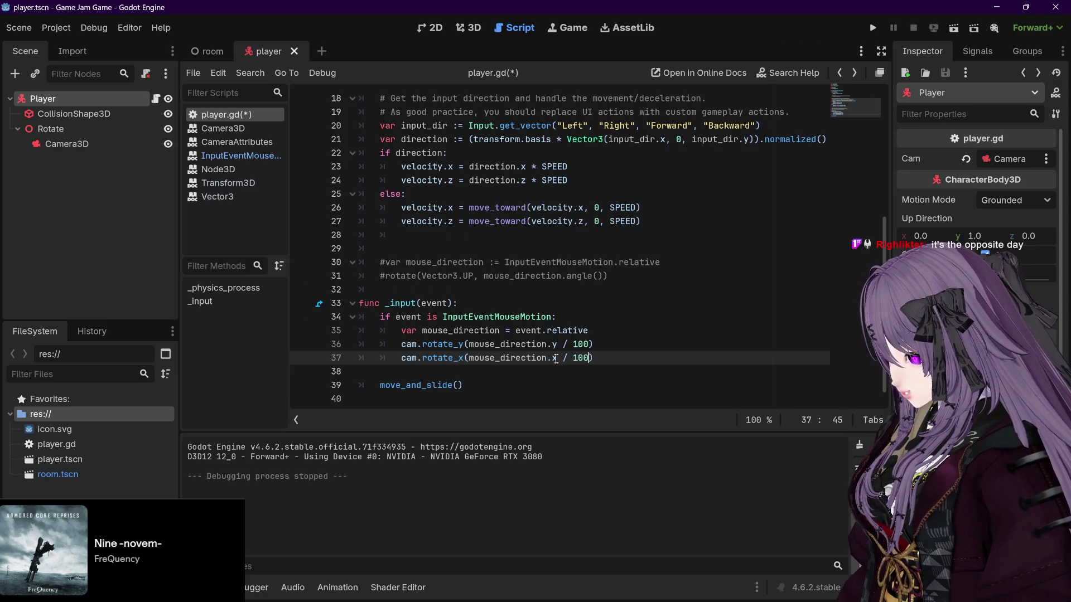
{"action": "left_click", "coordinate": [596, 344]}
{"action": "left_click", "coordinate": [873, 27]}
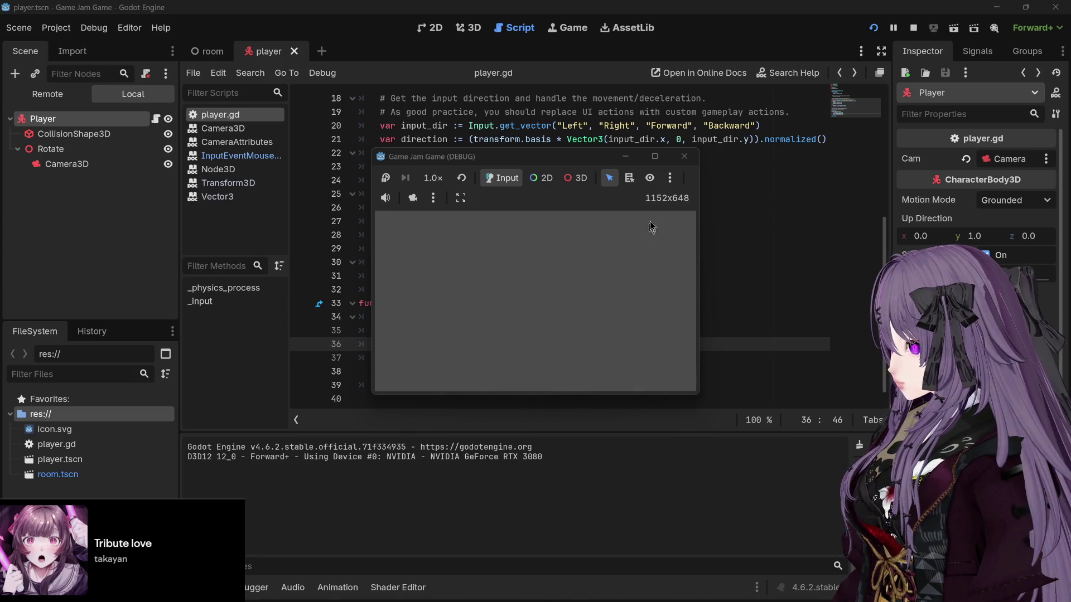
Switch line 37 to mouse_direction.y and test-run the game.
{"action": "left_click", "coordinate": [685, 158]}
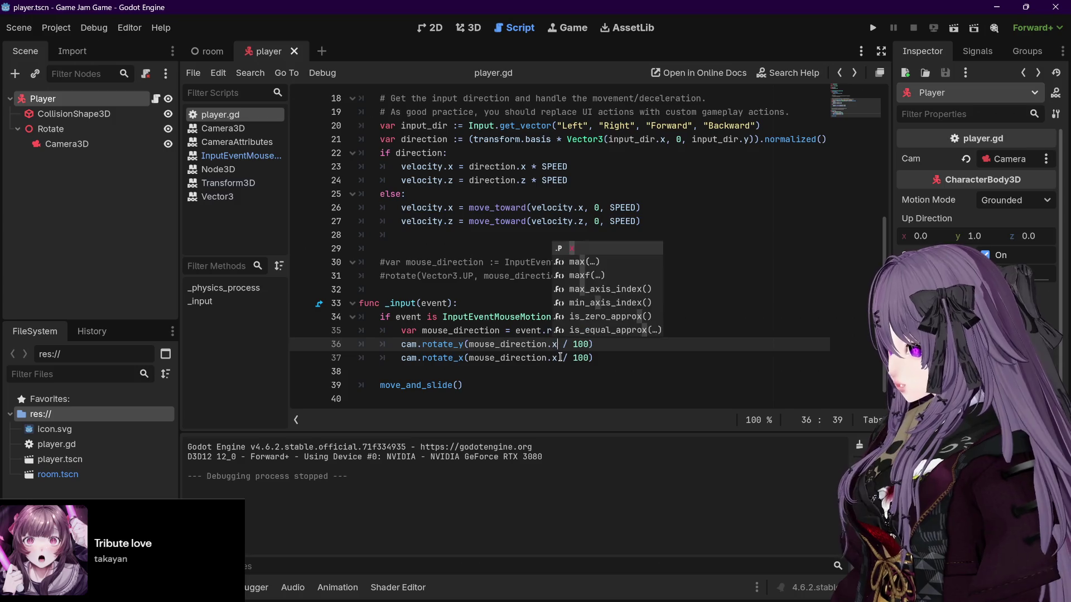
{"action": "left_click", "coordinate": [555, 357]}
{"action": "key", "text": "BackSpace"}
{"action": "type", "text": "y"}
{"action": "left_click", "coordinate": [595, 345]}
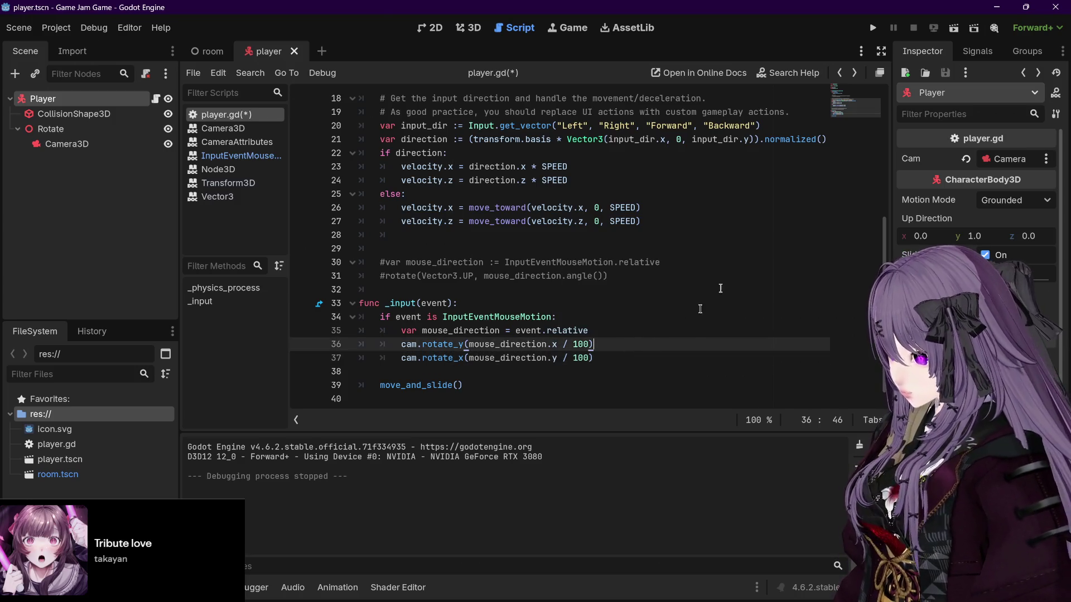
{"action": "left_click", "coordinate": [873, 27]}
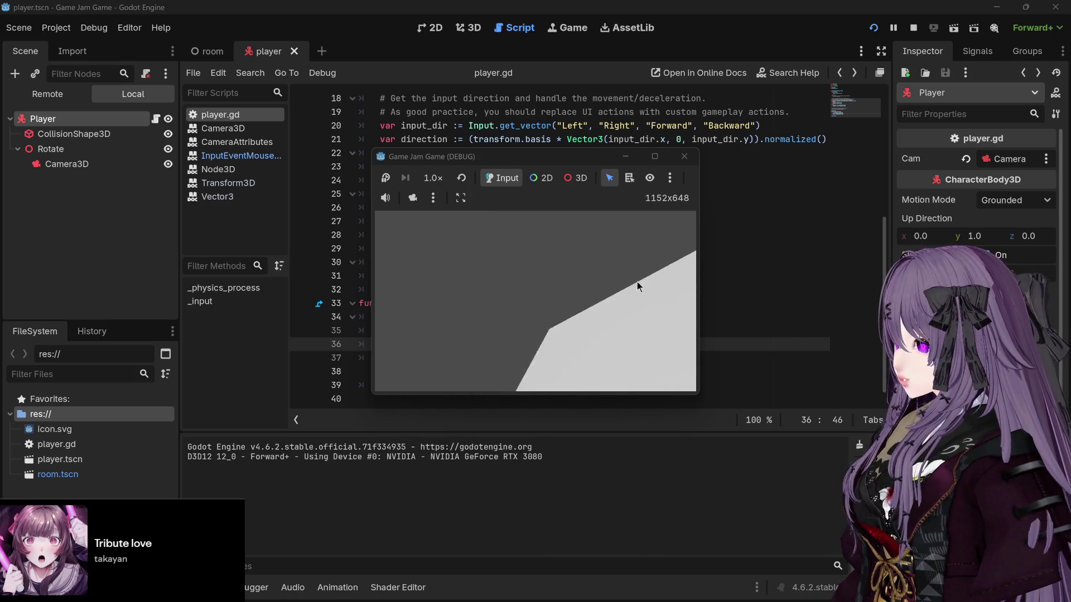
{"action": "left_click", "coordinate": [684, 156]}
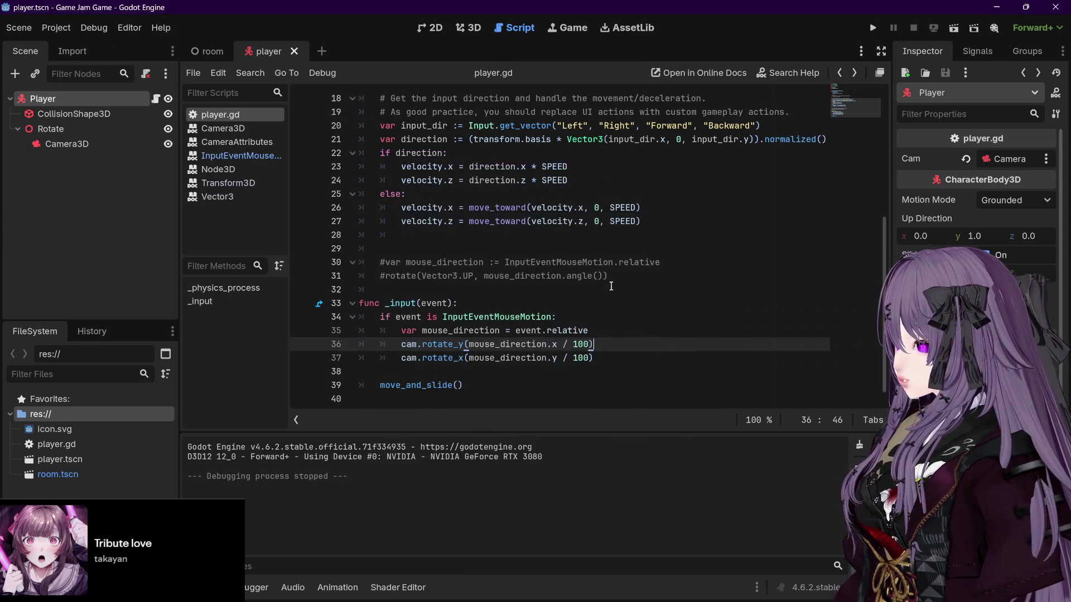
Set rotate_y to mouse_direction.y / 100 and rotate_x to mouse_direction.x / 100, then save.
{"action": "double_click", "coordinate": [555, 344]}
{"action": "type", "text": "y"}
{"action": "left_click", "coordinate": [556, 358]}
{"action": "double_click", "coordinate": [556, 358]}
{"action": "type", "text": "x / 100"}
{"action": "left_click", "coordinate": [613, 361]}
{"action": "key", "text": "ctrl+s"}
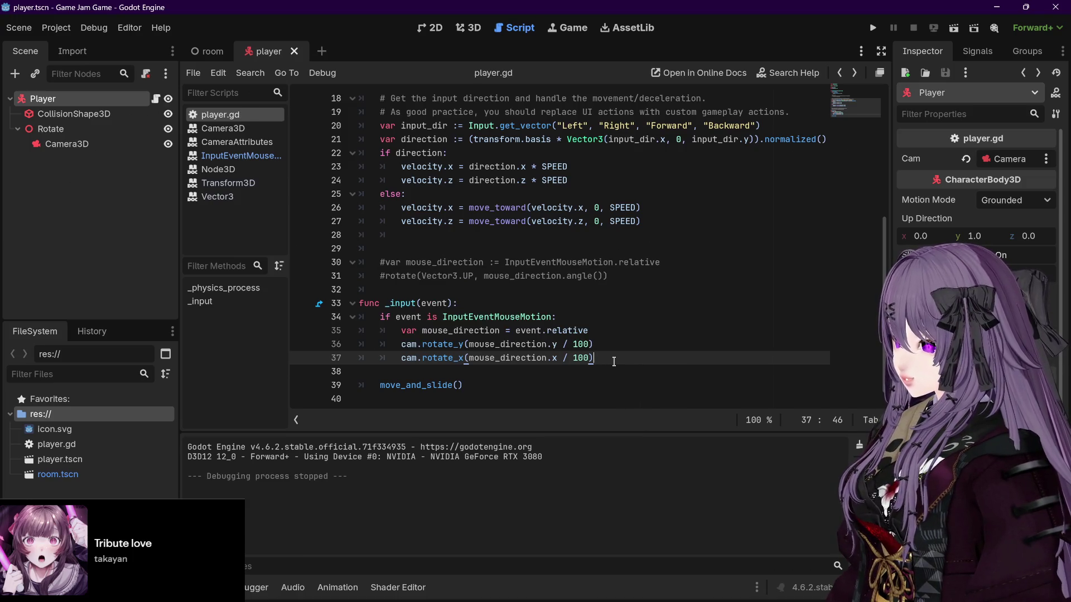
{"action": "mouse_move", "coordinate": [465, 363]}
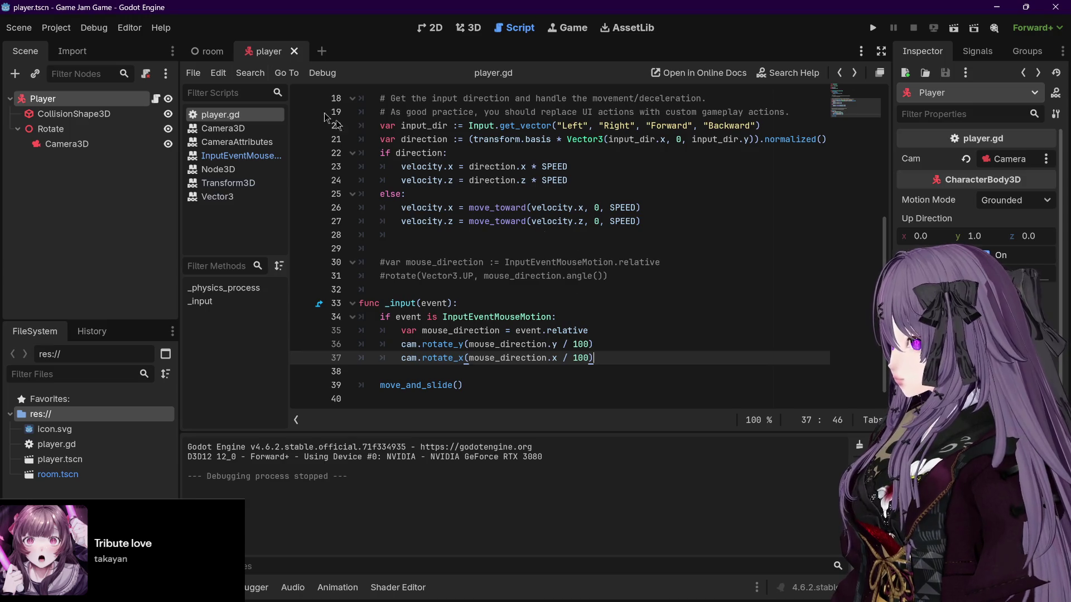
In the player scene's 3D view, move Camera3D along its blue axis and tilt it to a new angle.
{"action": "left_click", "coordinate": [469, 28]}
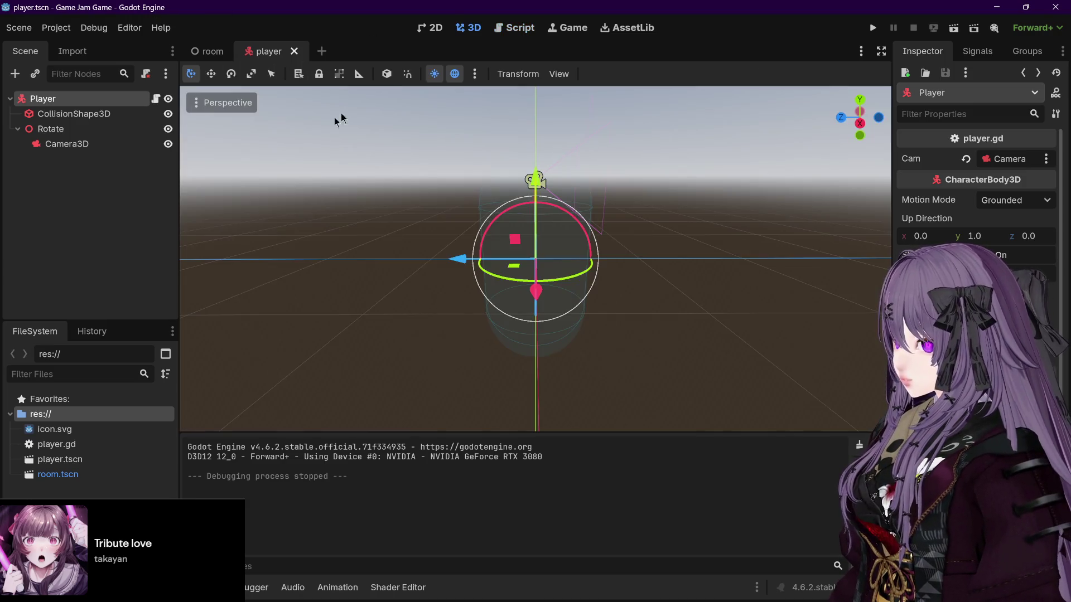
{"action": "left_click", "coordinate": [83, 144]}
{"action": "mouse_move", "coordinate": [648, 196]}
{"action": "left_mouse_down"}
{"action": "mouse_move", "coordinate": [468, 199]}
{"action": "mouse_move", "coordinate": [552, 201]}
{"action": "mouse_move", "coordinate": [494, 199]}
{"action": "mouse_move", "coordinate": [550, 197]}
{"action": "mouse_move", "coordinate": [559, 187]}
{"action": "mouse_move", "coordinate": [538, 189]}
{"action": "mouse_move", "coordinate": [543, 197]}
{"action": "mouse_move", "coordinate": [574, 134]}
{"action": "mouse_move", "coordinate": [588, 187]}
{"action": "mouse_move", "coordinate": [577, 118]}
{"action": "mouse_move", "coordinate": [584, 200]}
{"action": "left_mouse_up"}
{"action": "key", "text": "ctrl+z"}
{"action": "key", "text": "ctrl+z"}
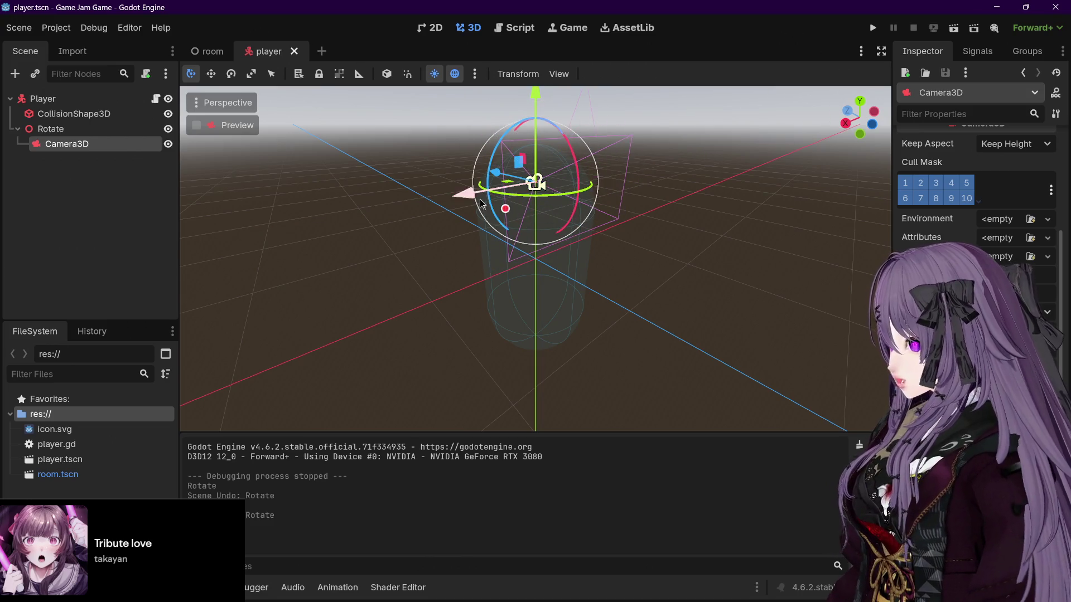
{"action": "mouse_move", "coordinate": [487, 183]}
{"action": "left_mouse_down"}
{"action": "mouse_move", "coordinate": [538, 179]}
{"action": "mouse_move", "coordinate": [535, 196]}
{"action": "left_mouse_up"}
{"action": "left_click_drag", "start_coordinate": [530, 205], "coordinate": [530, 196]}
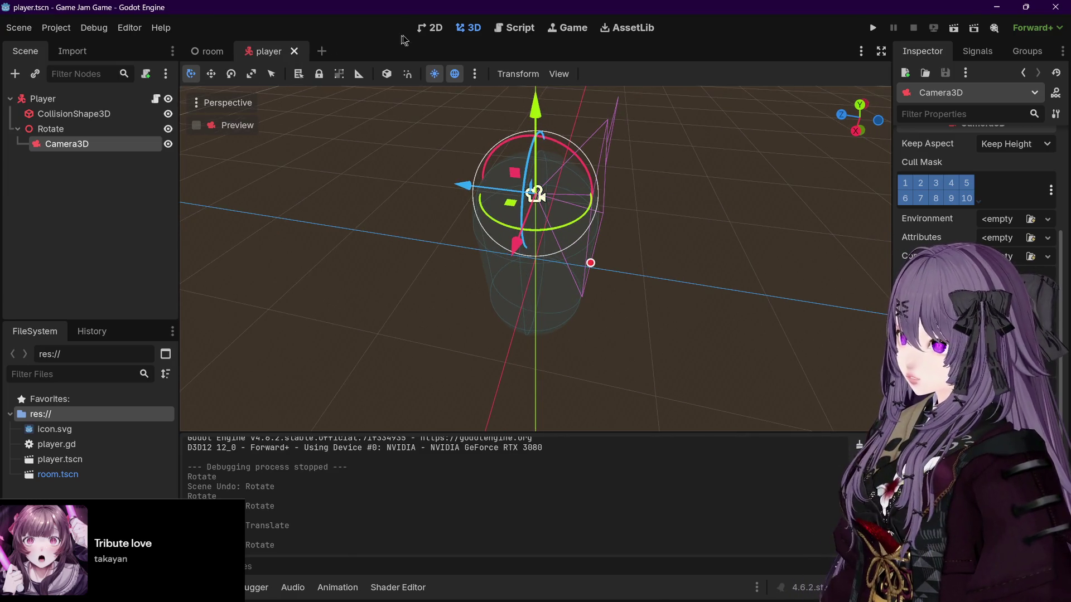
{"action": "left_click", "coordinate": [501, 28]}
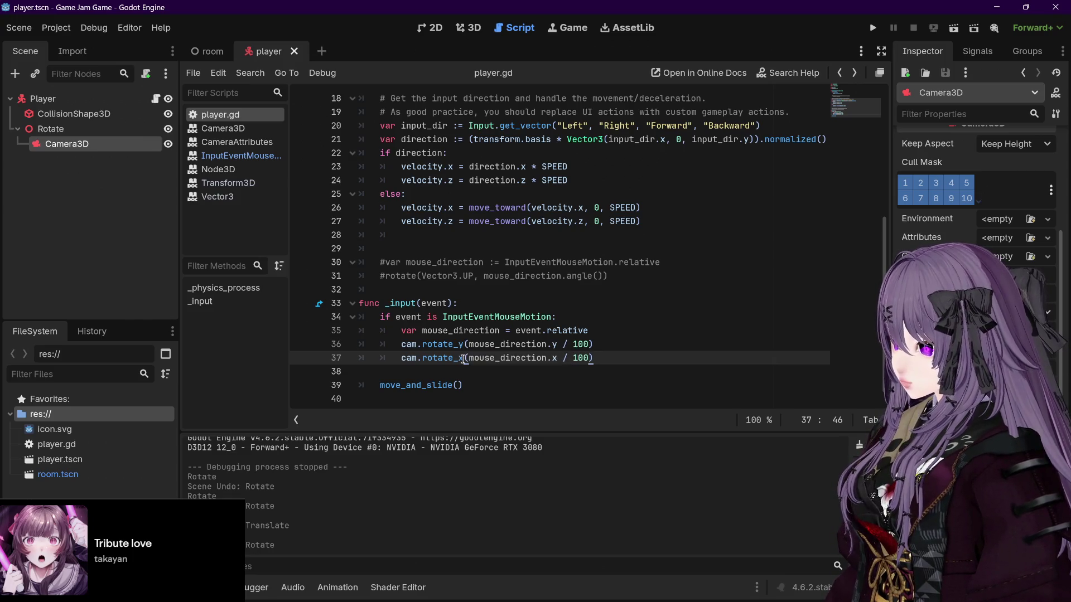
Set line 36 to rotate_y(mouse_direction.x / 100) and line 37 to rotate_x(mouse_direction.y / 100).
{"action": "key", "text": "BackSpace"}
{"action": "type", "text": "y"}
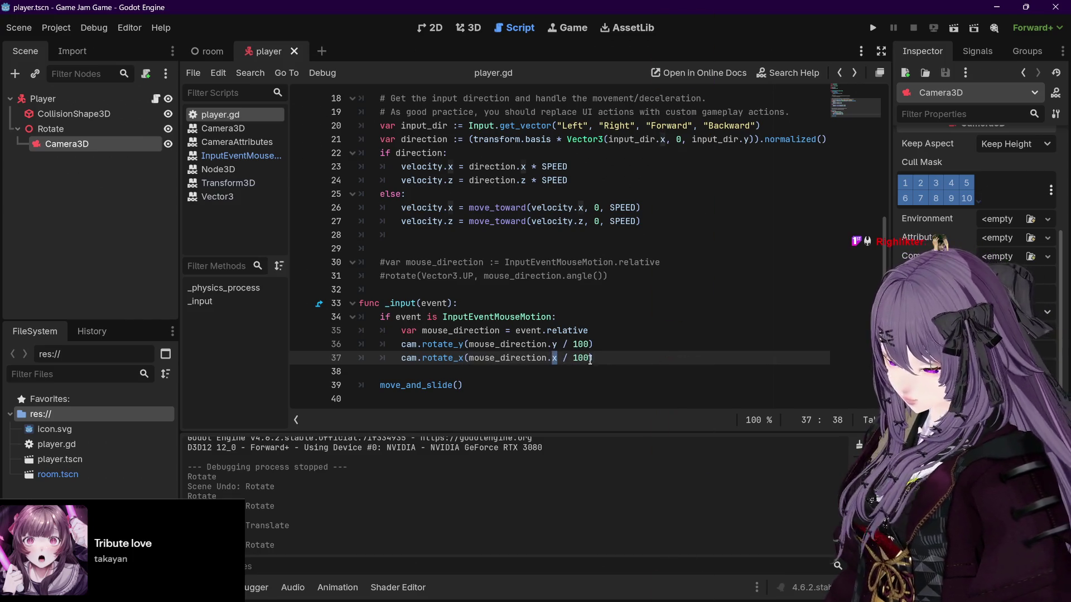
{"action": "left_click", "coordinate": [555, 344]}
{"action": "type", "text": "xx"}
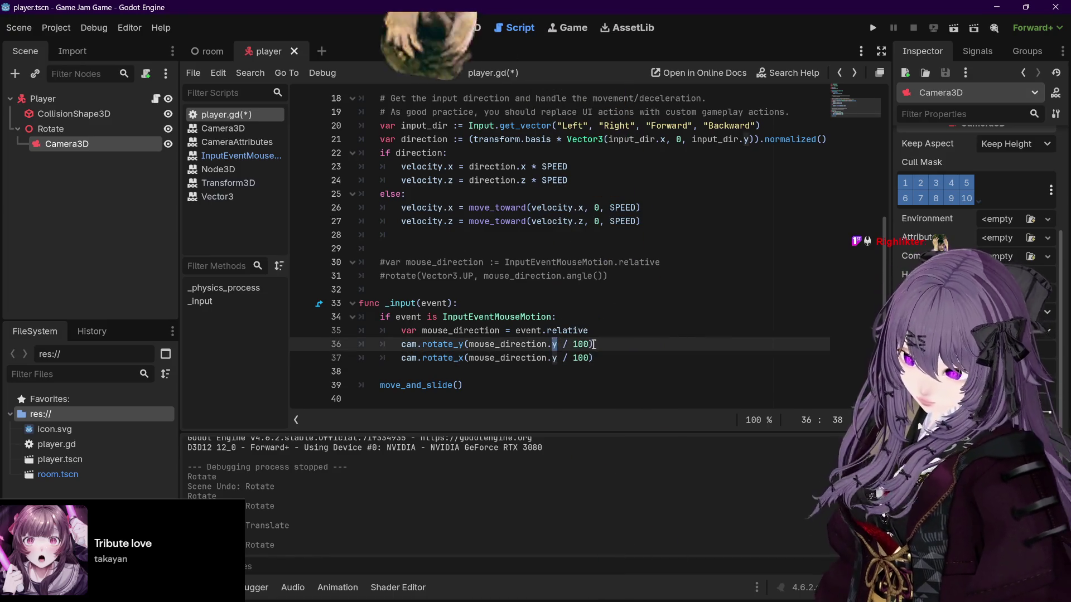
{"action": "key", "text": "BackSpace"}
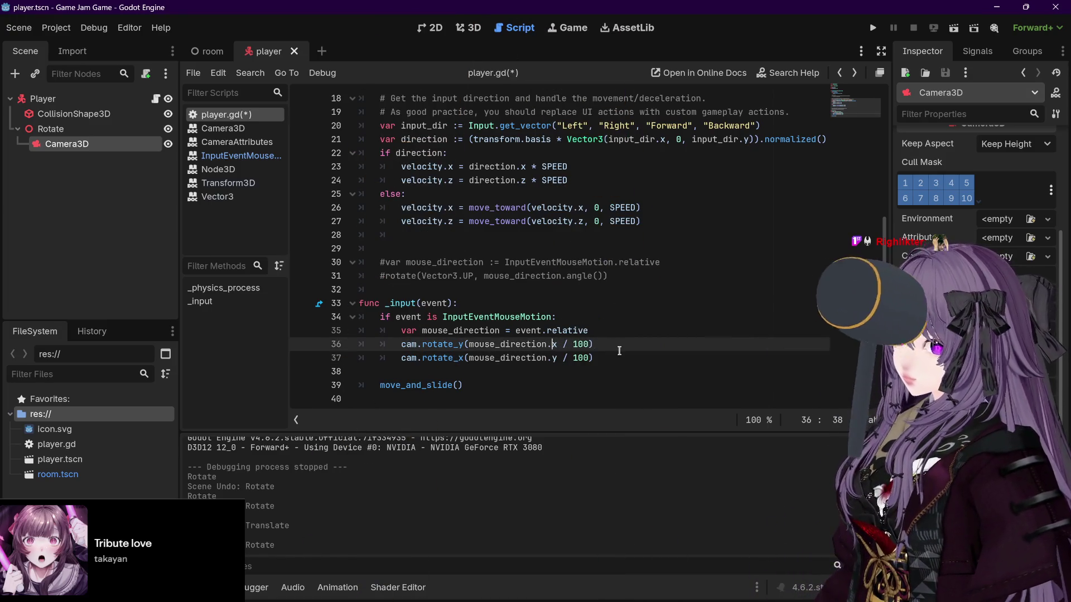
{"action": "left_click", "coordinate": [615, 346]}
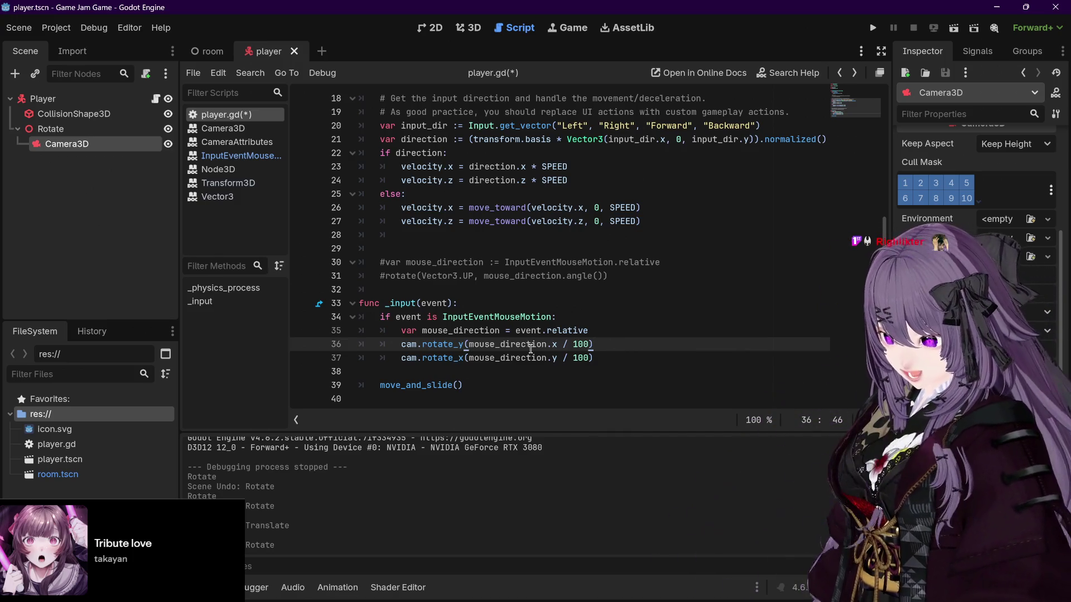
{"action": "mouse_move", "coordinate": [531, 350]}
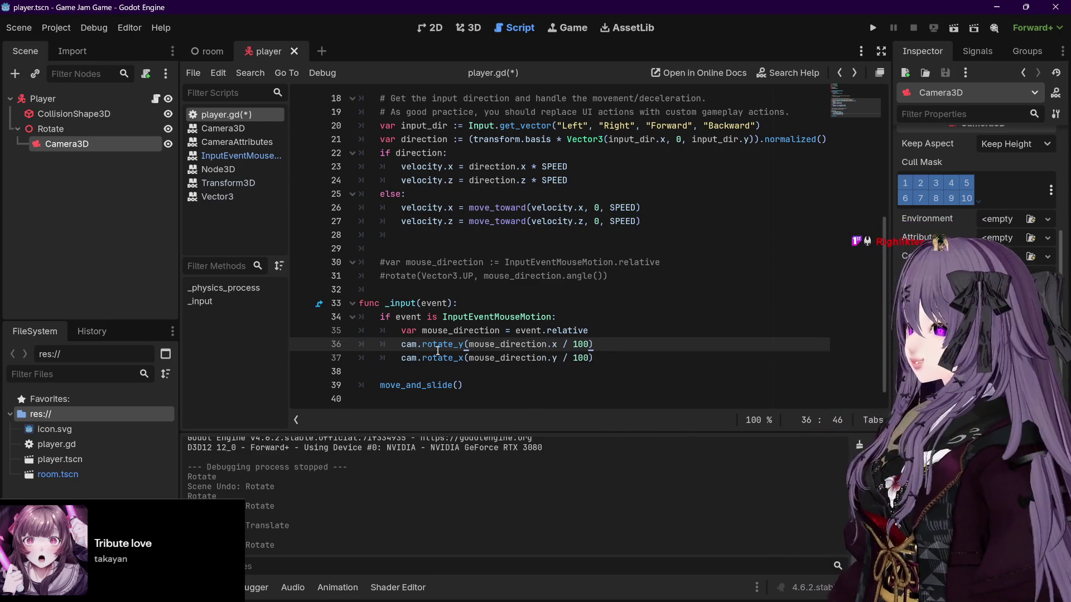
{"action": "mouse_move", "coordinate": [444, 350]}
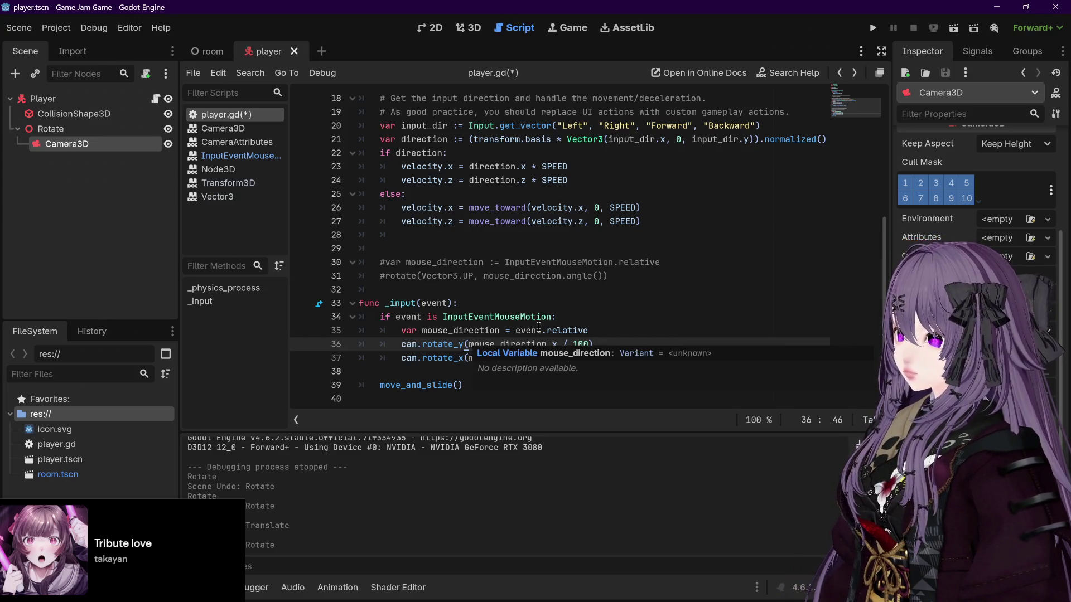
{"action": "mouse_move", "coordinate": [570, 329]}
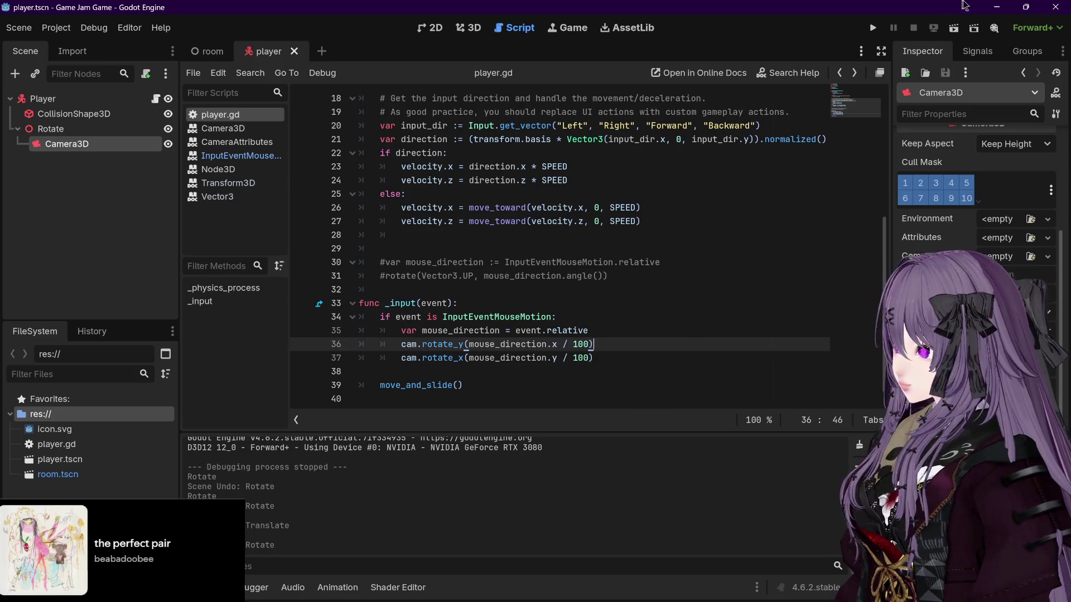
{"action": "left_click", "coordinate": [873, 27]}
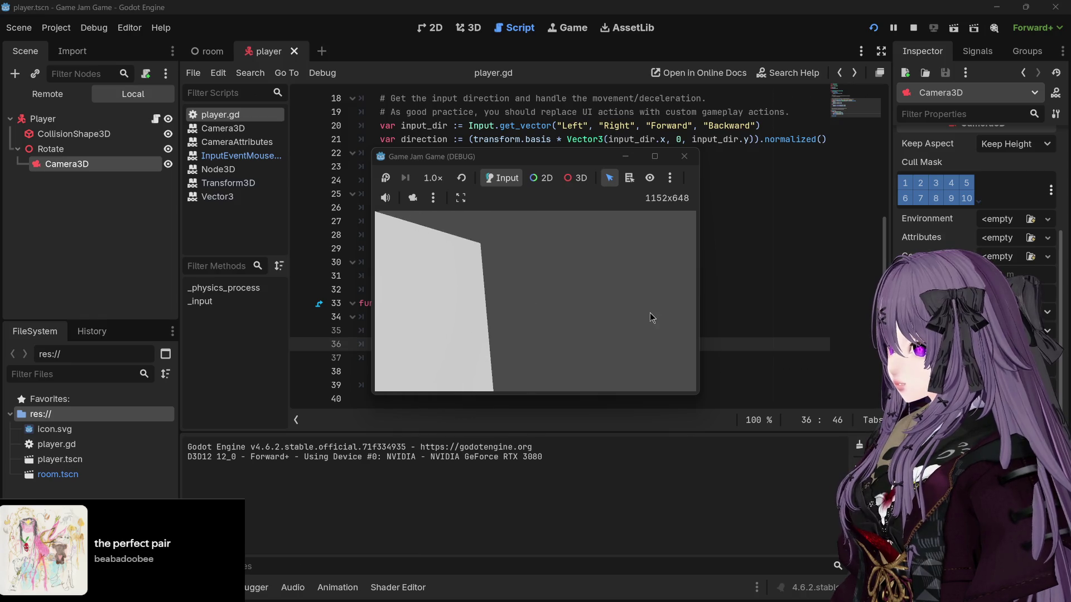
{"action": "left_click", "coordinate": [684, 156]}
{"action": "left_click", "coordinate": [873, 28]}
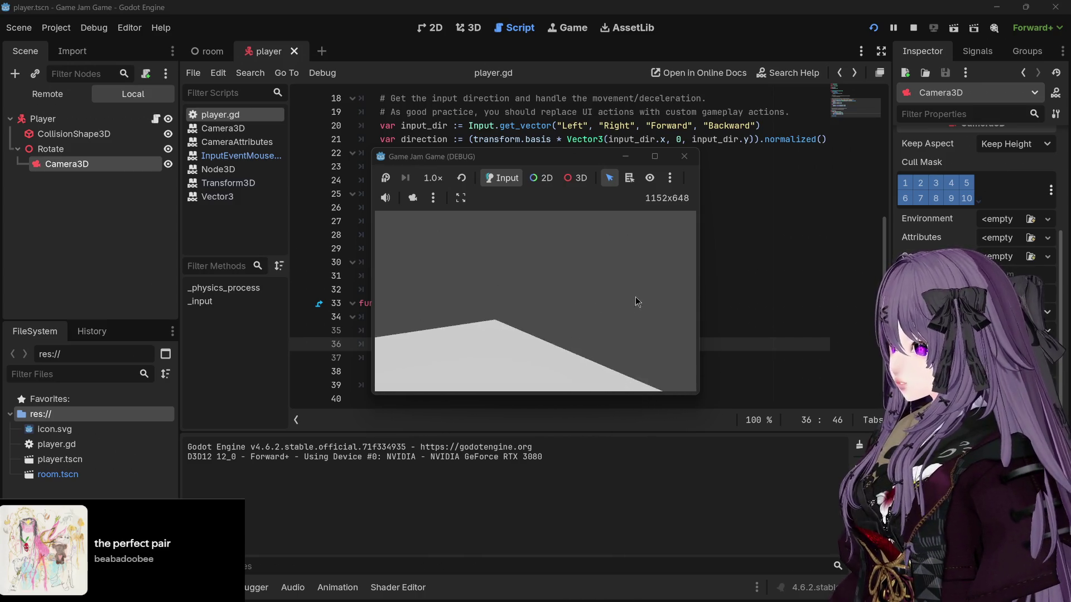
{"action": "key", "text": "F8"}
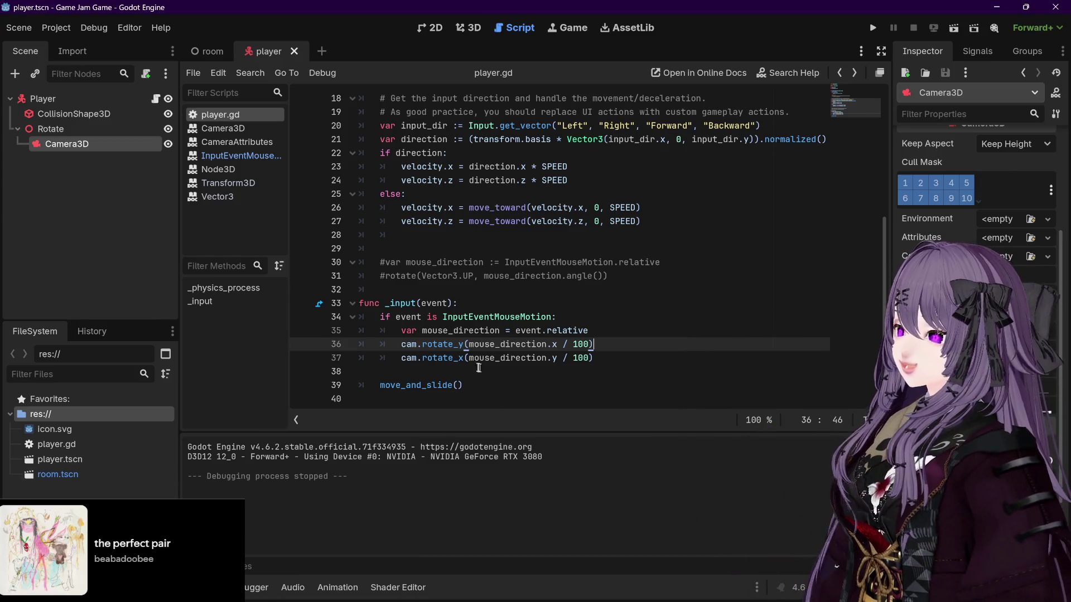
{"action": "mouse_move", "coordinate": [466, 344]}
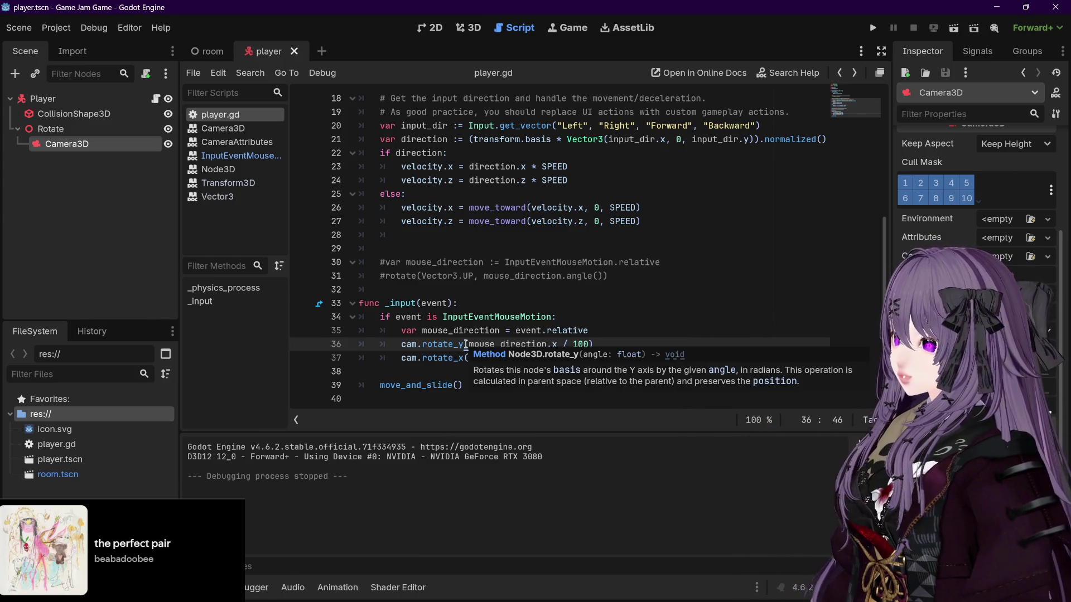
{"action": "double_click", "coordinate": [554, 344]}
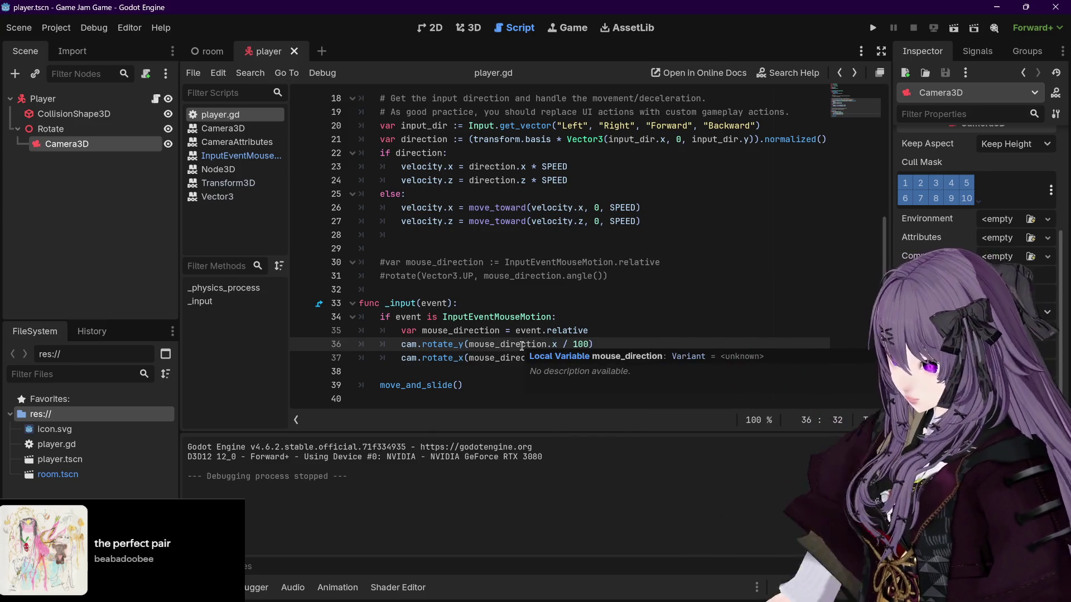
{"action": "mouse_move", "coordinate": [559, 333]}
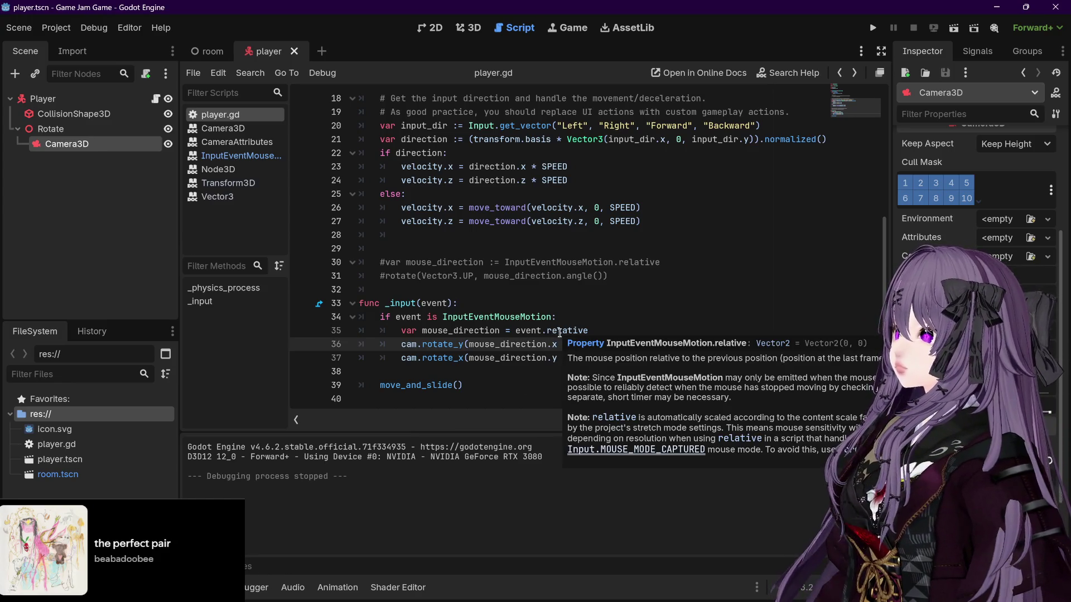
Test-run the current mouselook several times.
{"action": "left_click", "coordinate": [600, 345]}
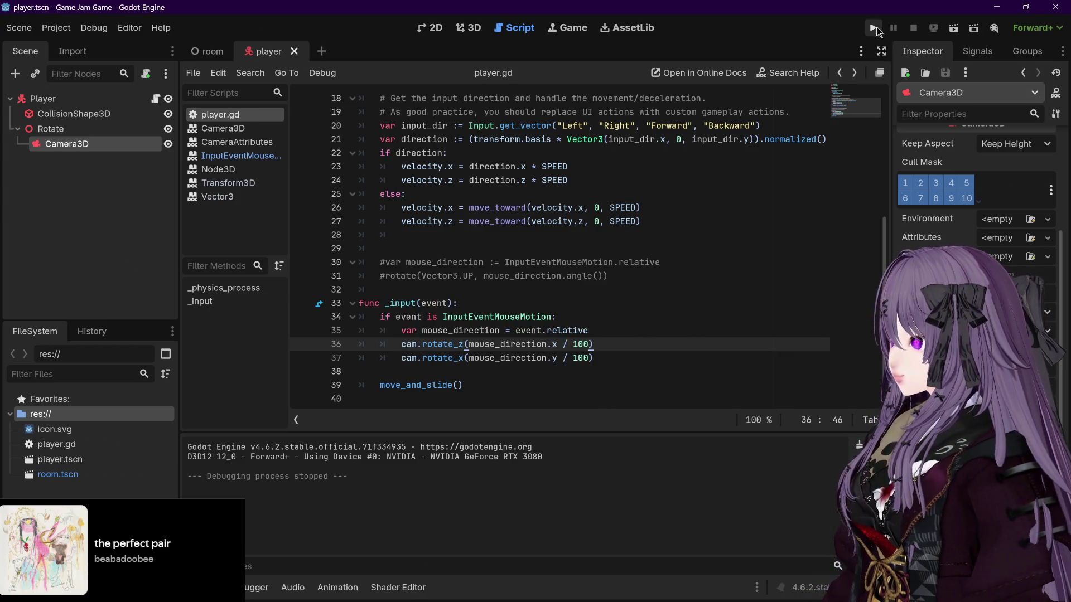
{"action": "left_click", "coordinate": [873, 28]}
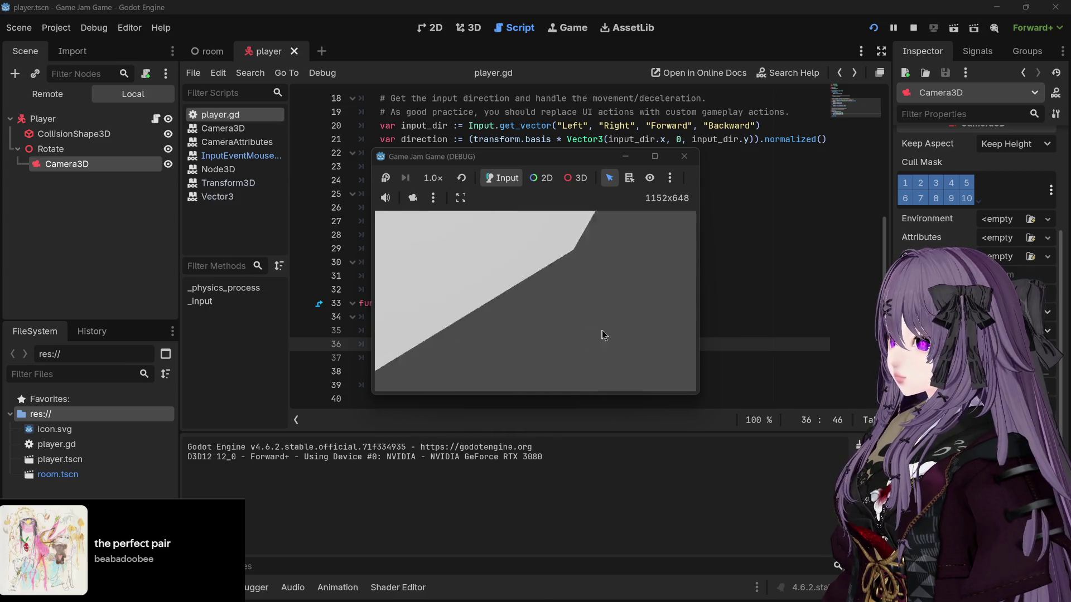
{"action": "key", "text": "F5"}
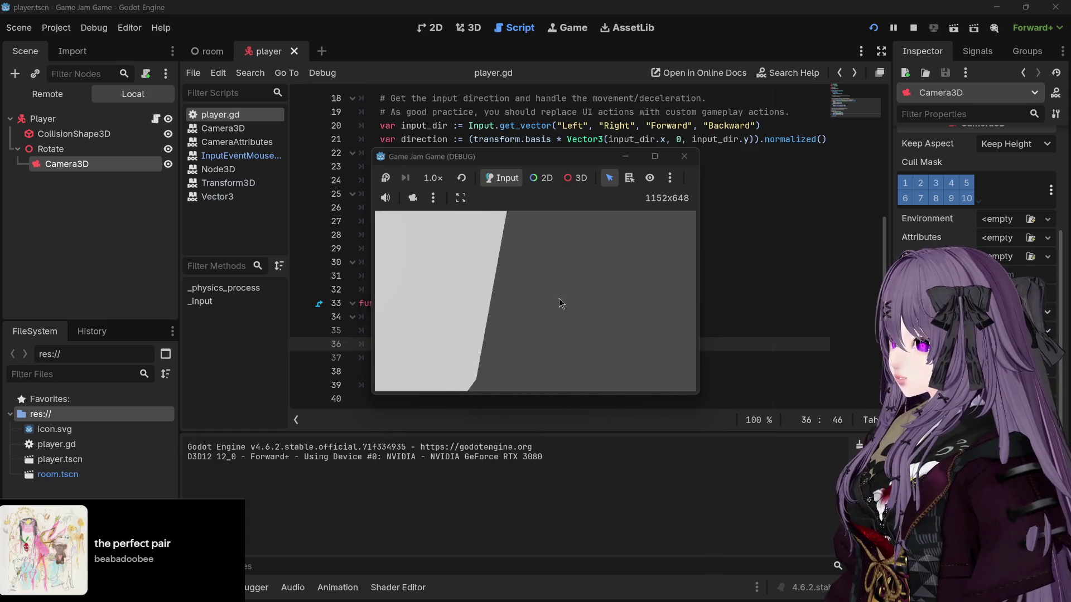
{"action": "left_click", "coordinate": [685, 156]}
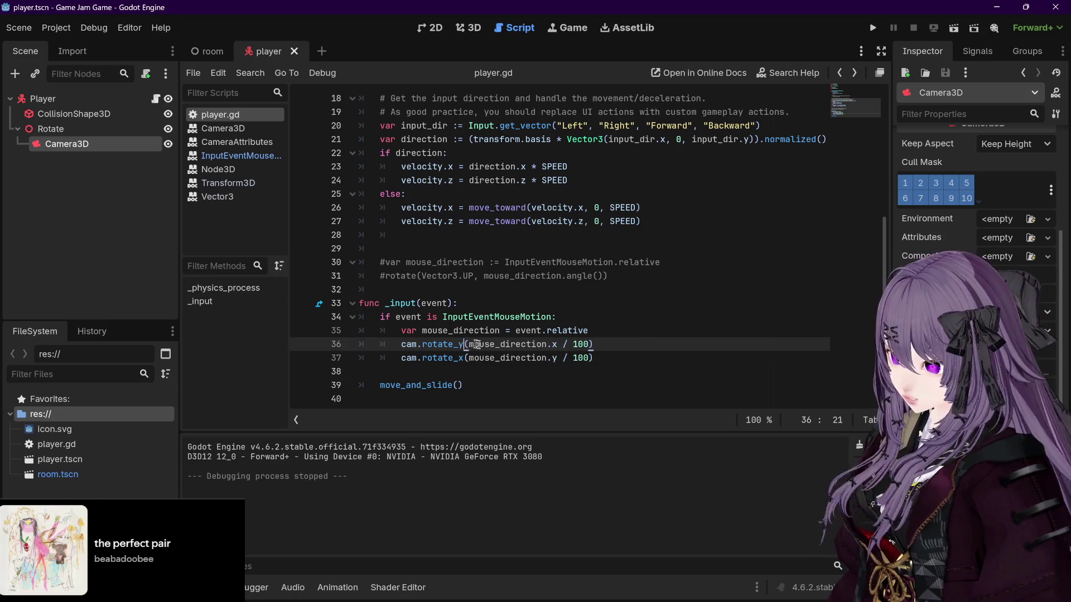
{"action": "left_click", "coordinate": [613, 347]}
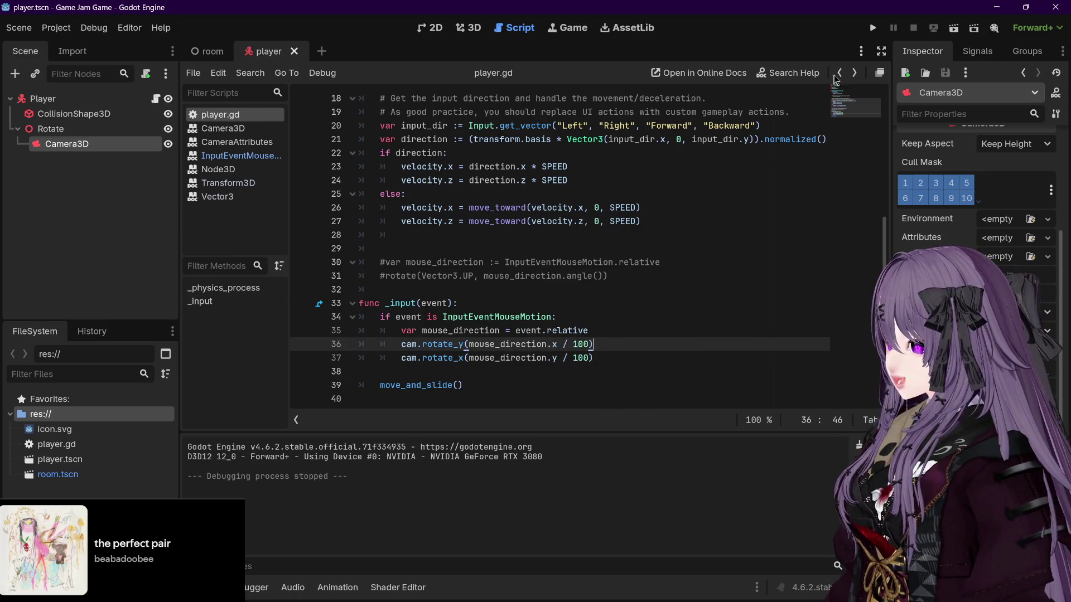
{"action": "left_click", "coordinate": [873, 28]}
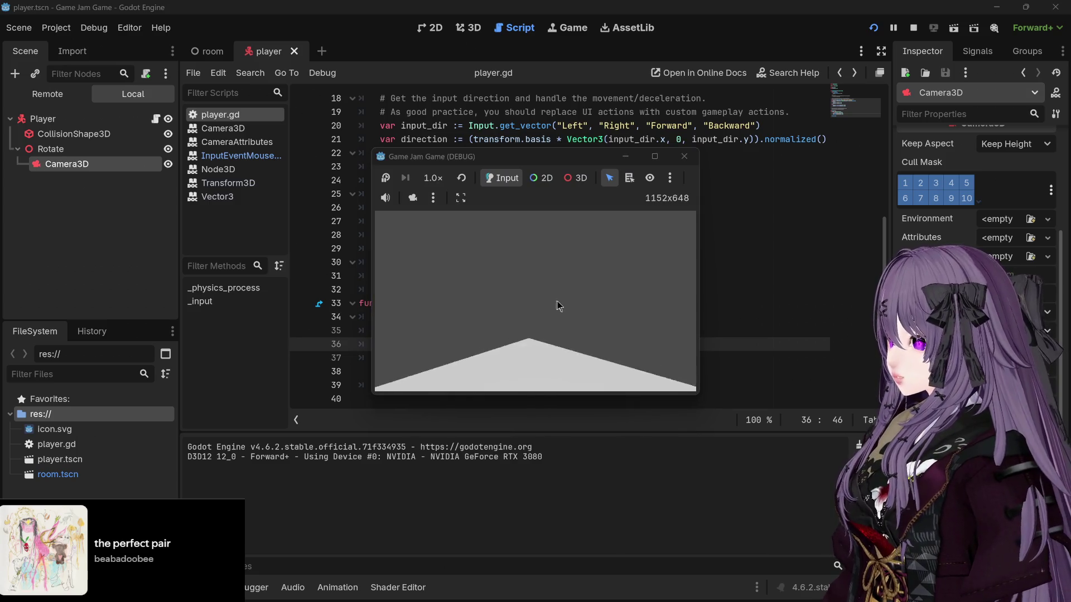
{"action": "left_click", "coordinate": [684, 156]}
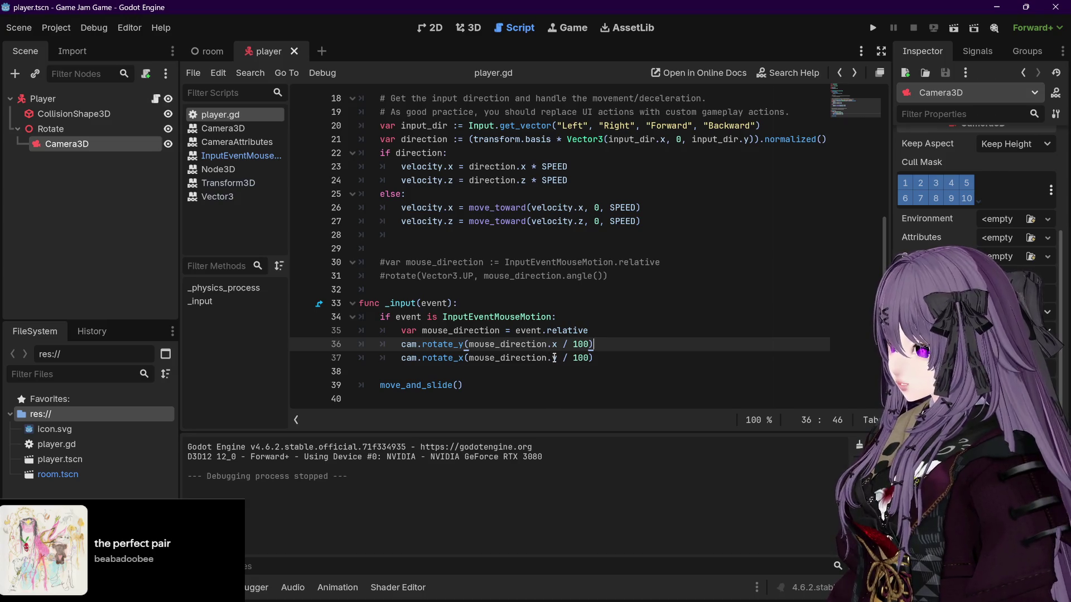
Change line 37's rotate_x to rotate_z and test-run the game.
{"action": "left_click", "coordinate": [465, 357]}
{"action": "left_click_drag", "start_coordinate": [466, 357], "coordinate": [460, 360]}
{"action": "type", "text": "z"}
{"action": "left_click", "coordinate": [617, 355]}
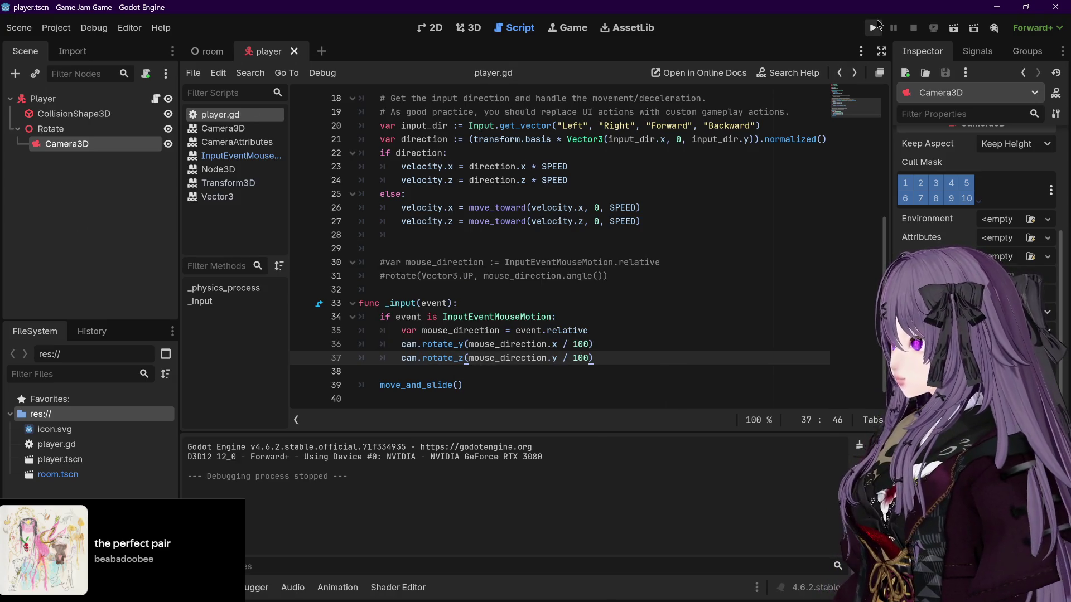
{"action": "left_click", "coordinate": [875, 26]}
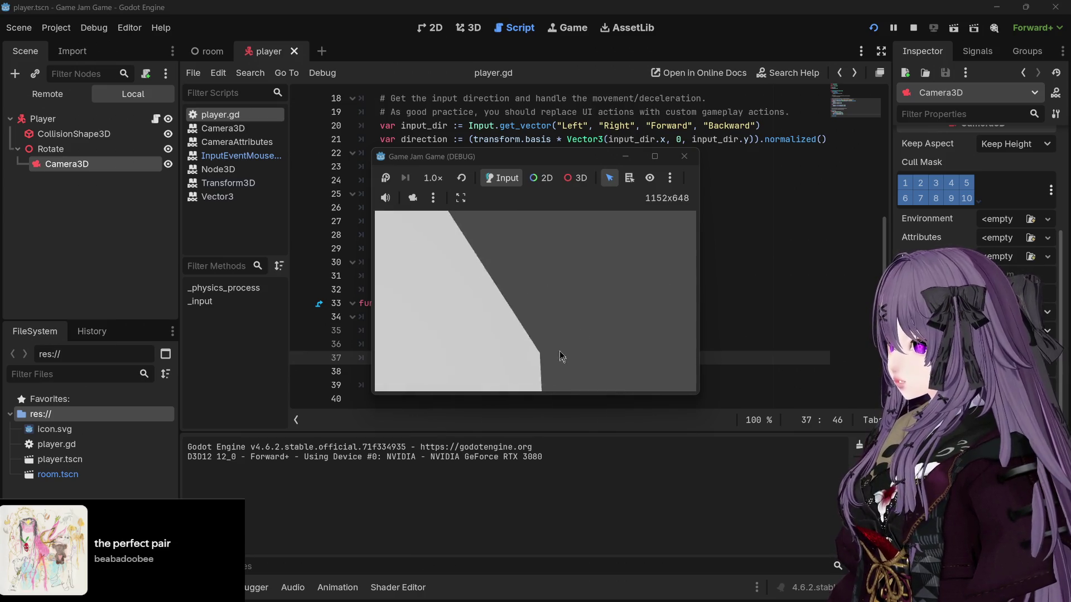
{"action": "left_click", "coordinate": [683, 158]}
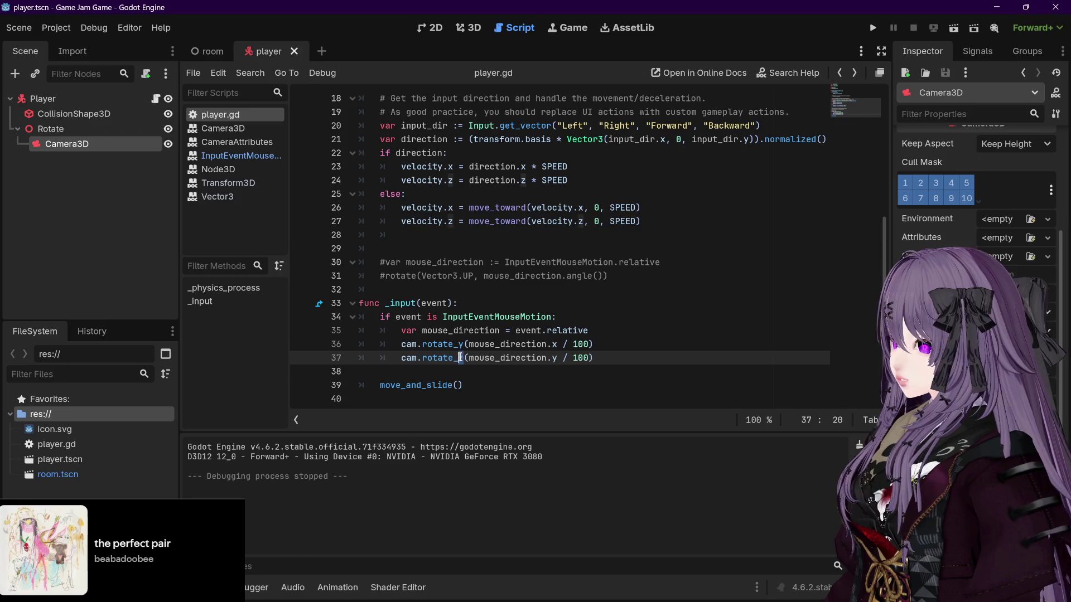
Save player.gd and test the mouselook in two more runs.
{"action": "left_click", "coordinate": [558, 358]}
{"action": "key", "text": "ctrl+s"}
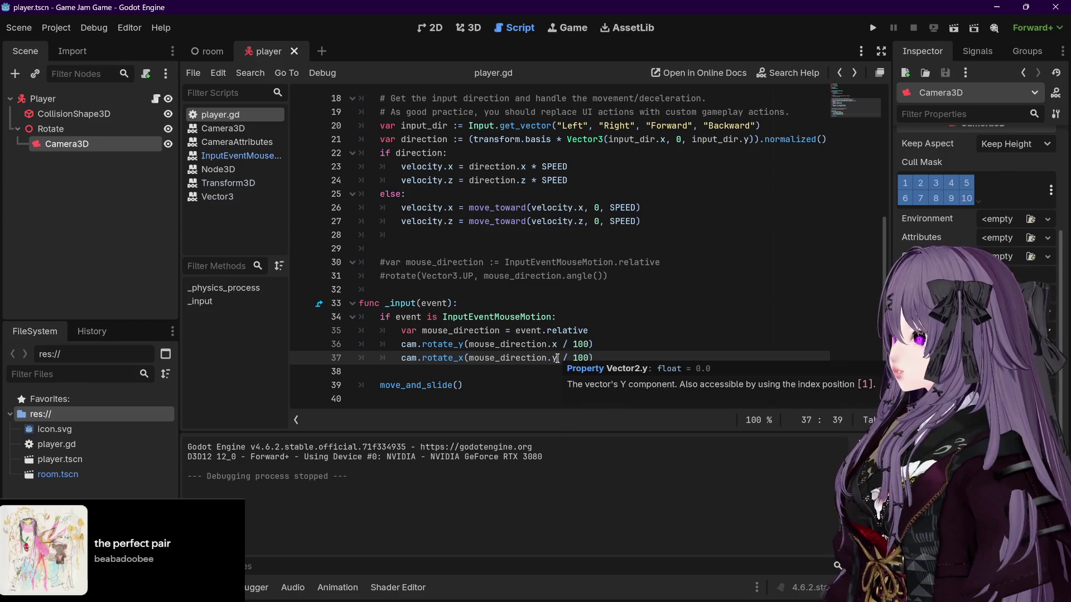
{"action": "key", "text": "F5"}
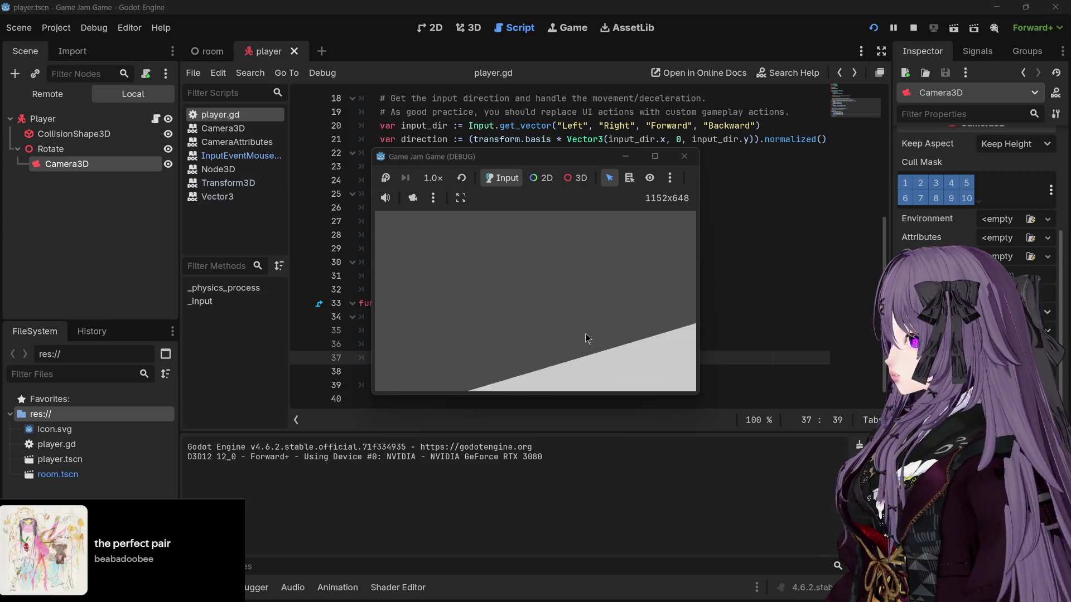
{"action": "left_click", "coordinate": [683, 156]}
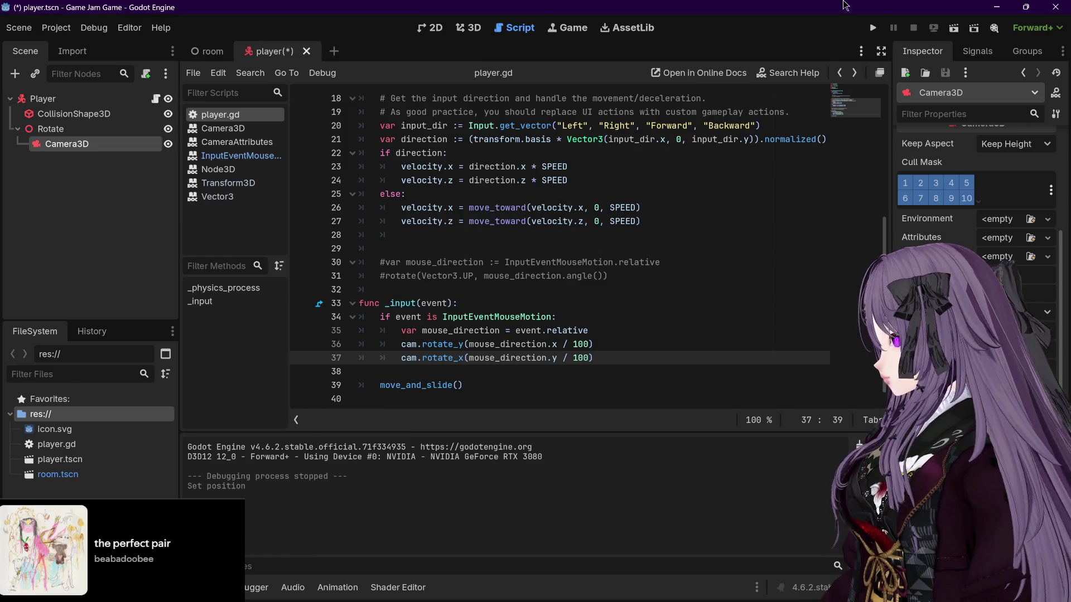
{"action": "left_click", "coordinate": [872, 27]}
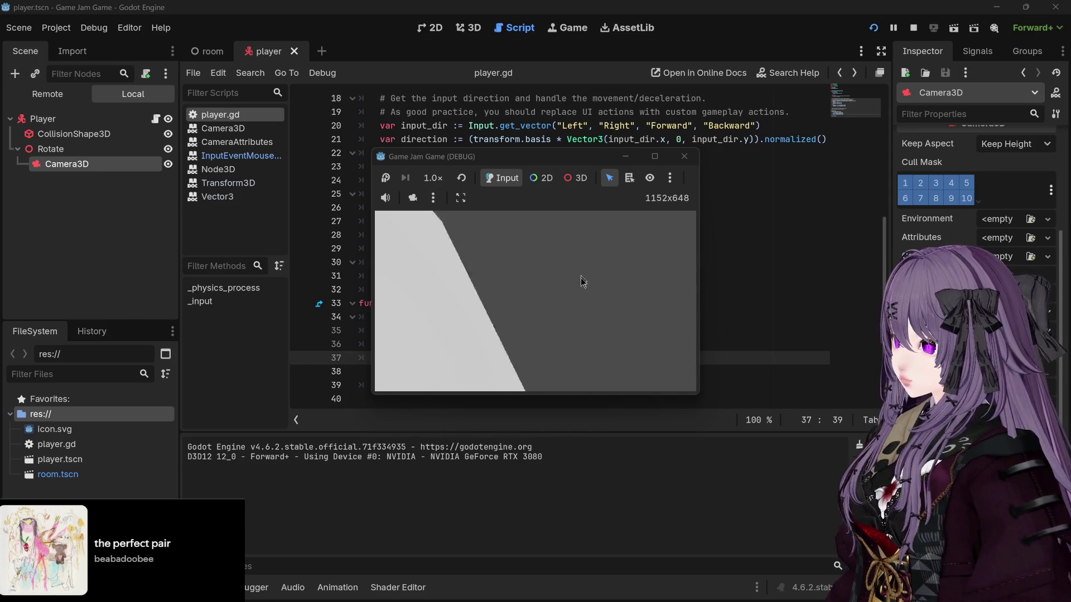
{"action": "left_click", "coordinate": [685, 156]}
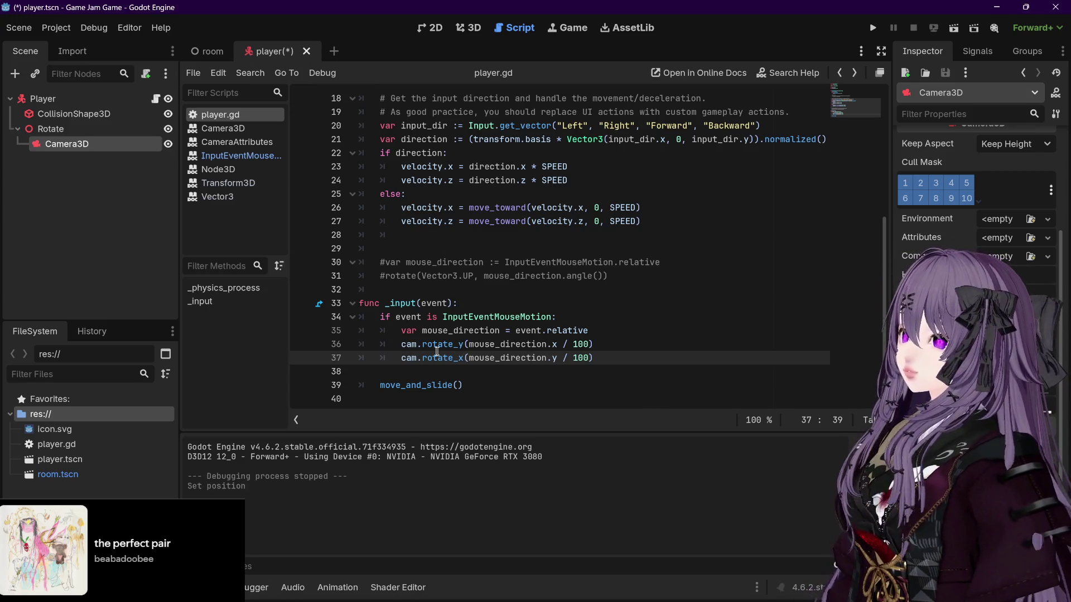
Comment out the cam.rotate_x tilt call on line 37 with #.
{"action": "scroll", "coordinate": [430, 357], "scroll_direction": "up", "scroll_amount": 6}
{"action": "scroll", "coordinate": [463, 337], "scroll_direction": "down", "scroll_amount": 6}
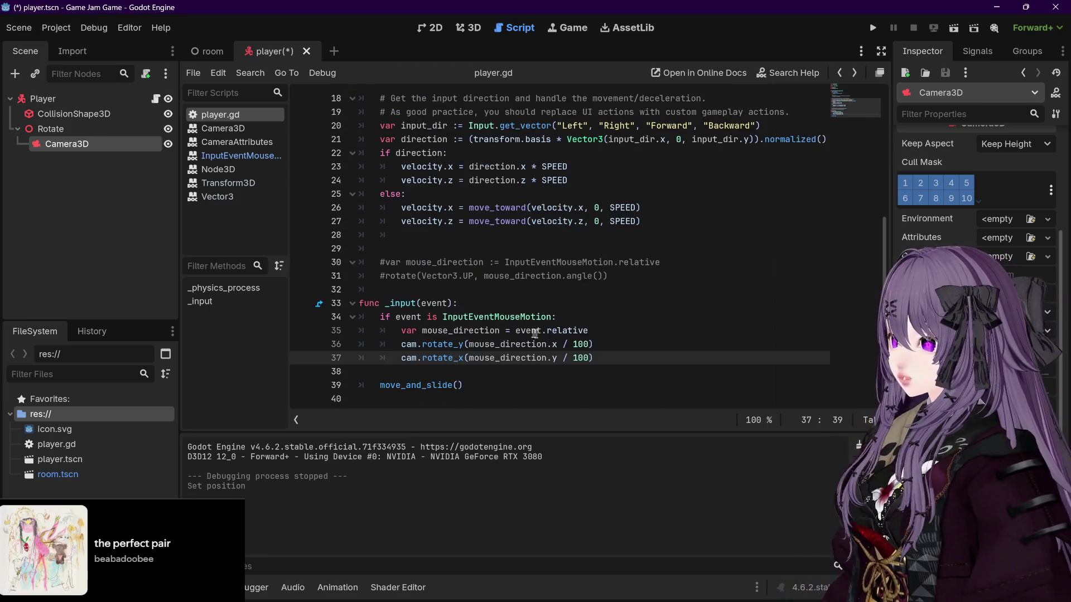
{"action": "left_click_drag", "start_coordinate": [593, 358], "coordinate": [476, 358]}
{"action": "left_click", "coordinate": [403, 362]}
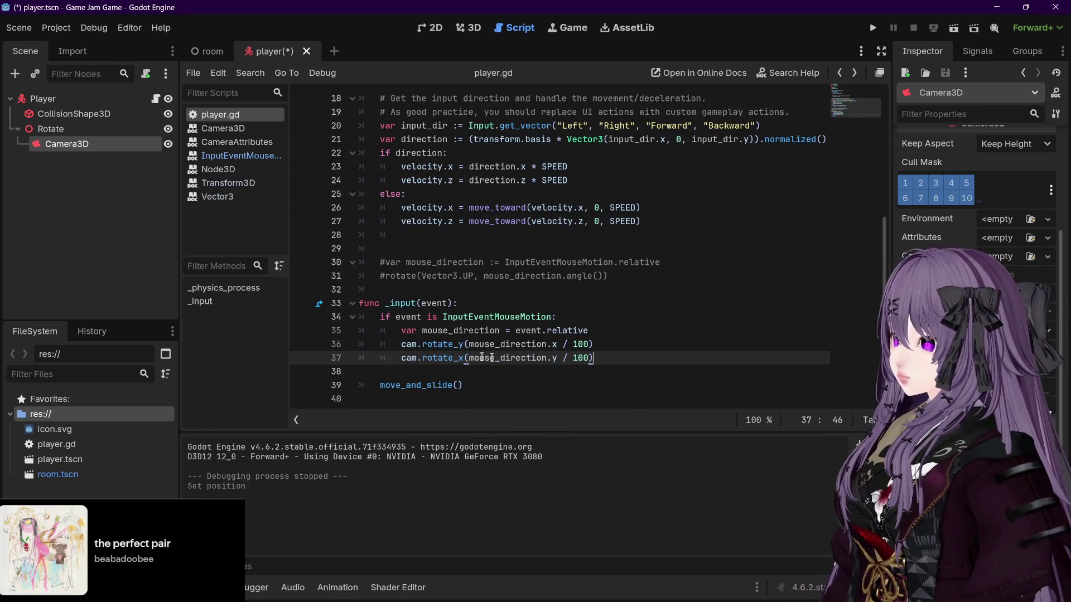
{"action": "type", "text": "#"}
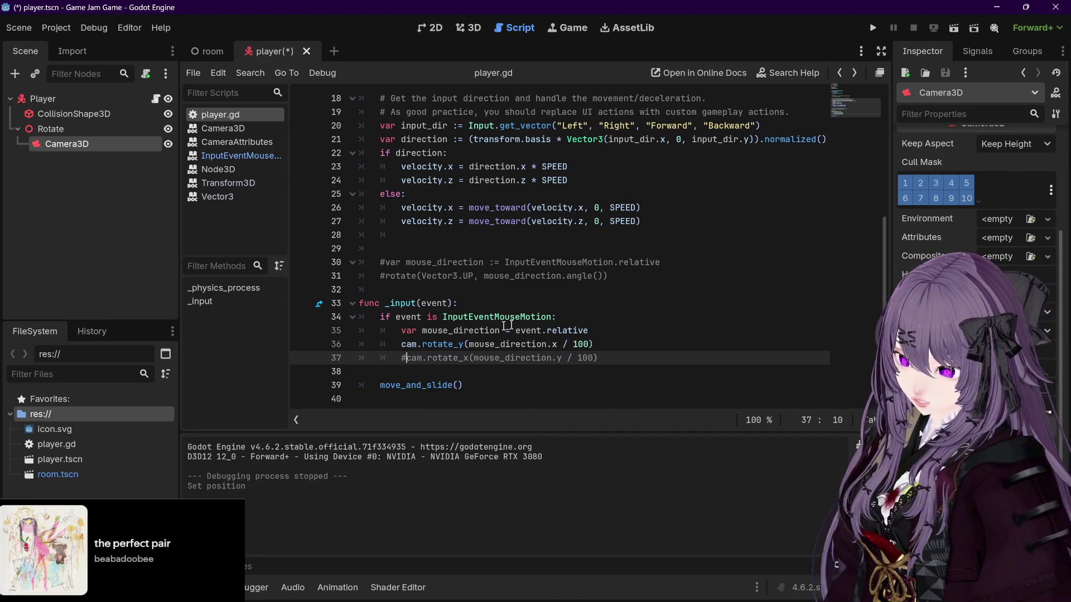
{"action": "key", "text": "End"}
Run the game and check that mouse movement now only turns the camera horizontally.
{"action": "left_click", "coordinate": [872, 28]}
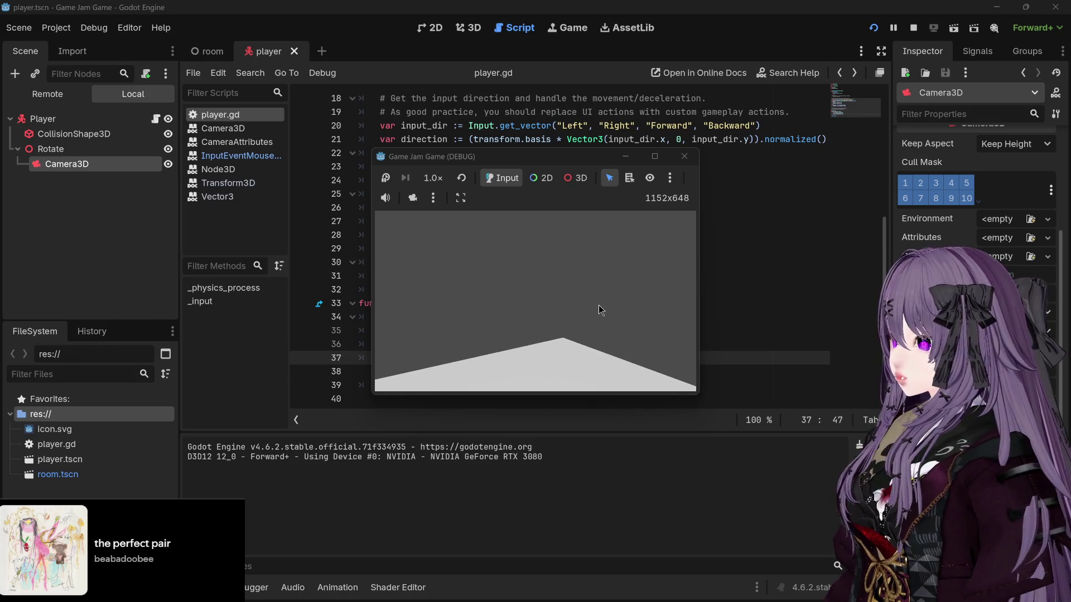
{"action": "key", "text": "w"}
{"action": "left_click_drag", "start_coordinate": [570, 307], "coordinate": [656, 333]}
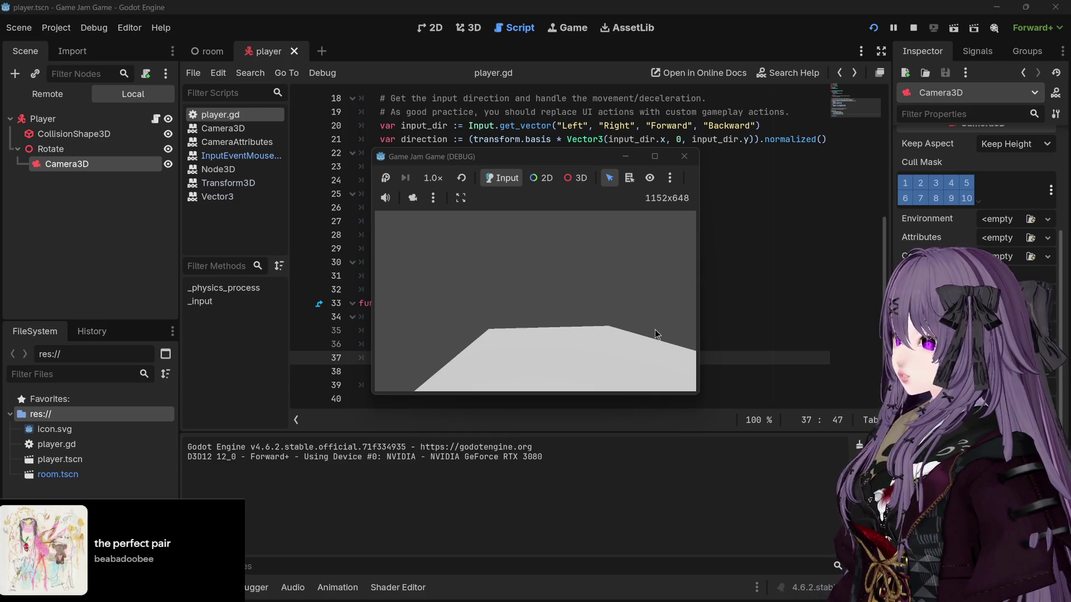
{"action": "mouse_move", "coordinate": [655, 329]}
{"action": "left_mouse_down"}
{"action": "mouse_move", "coordinate": [719, 333]}
{"action": "mouse_move", "coordinate": [518, 333]}
{"action": "mouse_move", "coordinate": [629, 338]}
{"action": "mouse_move", "coordinate": [576, 339]}
{"action": "left_mouse_up"}
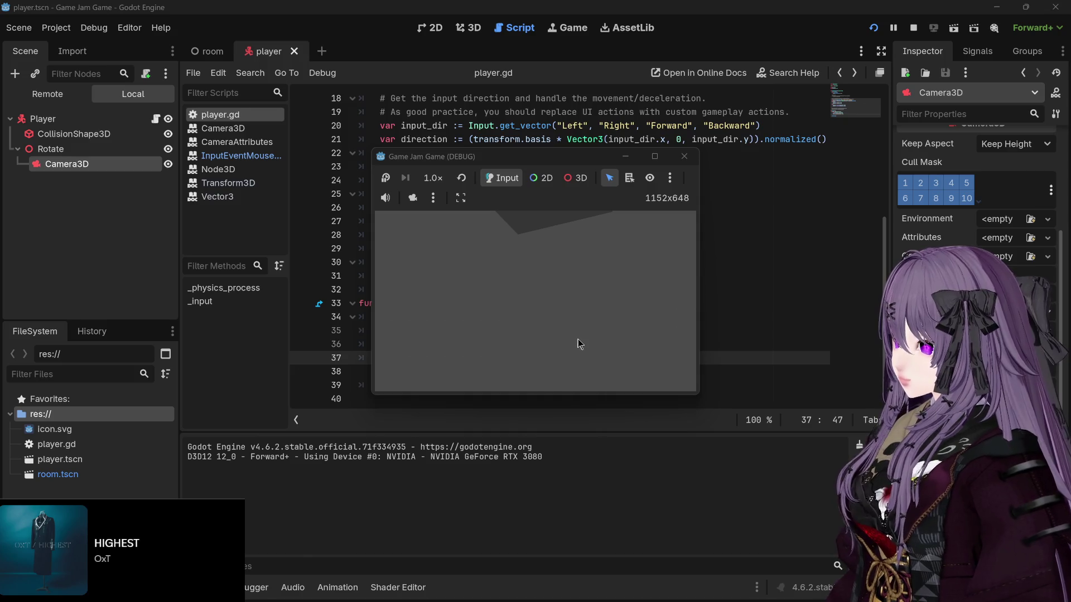
{"action": "left_click", "coordinate": [685, 158]}
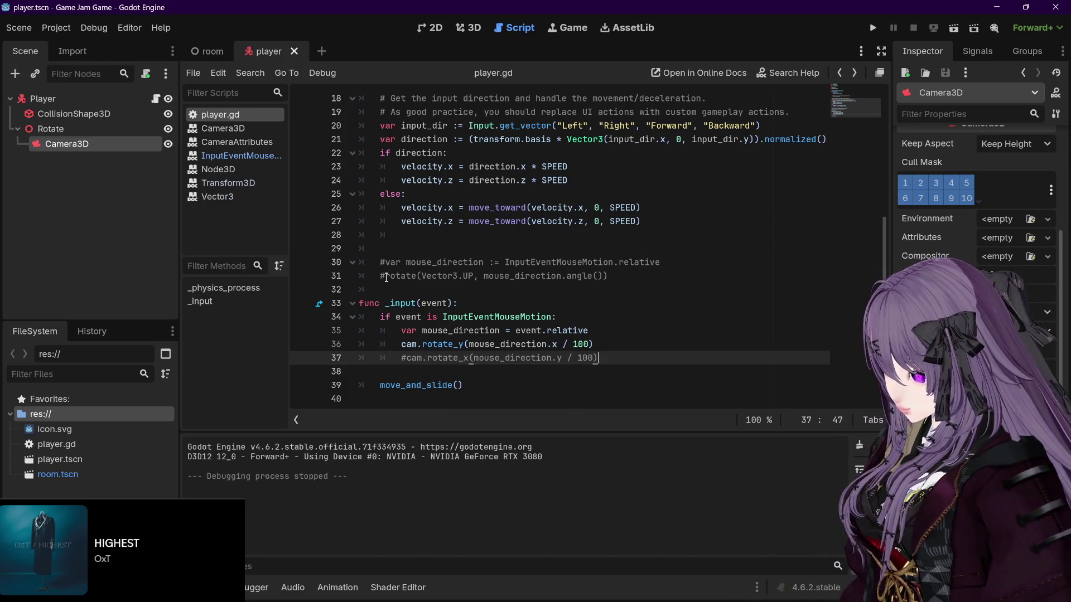
{"action": "left_click_drag", "start_coordinate": [387, 277], "coordinate": [628, 275]}
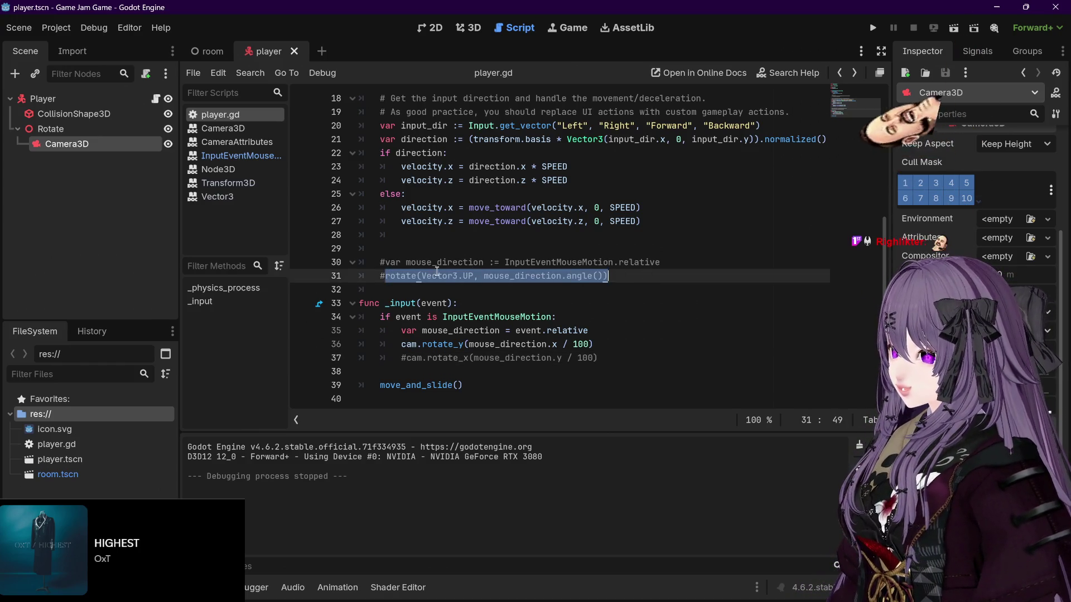
Replace the _input body with the copied lines, uncommenting rotate and using event with plain =.
{"action": "left_click_drag", "start_coordinate": [385, 262], "coordinate": [616, 271]}
{"action": "key", "text": "ctrl+c"}
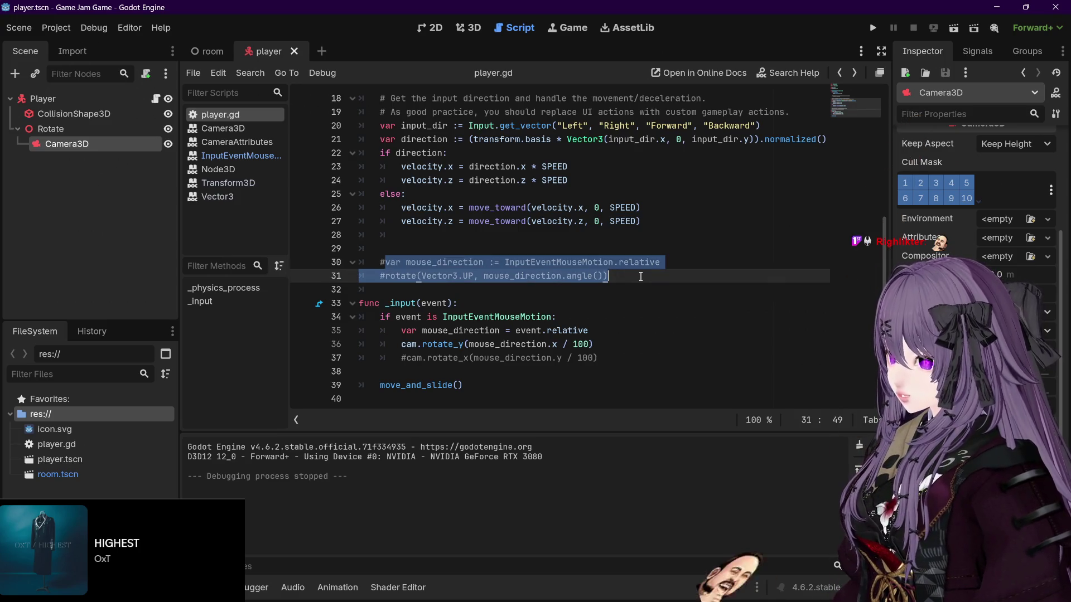
{"action": "left_click_drag", "start_coordinate": [401, 330], "coordinate": [634, 360]}
{"action": "key", "text": "ctrl+v"}
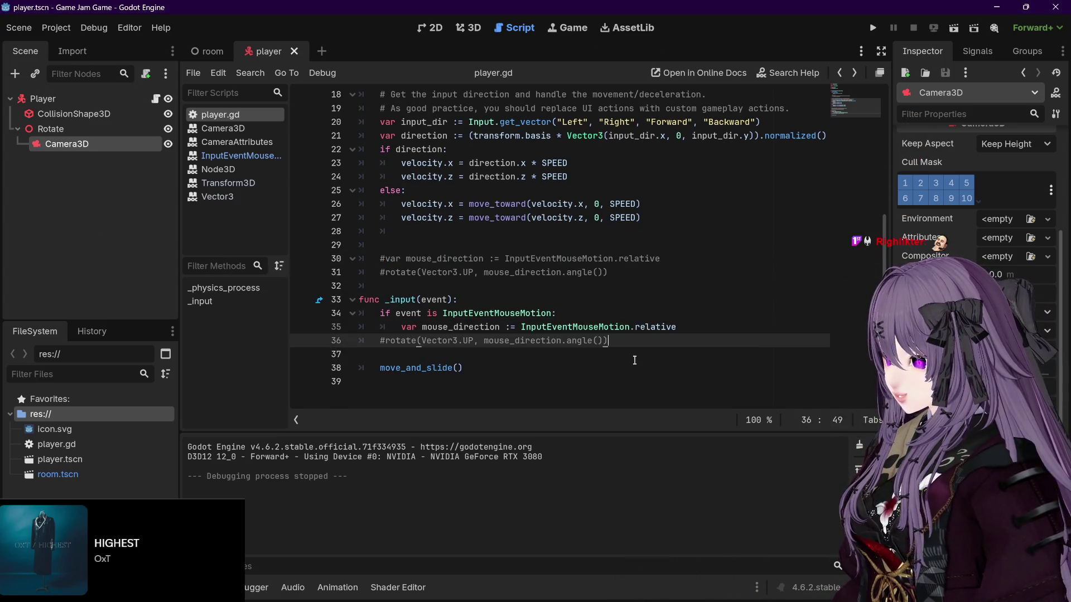
{"action": "left_click", "coordinate": [384, 339]}
{"action": "key", "text": "Tab"}
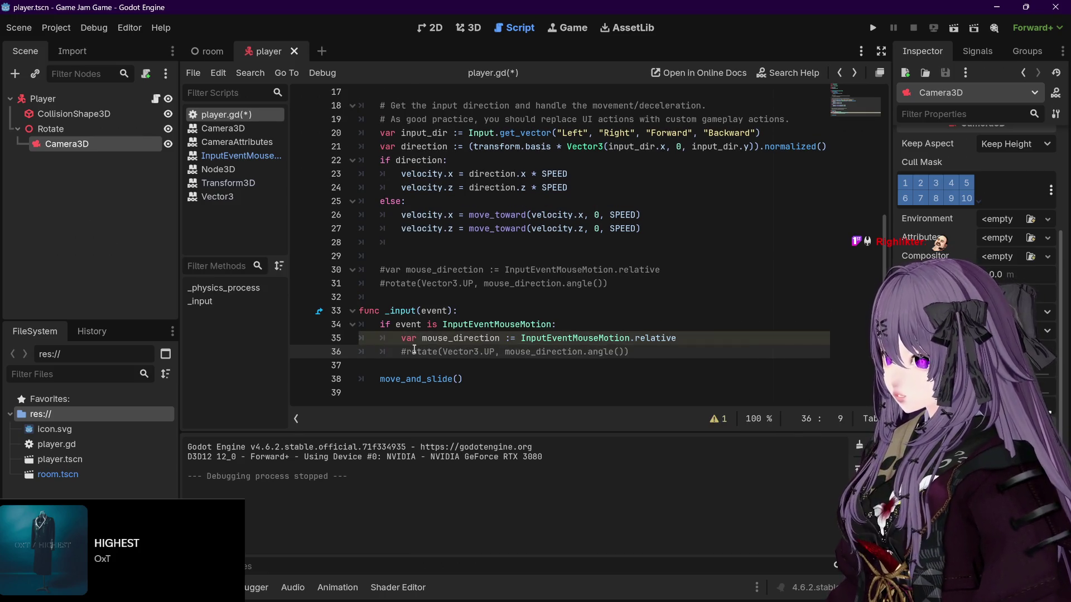
{"action": "key", "text": "BackSpace"}
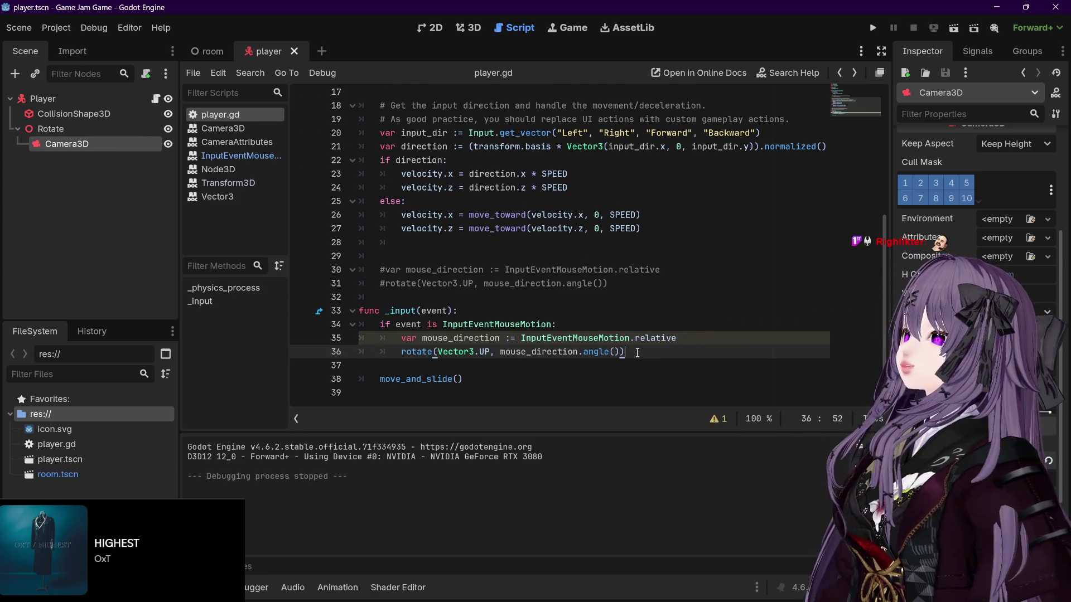
{"action": "left_click", "coordinate": [510, 343]}
{"action": "key", "text": "BackSpace"}
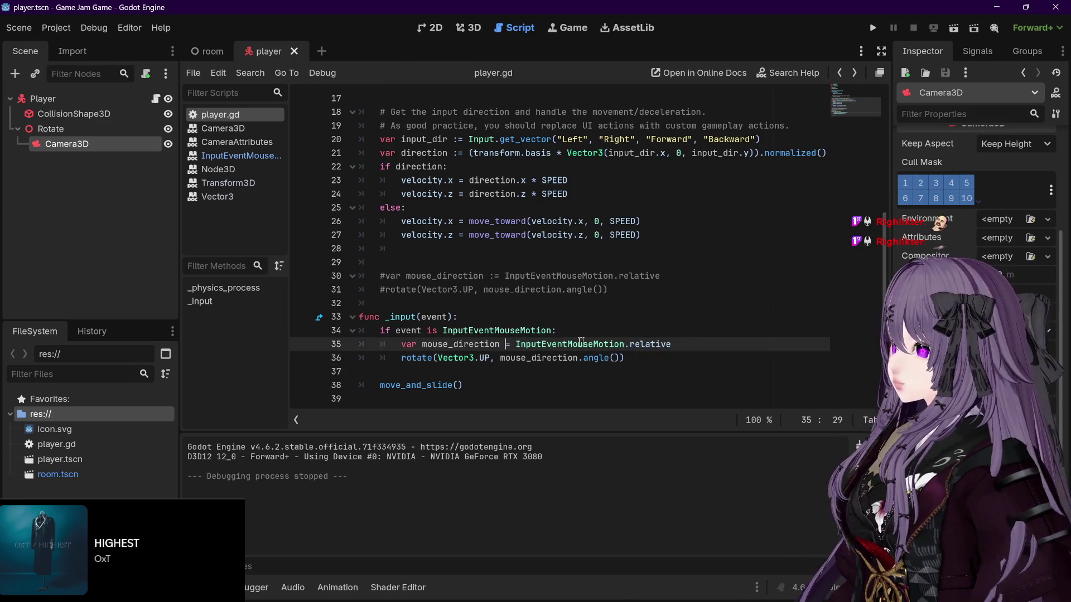
{"action": "left_click_drag", "start_coordinate": [623, 343], "coordinate": [517, 341]}
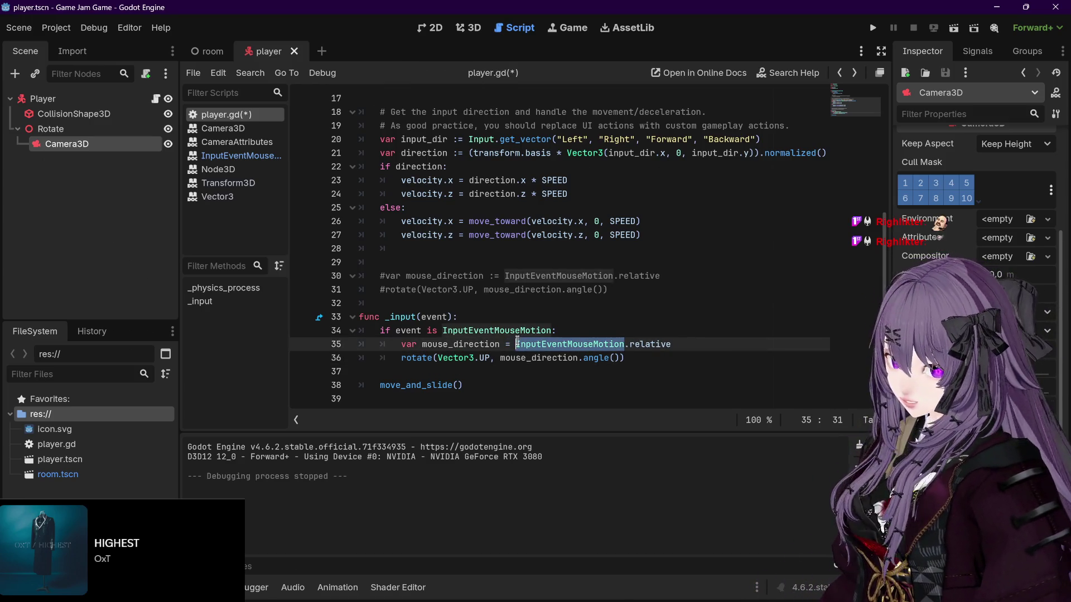
{"action": "type", "text": "event"}
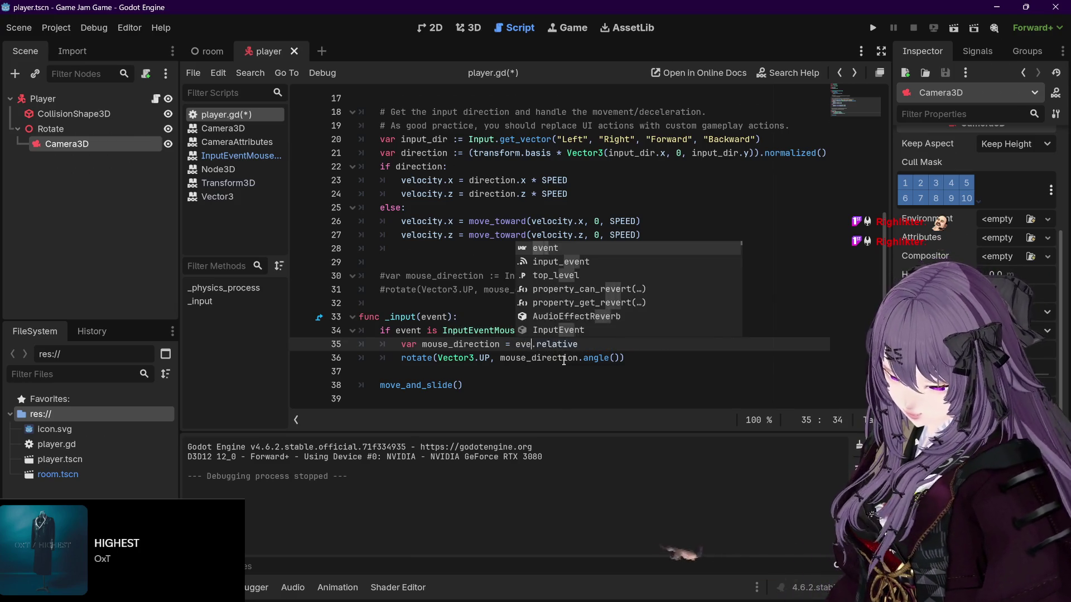
{"action": "left_click", "coordinate": [639, 344]}
Save player.gd and test-run the game's rotation, then close it.
{"action": "key", "text": "ctrl+s"}
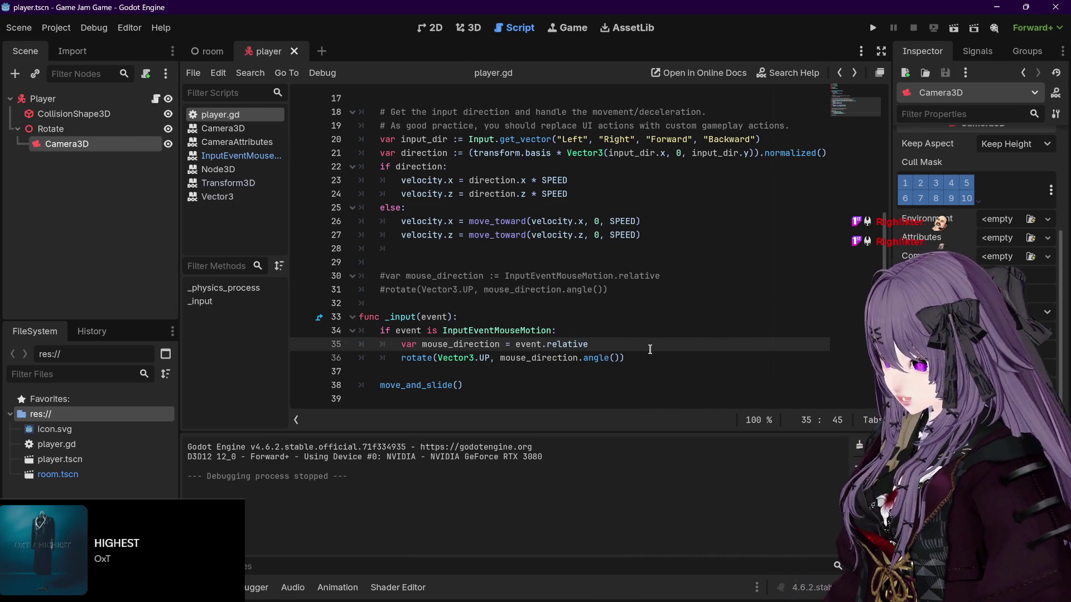
{"action": "left_click", "coordinate": [650, 357]}
{"action": "left_click", "coordinate": [873, 27]}
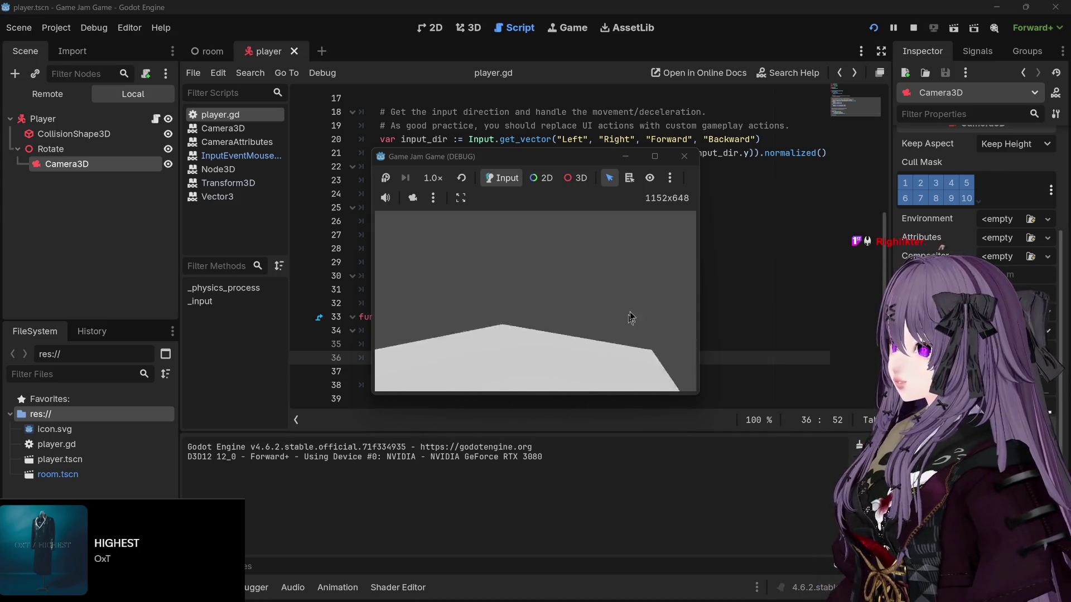
{"action": "left_click", "coordinate": [684, 156]}
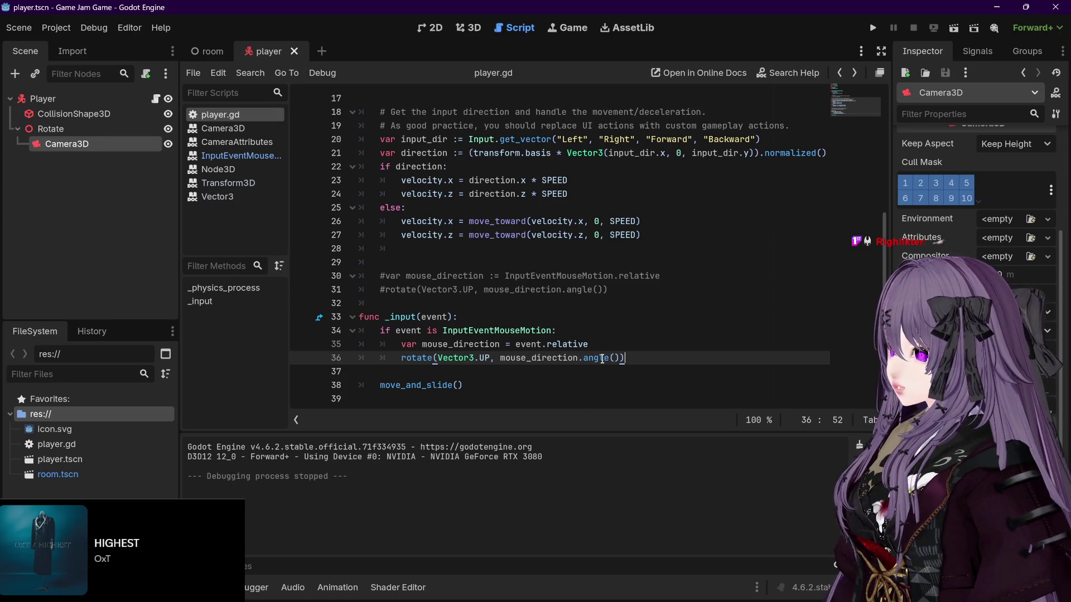
Replace angle() on line 36 with a mouse_direction component, save, and test-run the game.
{"action": "mouse_move", "coordinate": [602, 359]}
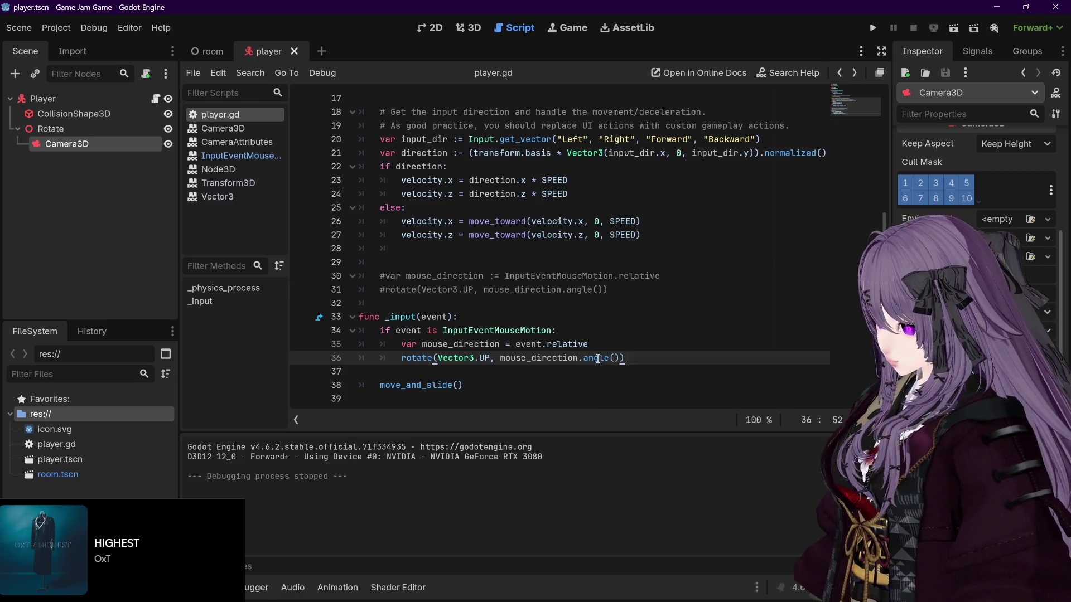
{"action": "mouse_move", "coordinate": [564, 359]}
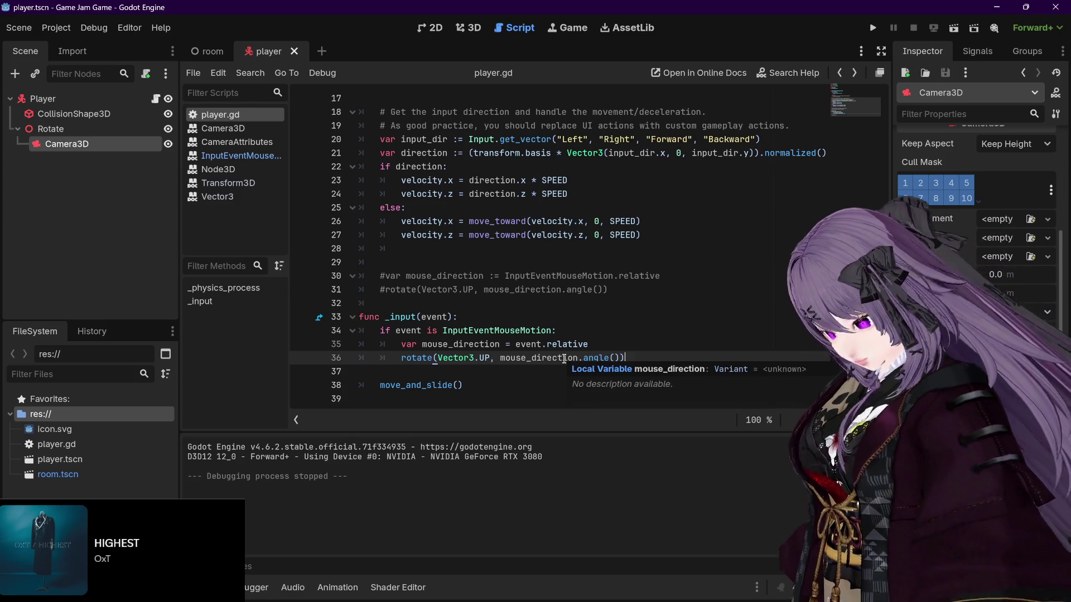
{"action": "left_click_drag", "start_coordinate": [617, 358], "coordinate": [584, 357]}
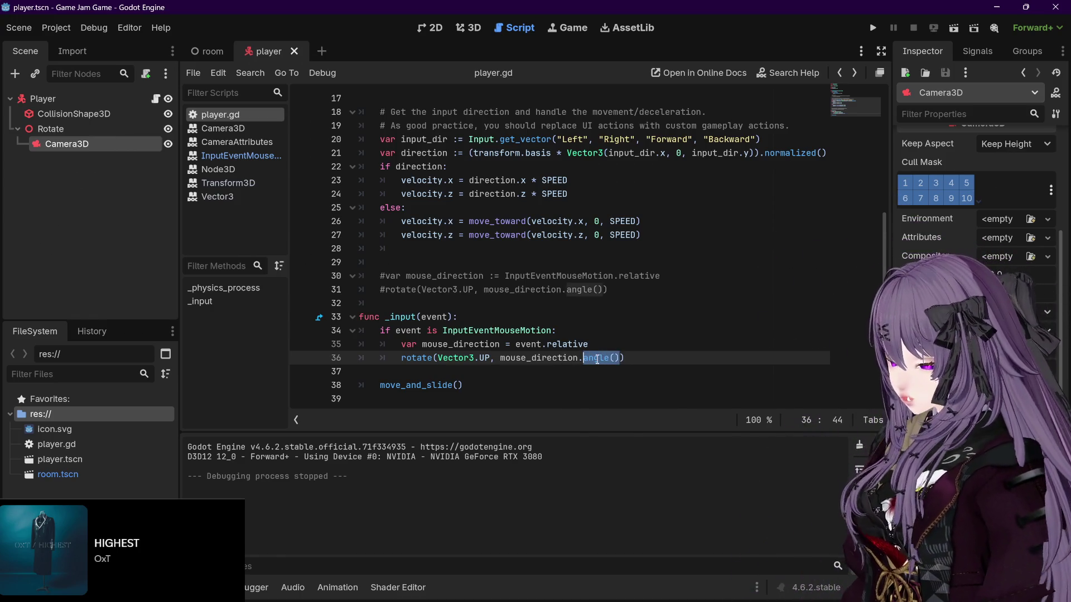
{"action": "type", "text": "y"}
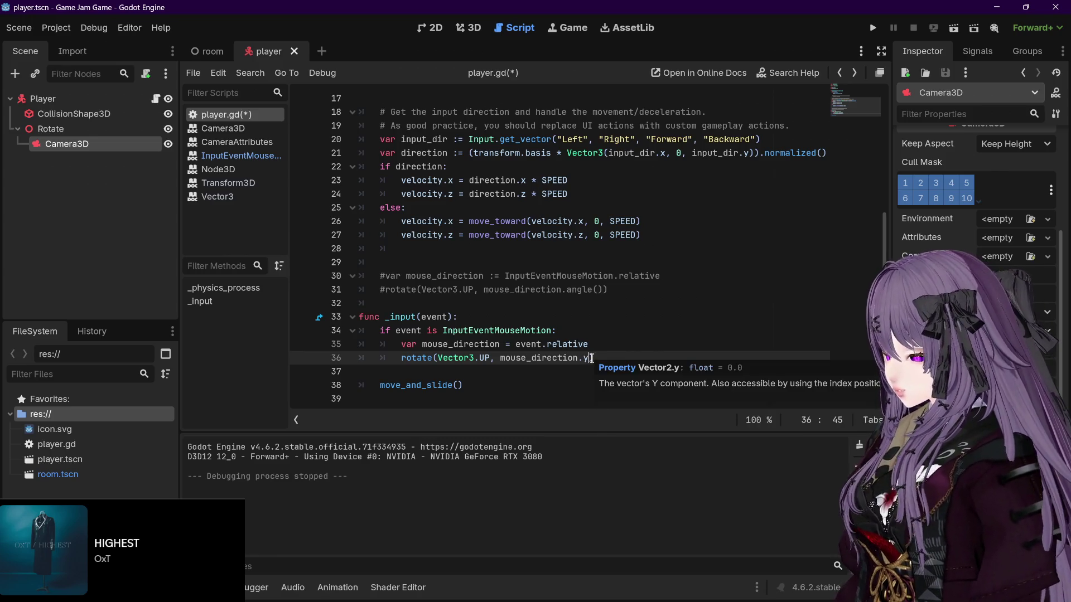
{"action": "type", "text": ")"}
{"action": "key", "text": "ctrl+s"}
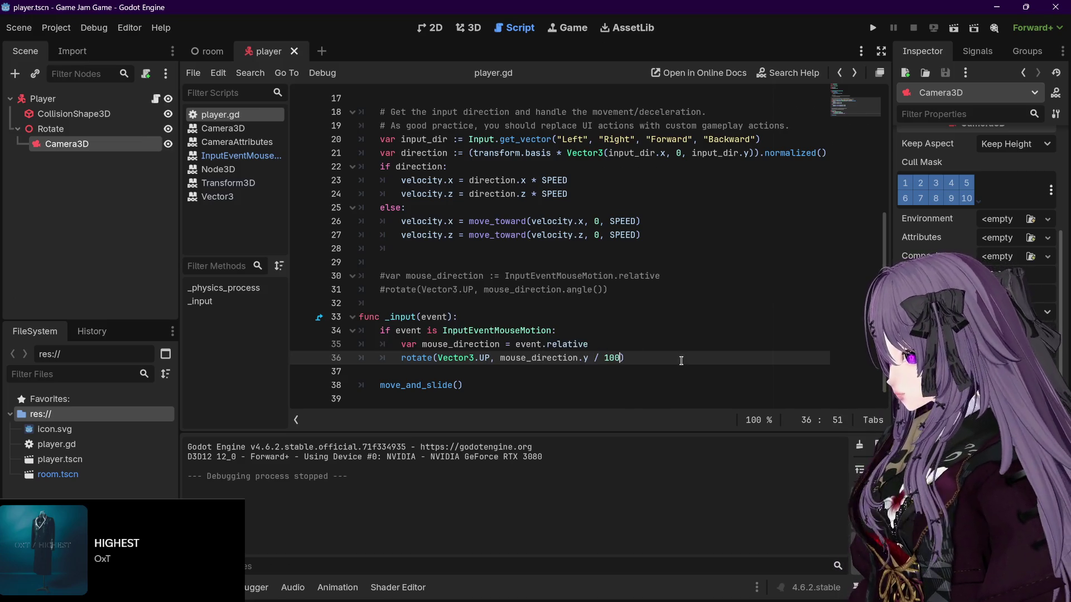
{"action": "left_click", "coordinate": [872, 27]}
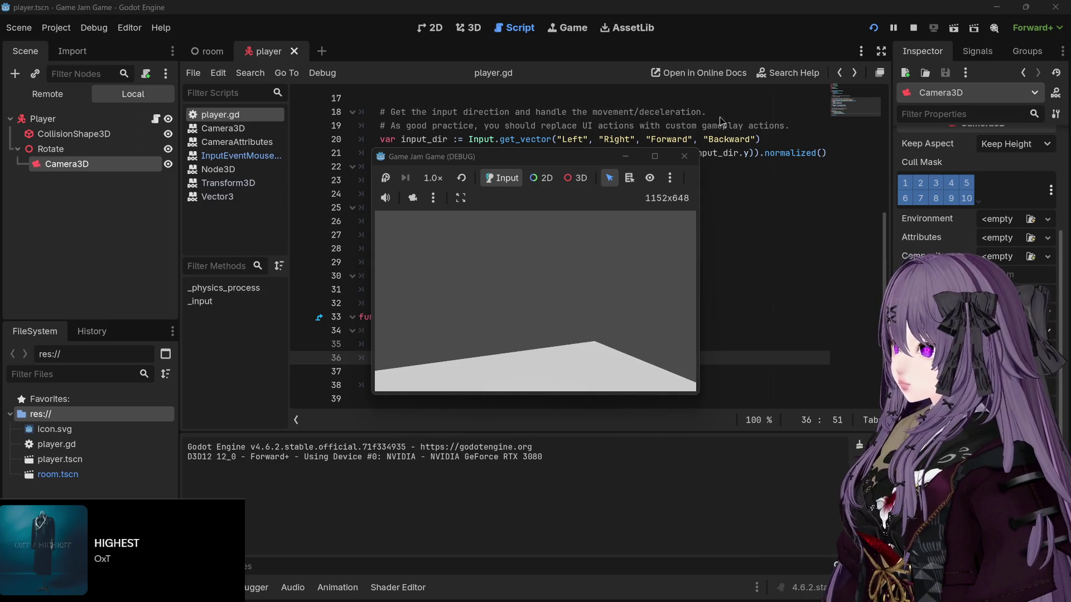
{"action": "left_click", "coordinate": [692, 160]}
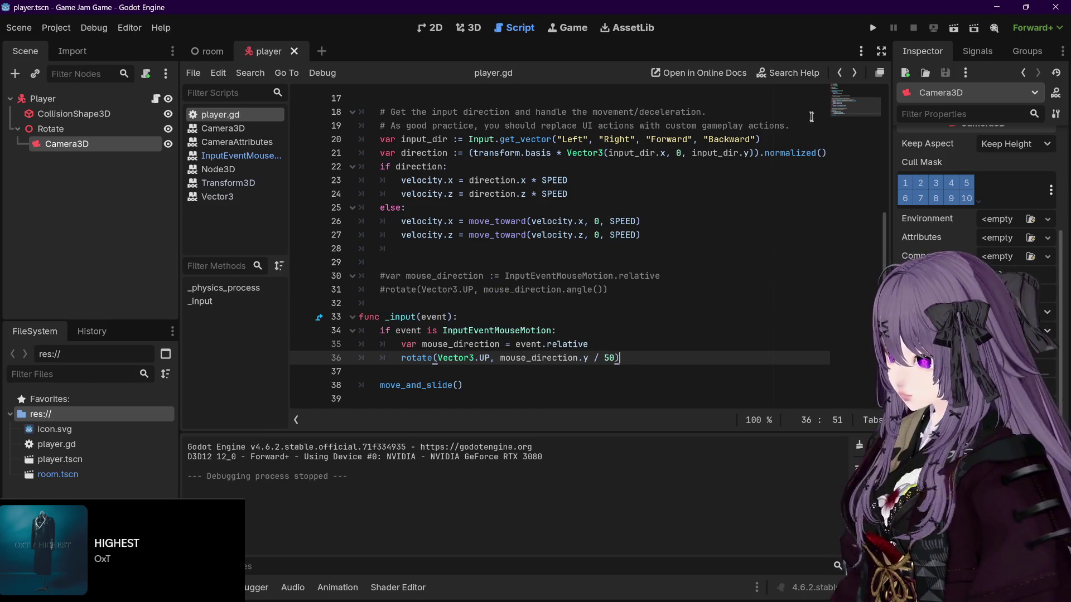
Change the rotation divisor to 50 and test the turning again in a new run.
{"action": "left_click", "coordinate": [873, 28]}
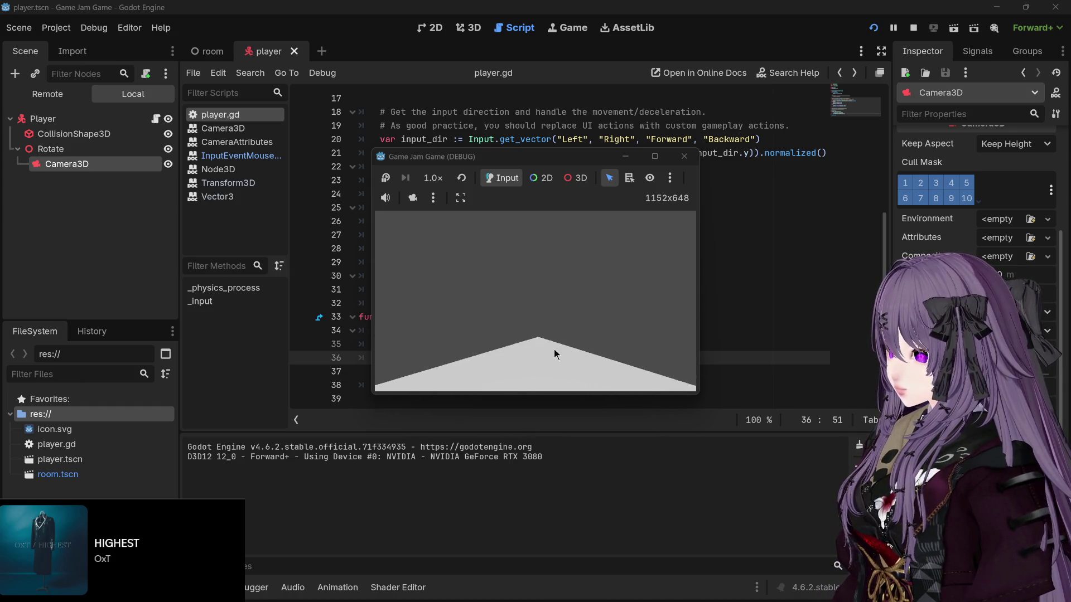
{"action": "key", "text": "F8"}
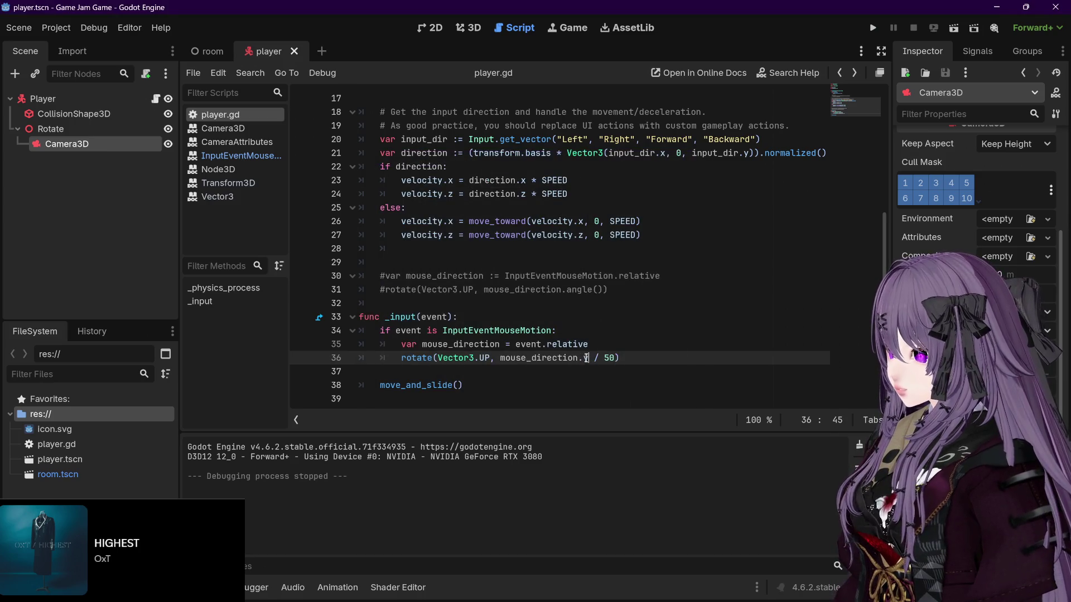
{"action": "type", "text": "0"}
{"action": "left_click", "coordinate": [638, 361]}
{"action": "key", "text": "F5"}
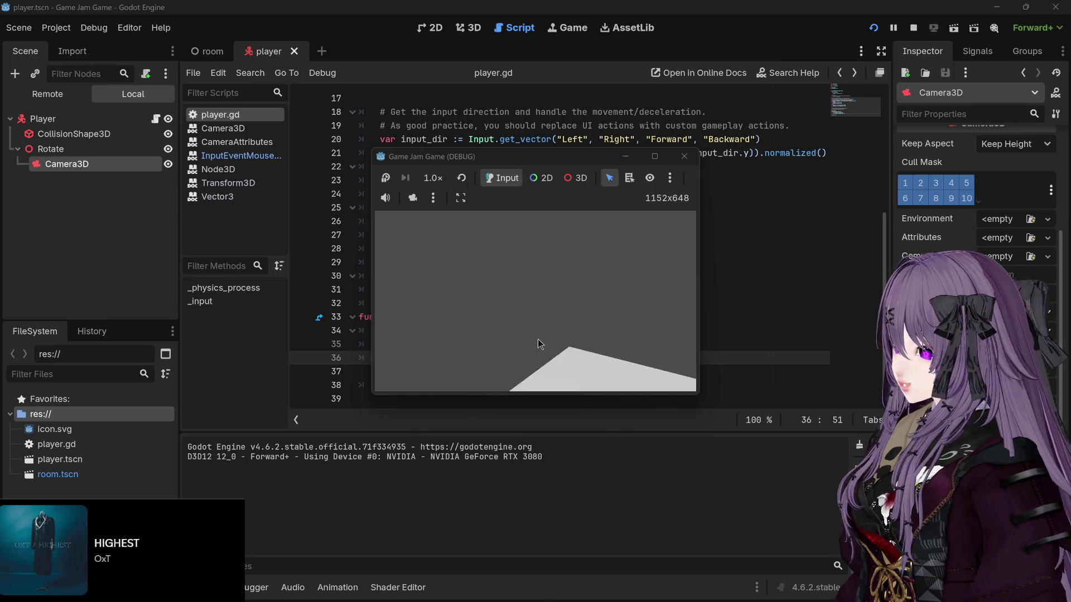
{"action": "left_click", "coordinate": [684, 156]}
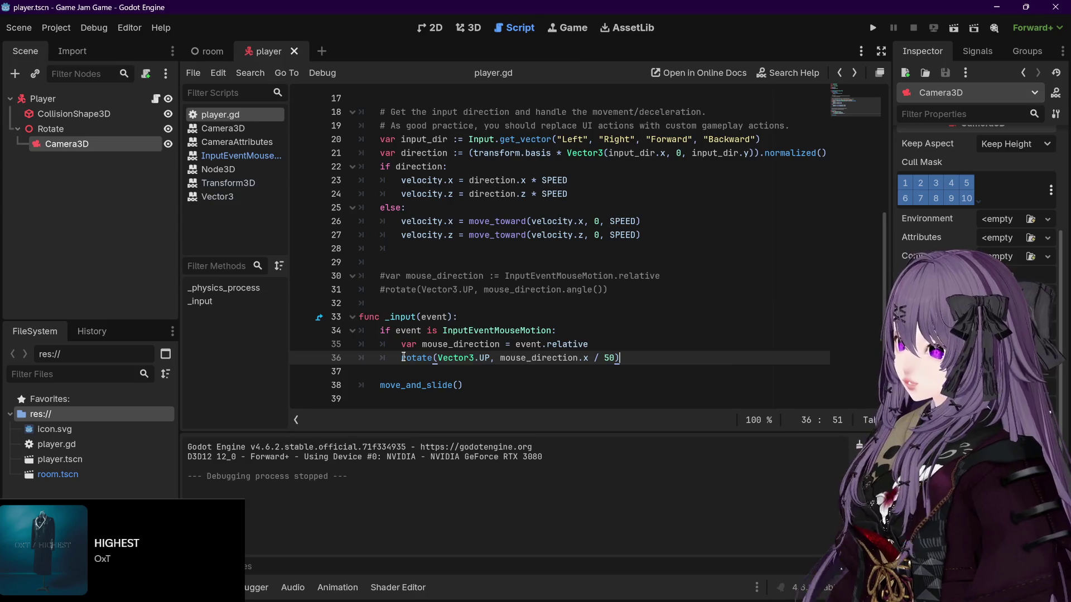
Duplicate the rotate line onto line 37 and change its axis to Vector3.LEFT.
{"action": "left_click_drag", "start_coordinate": [403, 358], "coordinate": [641, 355]}
{"action": "key", "text": "ctrl+c"}
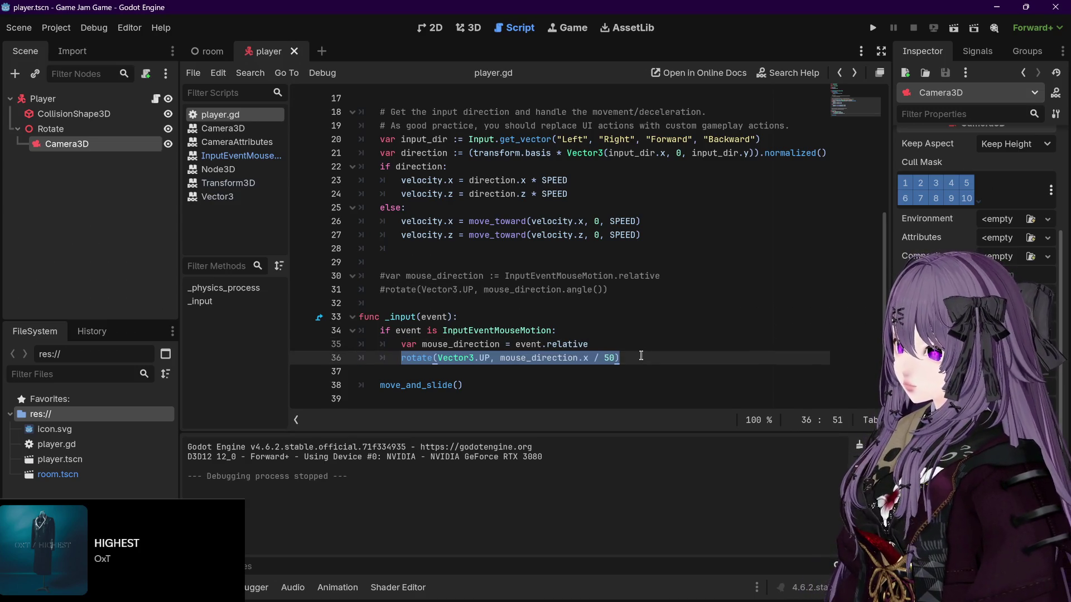
{"action": "left_click", "coordinate": [633, 360]}
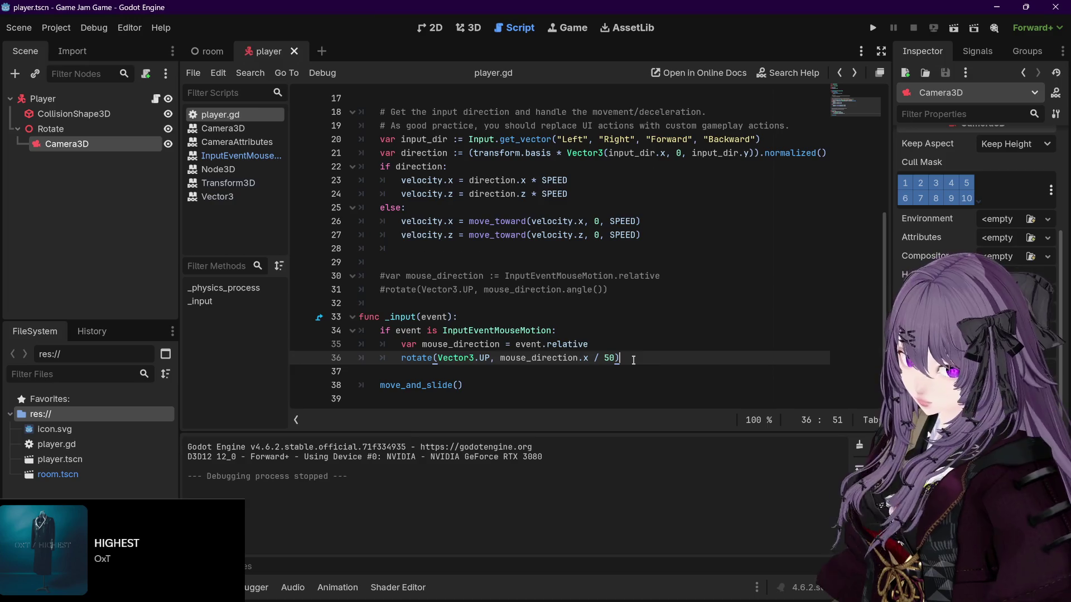
{"action": "key", "text": "Return"}
{"action": "key", "text": "ctrl+v"}
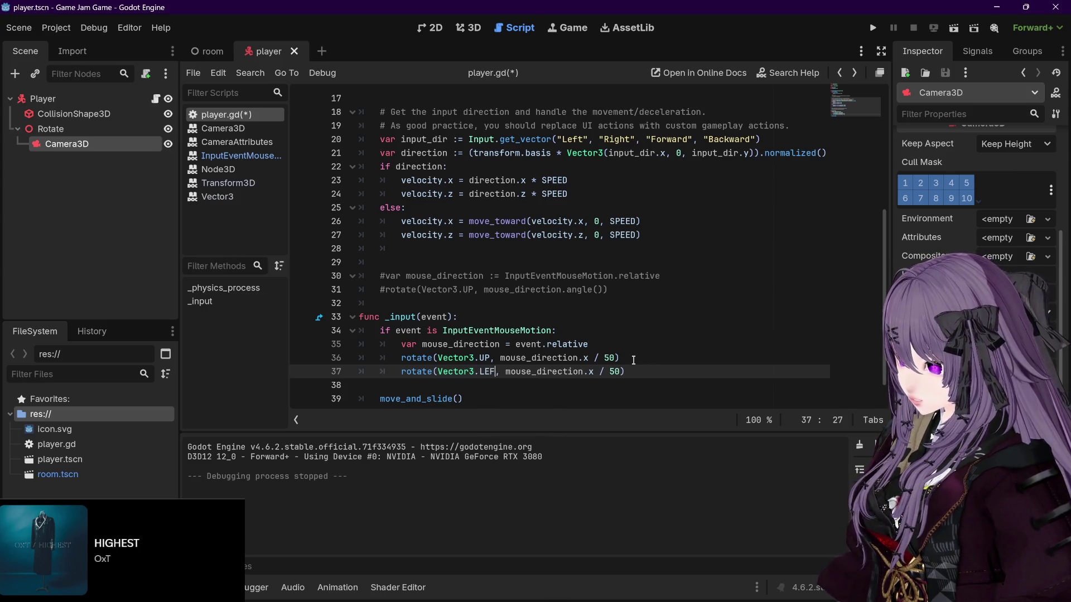
{"action": "type", "text": "T"}
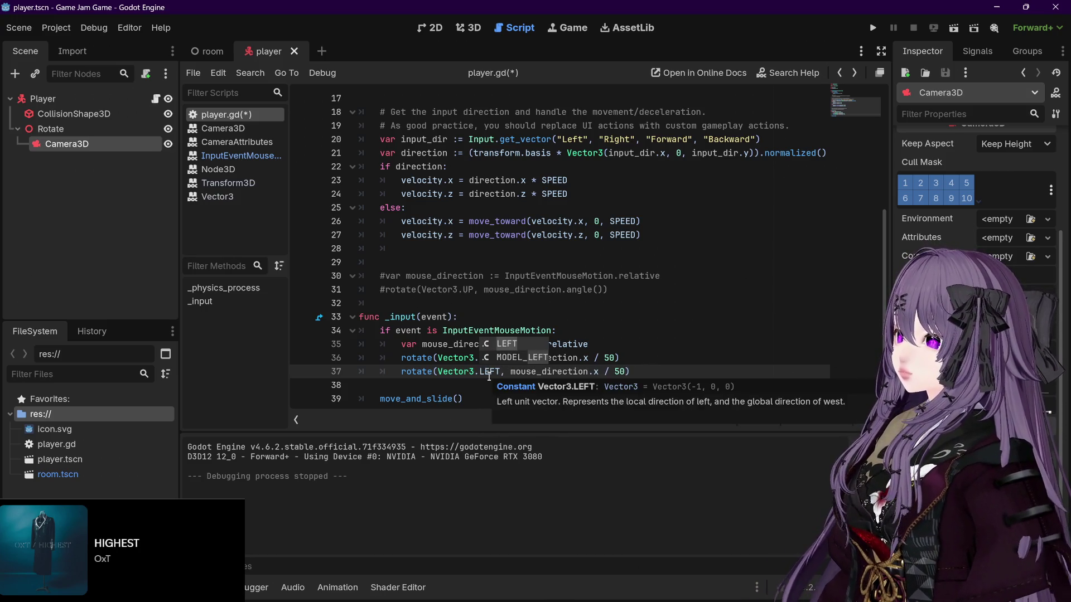
{"action": "left_click", "coordinate": [484, 372], "text": "shift"}
{"action": "type", "text": "R"}
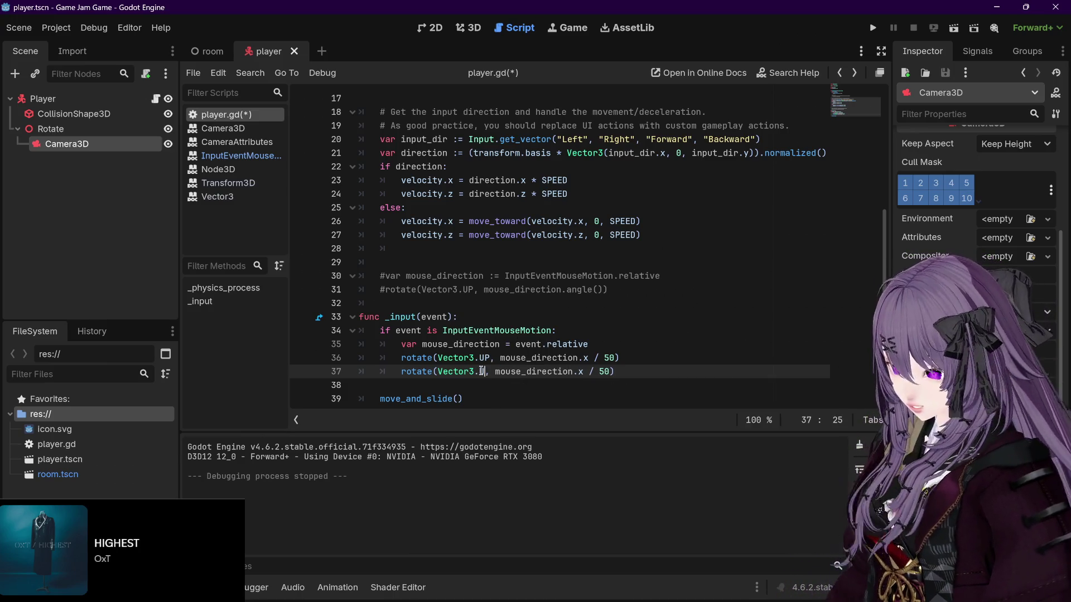
{"action": "type", "text": "P"}
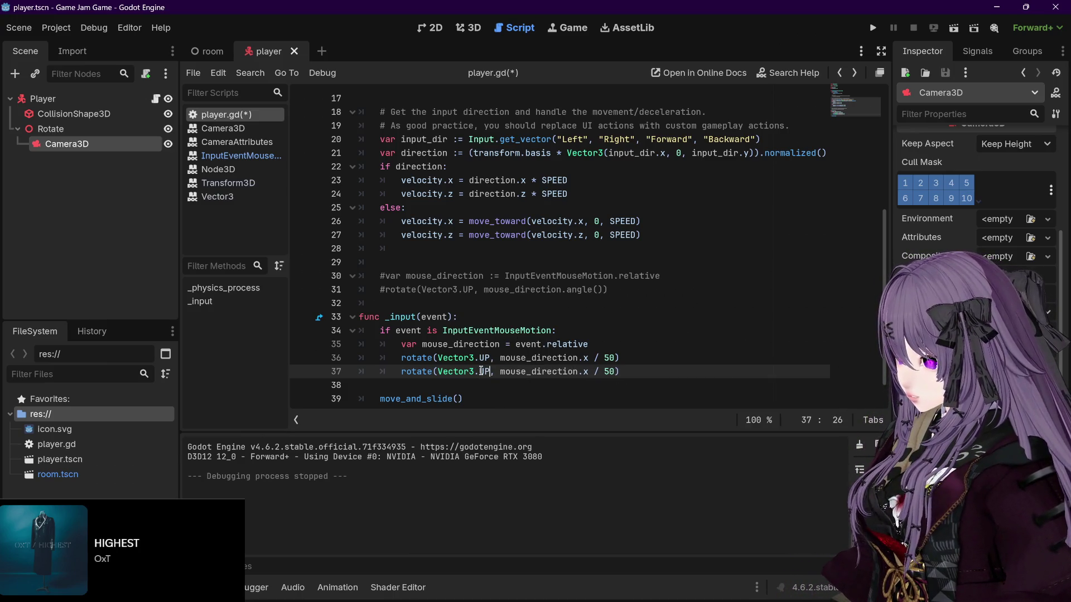
{"action": "type", "text": "LEFT"}
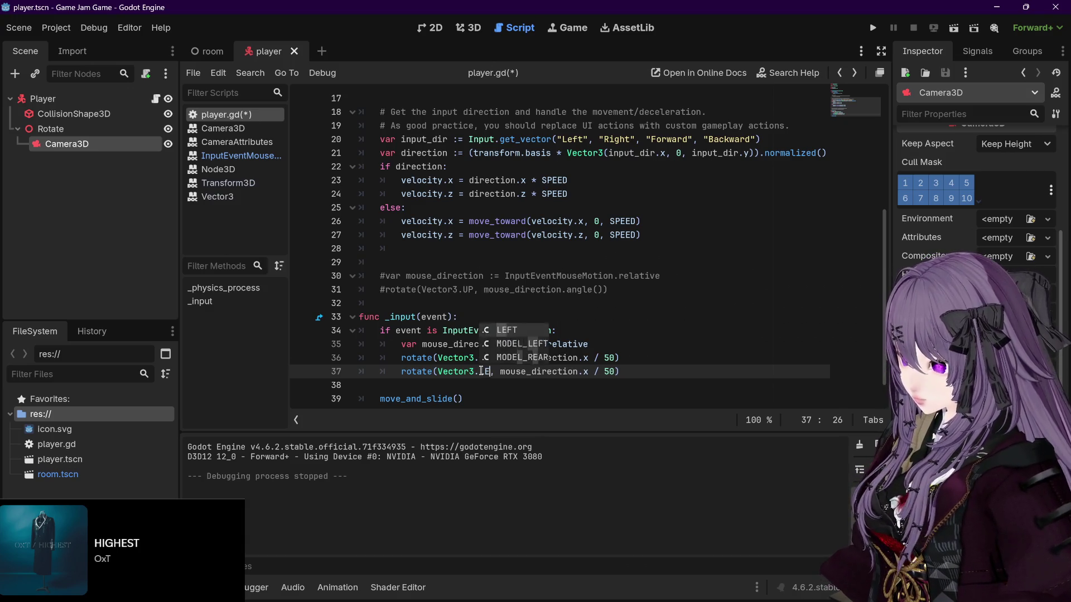
{"action": "left_click", "coordinate": [596, 375]}
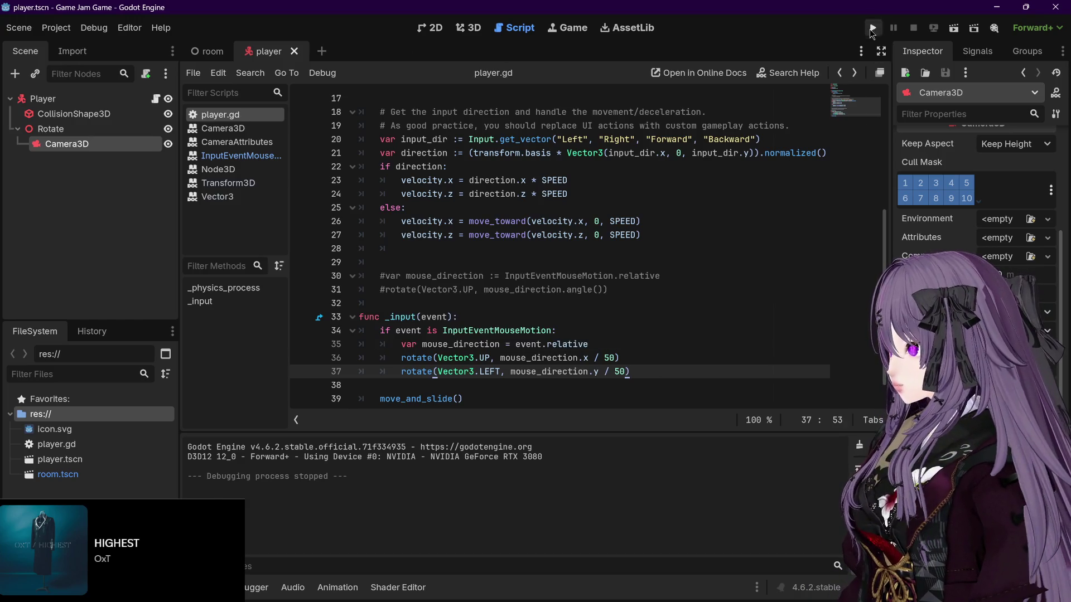
Test the tilt in a game run, then delete the Vector3.LEFT rotate line 37.
{"action": "left_click", "coordinate": [873, 27]}
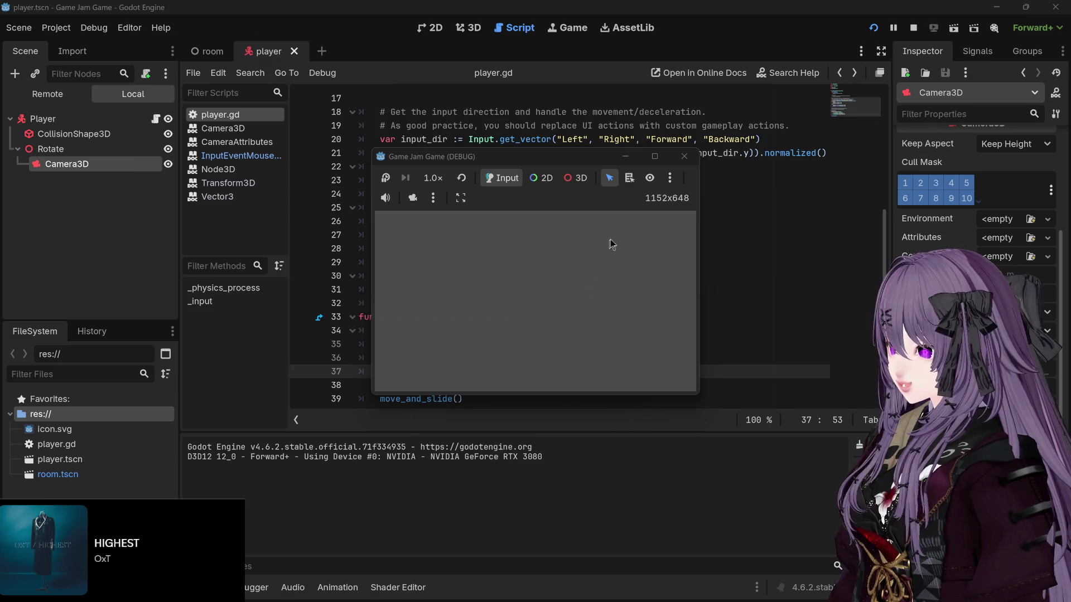
{"action": "left_click", "coordinate": [685, 157]}
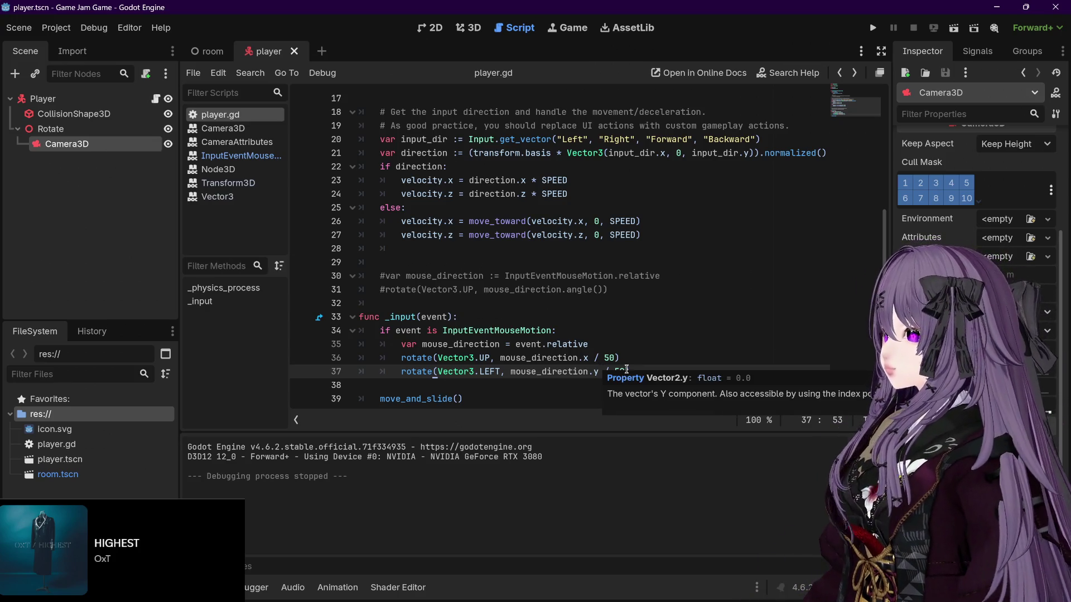
{"action": "left_click_drag", "start_coordinate": [623, 370], "coordinate": [549, 377]}
{"action": "left_click_drag", "start_coordinate": [506, 374], "coordinate": [401, 371]}
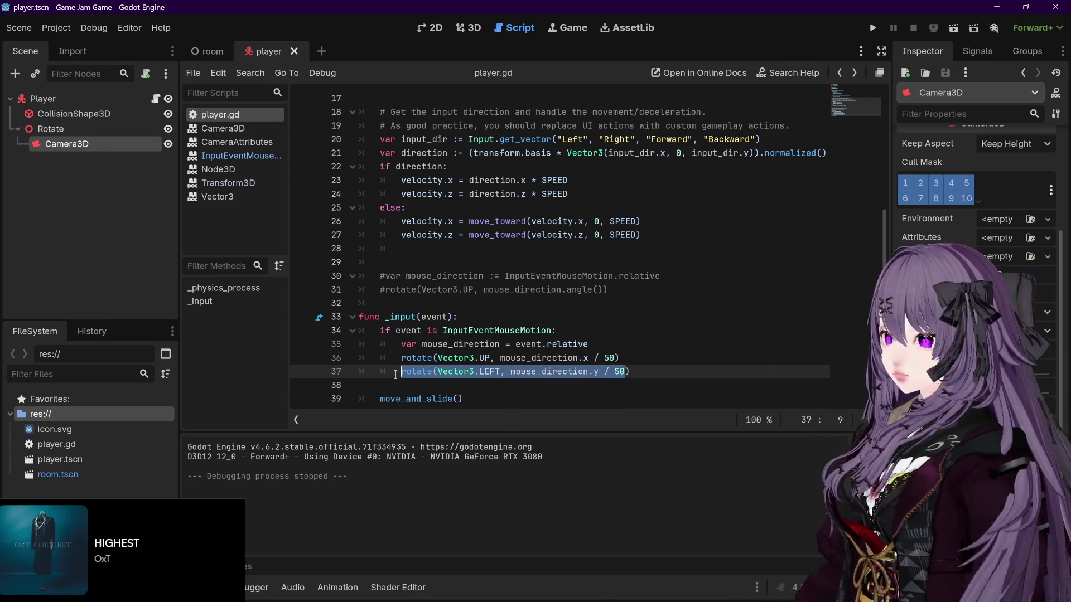
{"action": "key", "text": "BackSpace"}
{"action": "key", "text": "BackSpace"}
{"action": "key", "text": "BackSpace"}
{"action": "key", "text": "BackSpace"}
{"action": "key", "text": "BackSpace"}
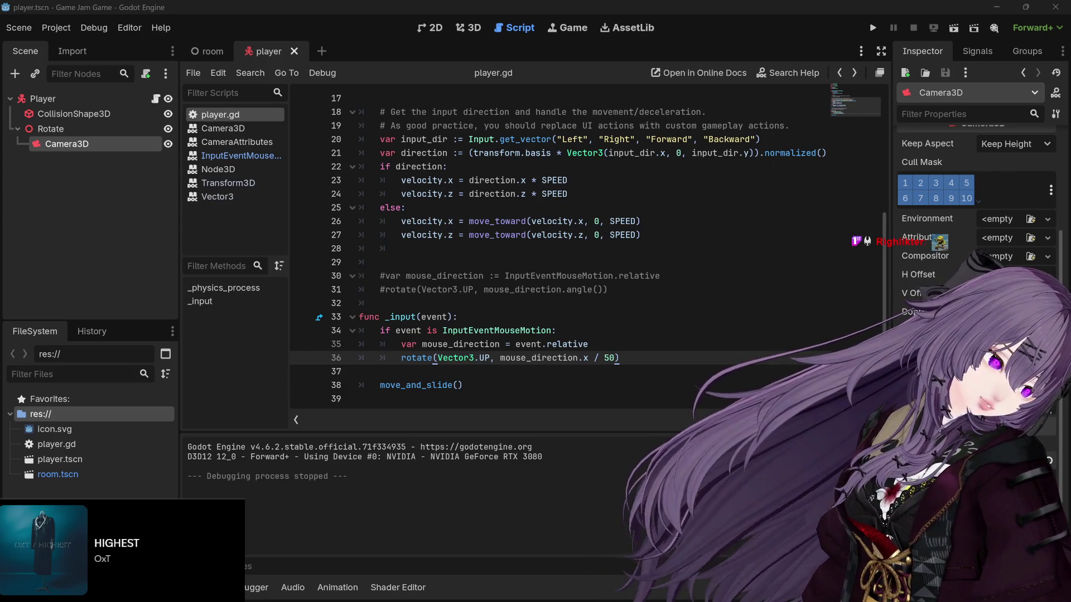
{"action": "key", "text": "alt+Tab"}
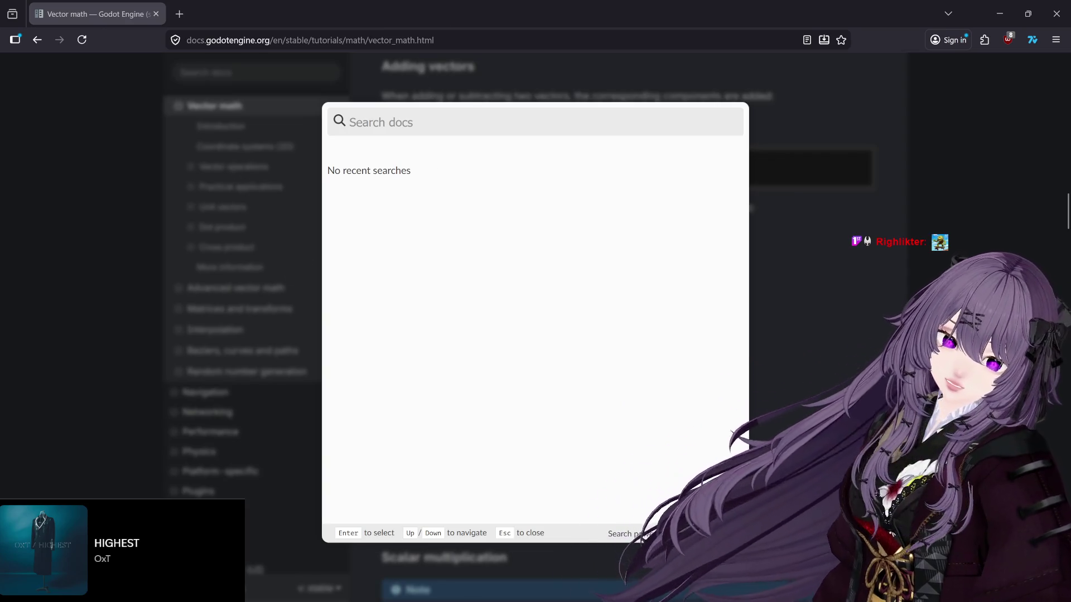
Search the docs for camera, first person camera and fps, scanning each result list.
{"action": "key", "text": "Escape"}
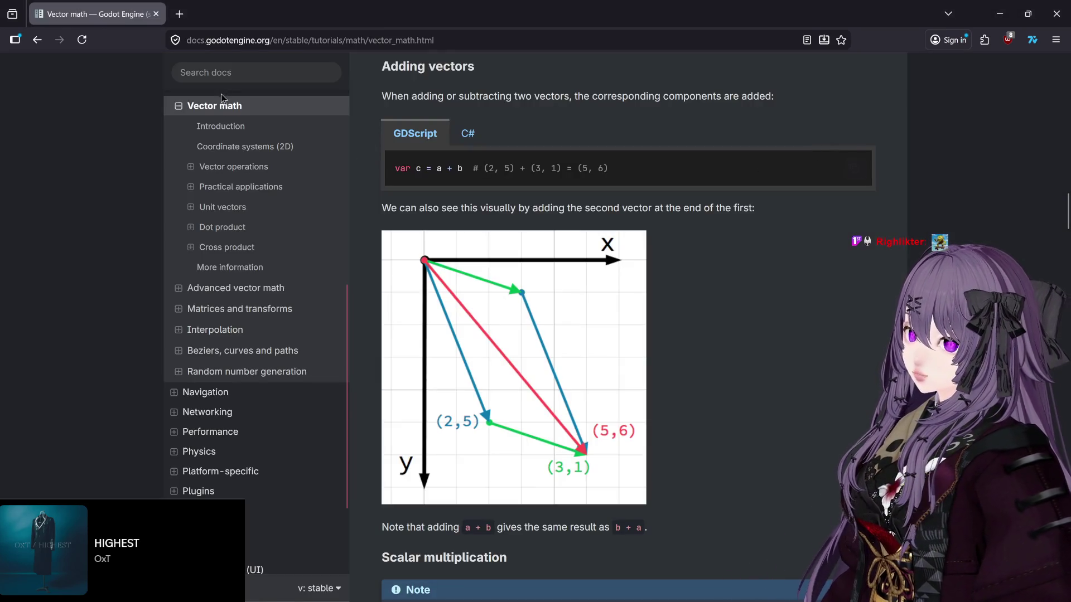
{"action": "left_click", "coordinate": [231, 71]}
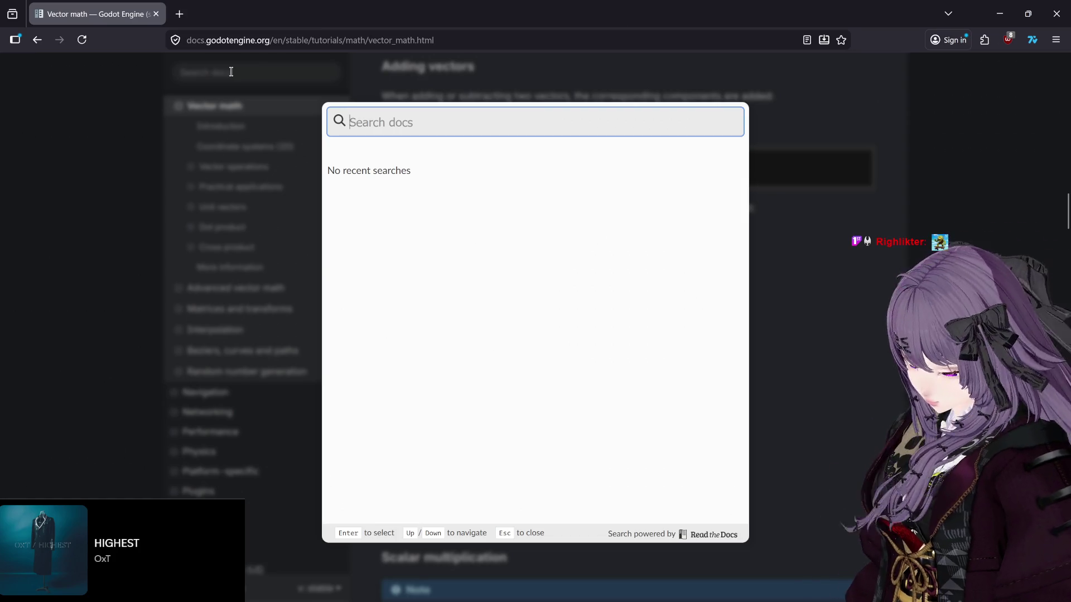
{"action": "type", "text": "camera"}
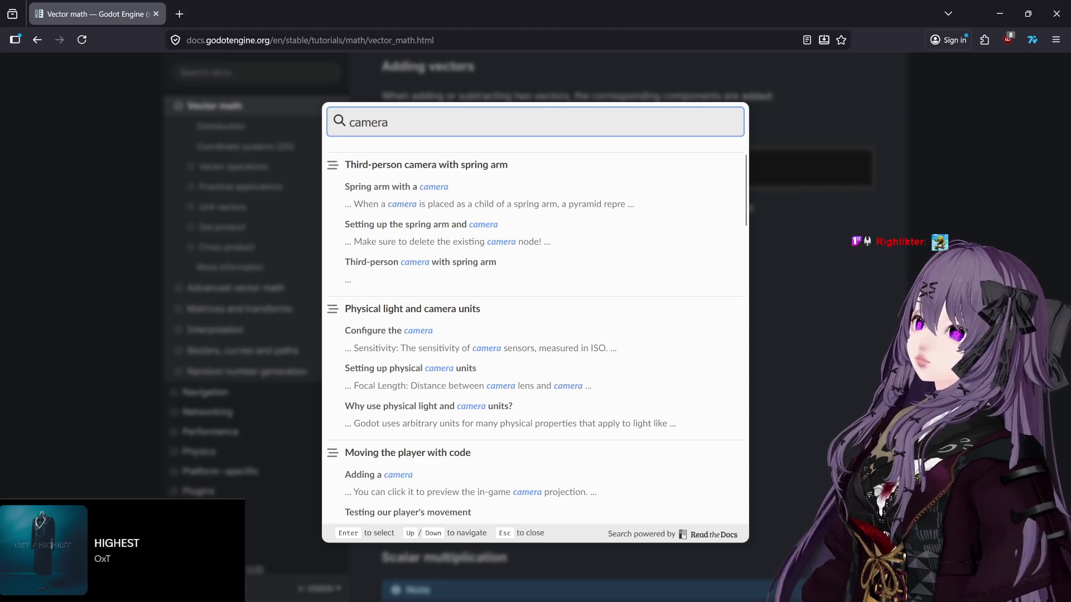
{"action": "scroll", "coordinate": [445, 301], "scroll_direction": "down", "scroll_amount": 4}
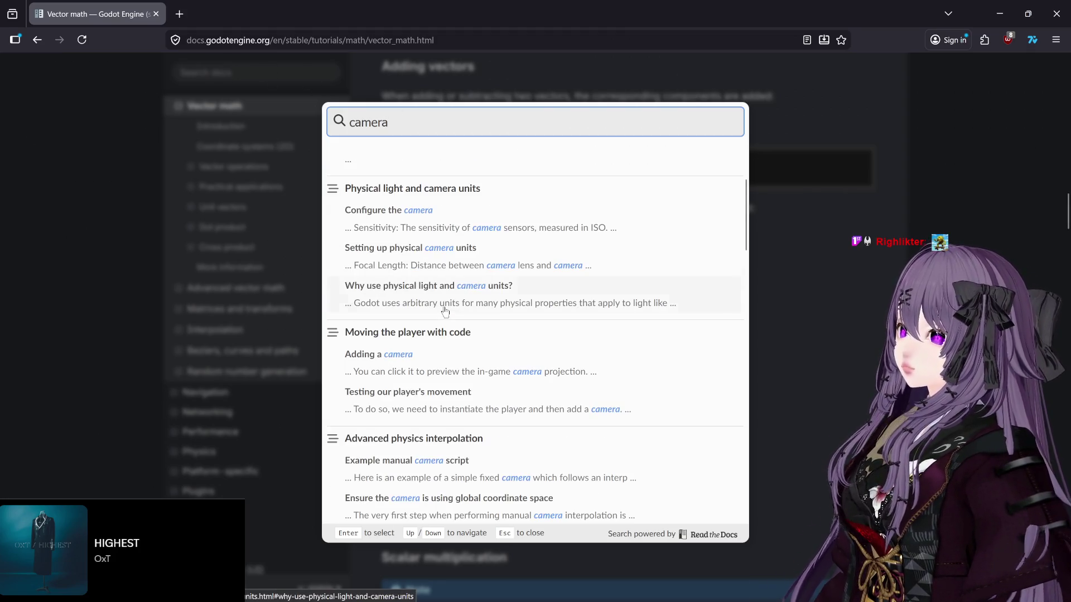
{"action": "scroll", "coordinate": [445, 310], "scroll_direction": "down", "scroll_amount": 6}
{"action": "left_click_drag", "start_coordinate": [390, 122], "coordinate": [313, 124]}
{"action": "type", "text": "first"}
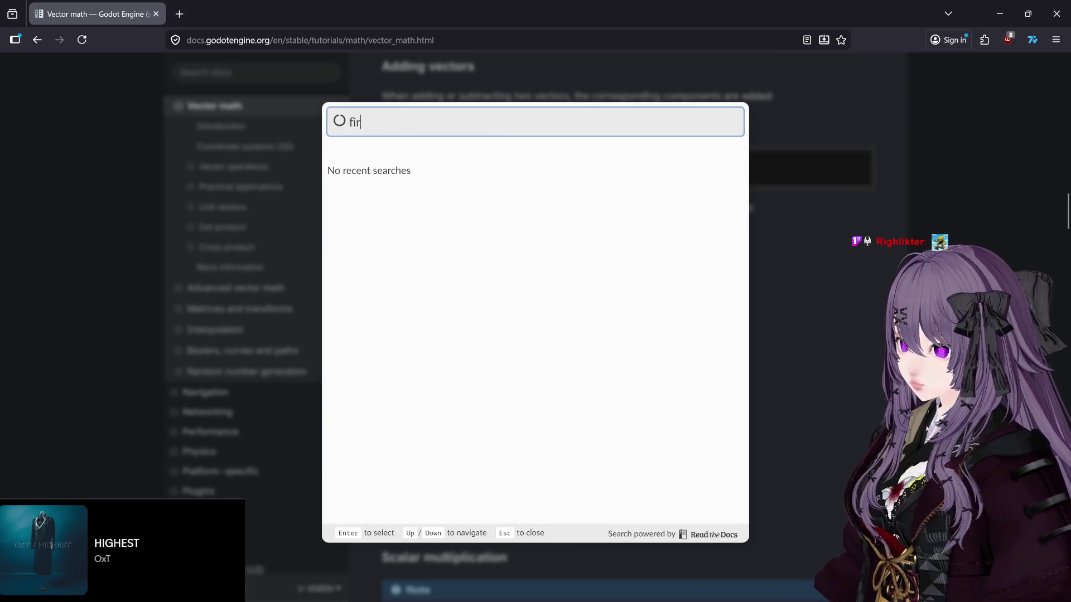
{"action": "type", "text": " person"}
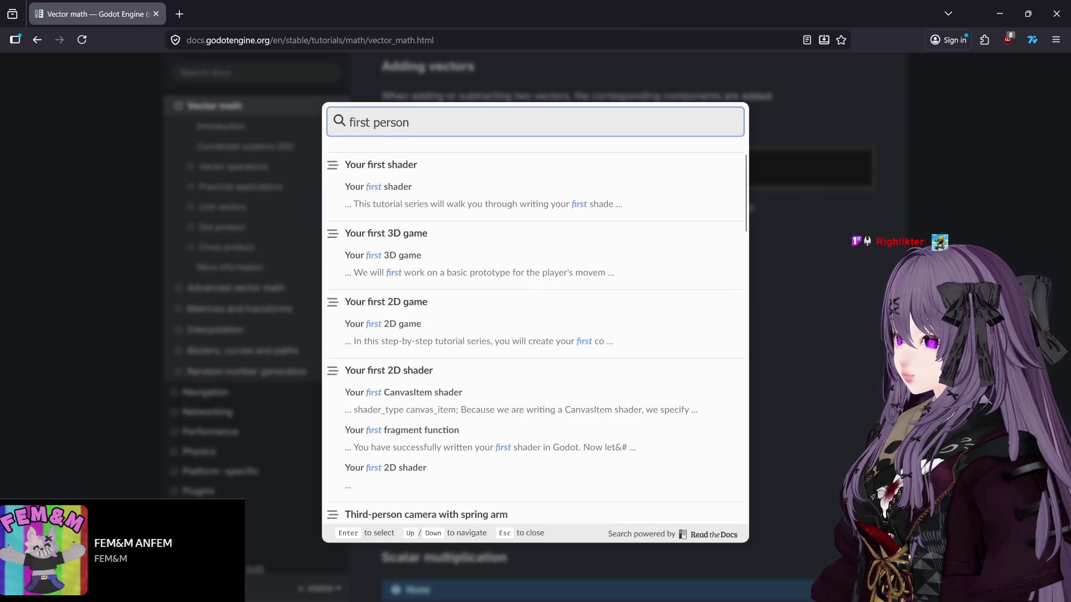
{"action": "type", "text": " ca"}
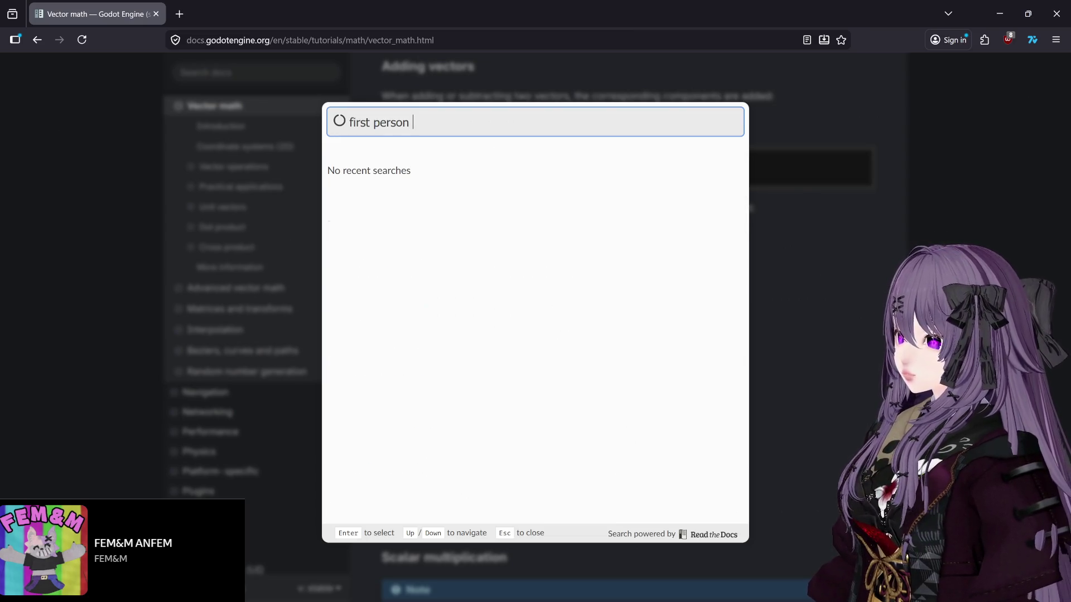
{"action": "type", "text": "mera"}
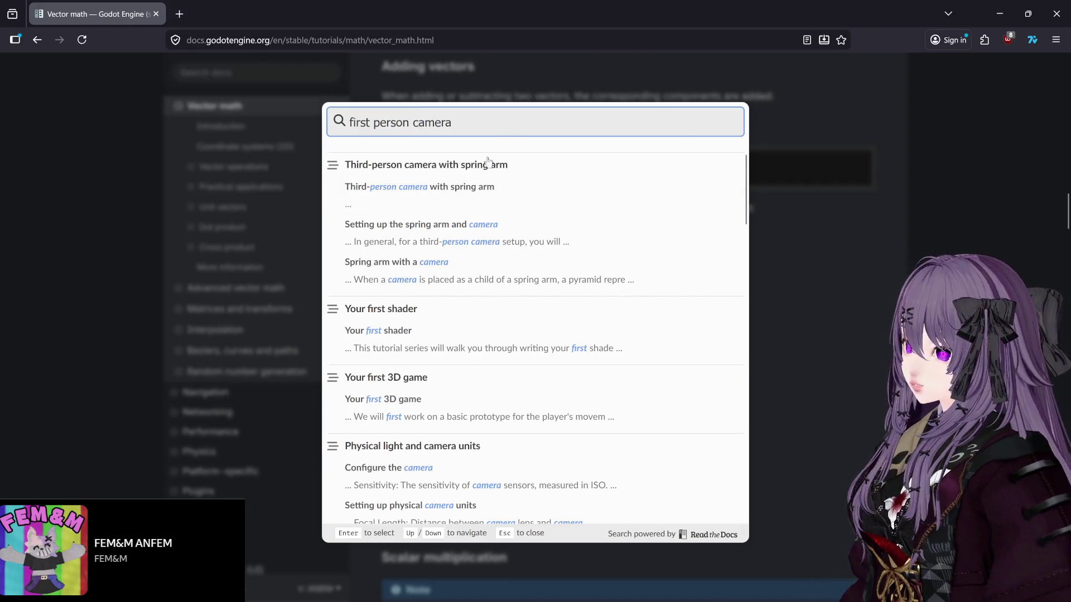
{"action": "scroll", "coordinate": [482, 258], "scroll_direction": "down", "scroll_amount": 3}
{"action": "scroll", "coordinate": [483, 258], "scroll_direction": "down", "scroll_amount": 6}
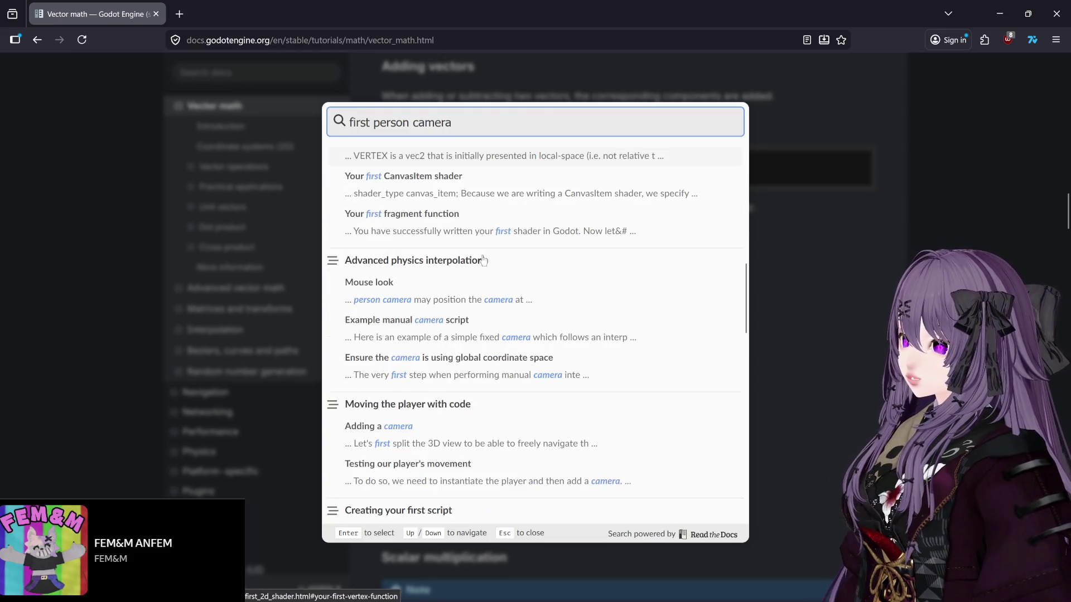
{"action": "scroll", "coordinate": [483, 260], "scroll_direction": "down", "scroll_amount": 5}
{"action": "left_click_drag", "start_coordinate": [455, 123], "coordinate": [259, 115]}
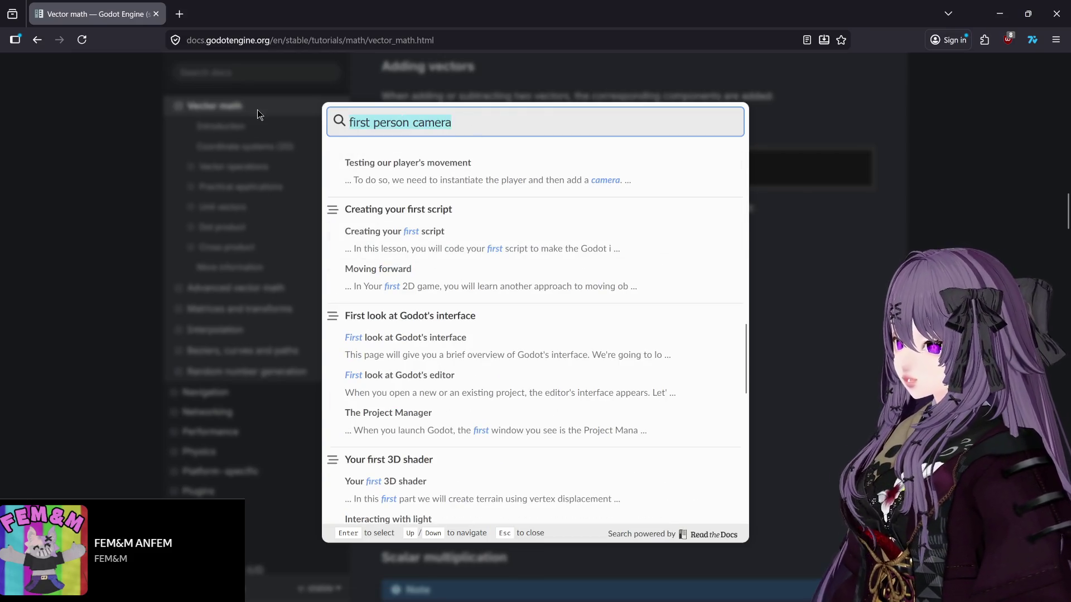
{"action": "type", "text": "fps"}
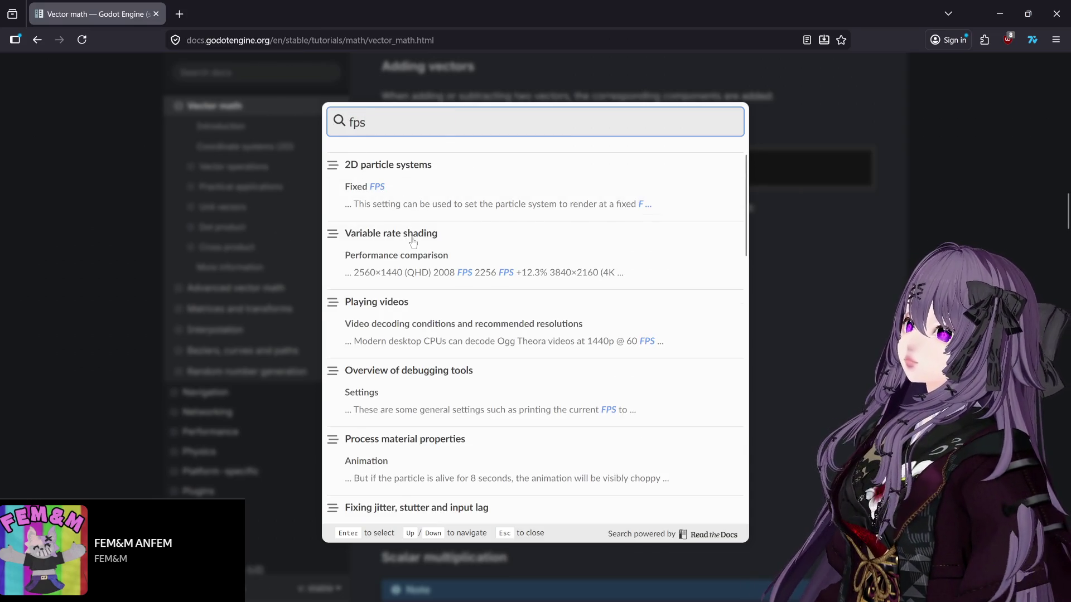
{"action": "scroll", "coordinate": [413, 242], "scroll_direction": "down", "scroll_amount": 15}
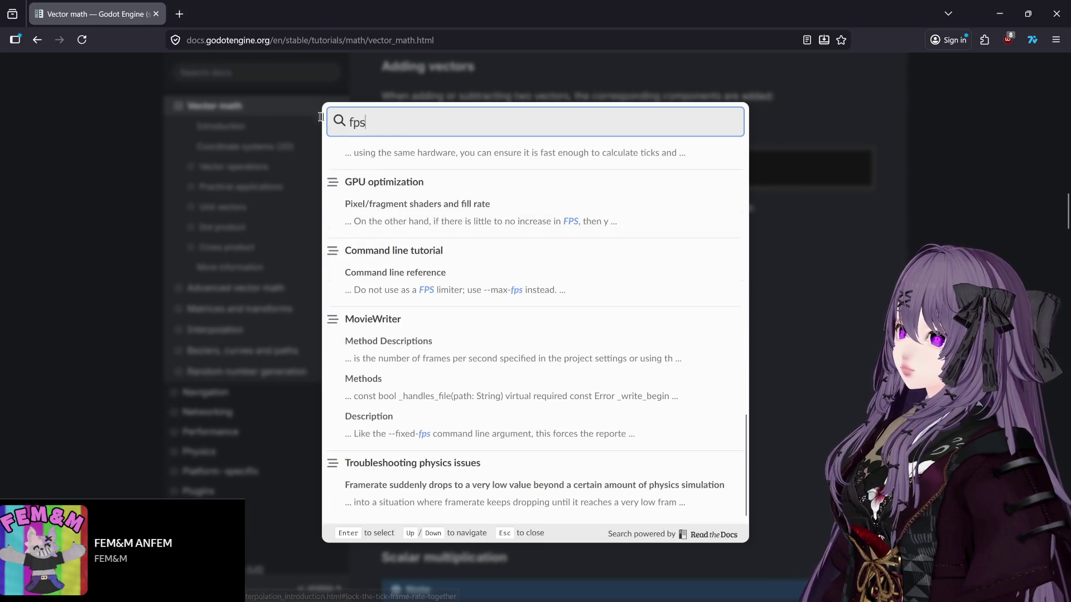
Search for third person and open the Third-person camera with spring arm page.
{"action": "key", "text": "ctrl+a"}
{"action": "type", "text": "third person"}
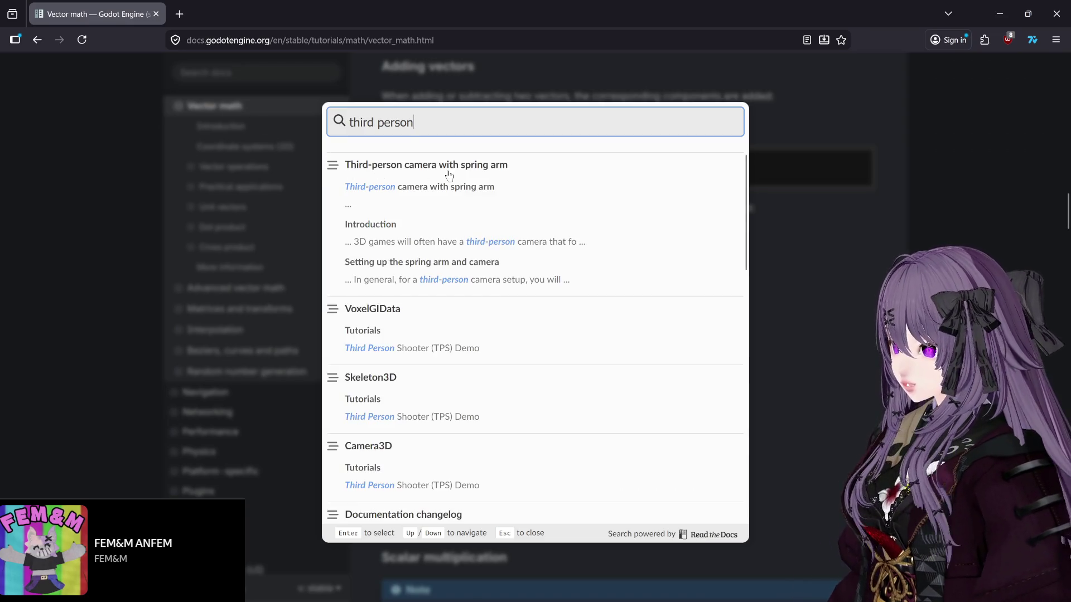
{"action": "left_click", "coordinate": [449, 176]}
{"action": "scroll", "coordinate": [650, 271], "scroll_direction": "down", "scroll_amount": 10}
{"action": "scroll", "coordinate": [651, 271], "scroll_direction": "down", "scroll_amount": 10}
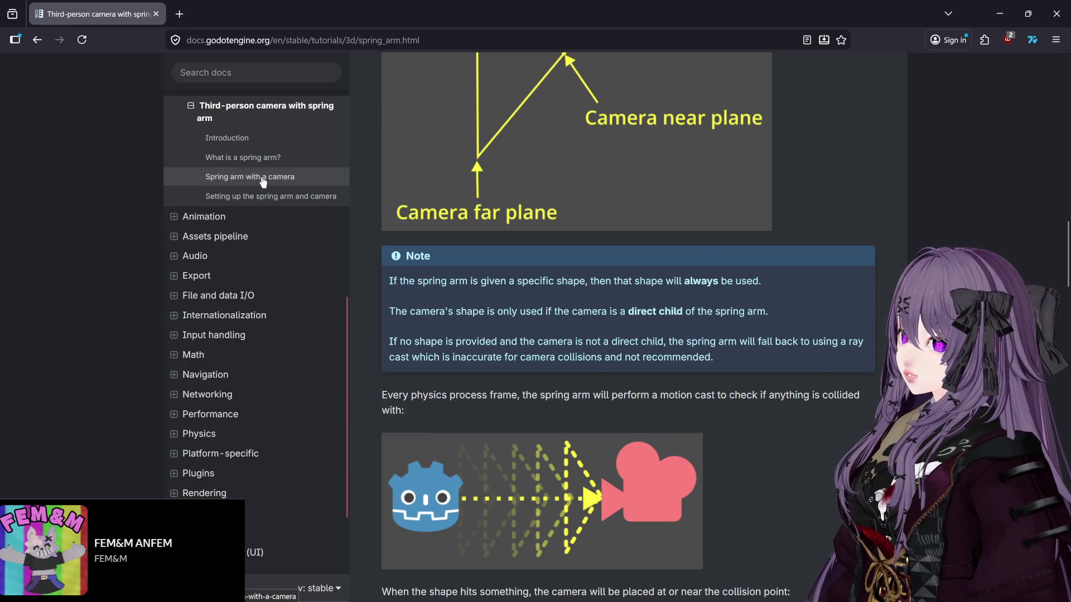
Jump to the Spring arm with a camera section and read the player.gd snippets.
{"action": "left_click", "coordinate": [263, 182]}
{"action": "scroll", "coordinate": [432, 254], "scroll_direction": "down", "scroll_amount": 10}
{"action": "scroll", "coordinate": [437, 256], "scroll_direction": "down", "scroll_amount": 15}
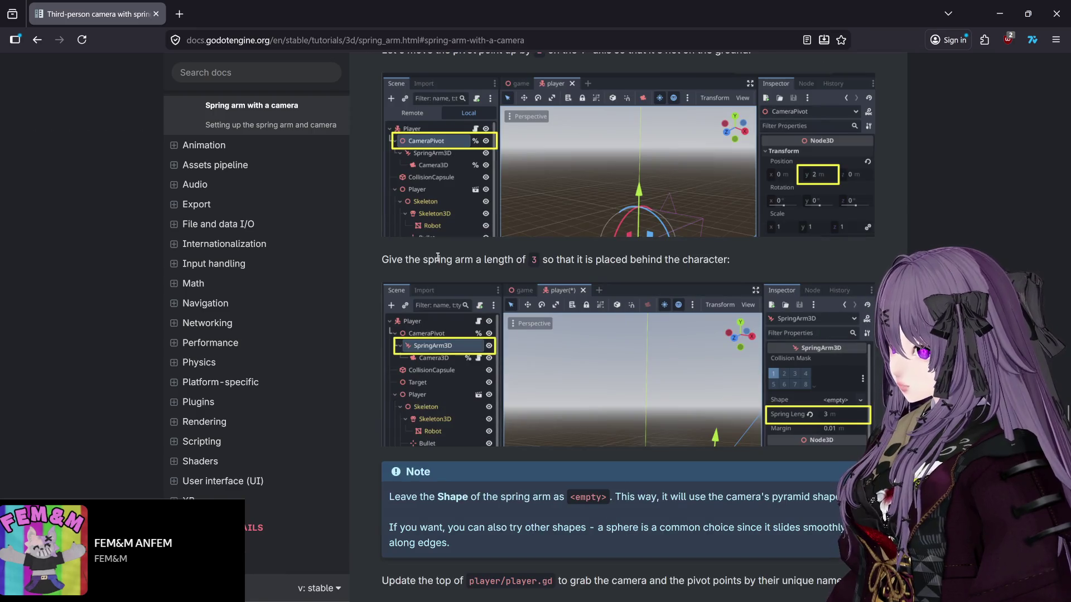
{"action": "scroll", "coordinate": [438, 257], "scroll_direction": "down", "scroll_amount": 8}
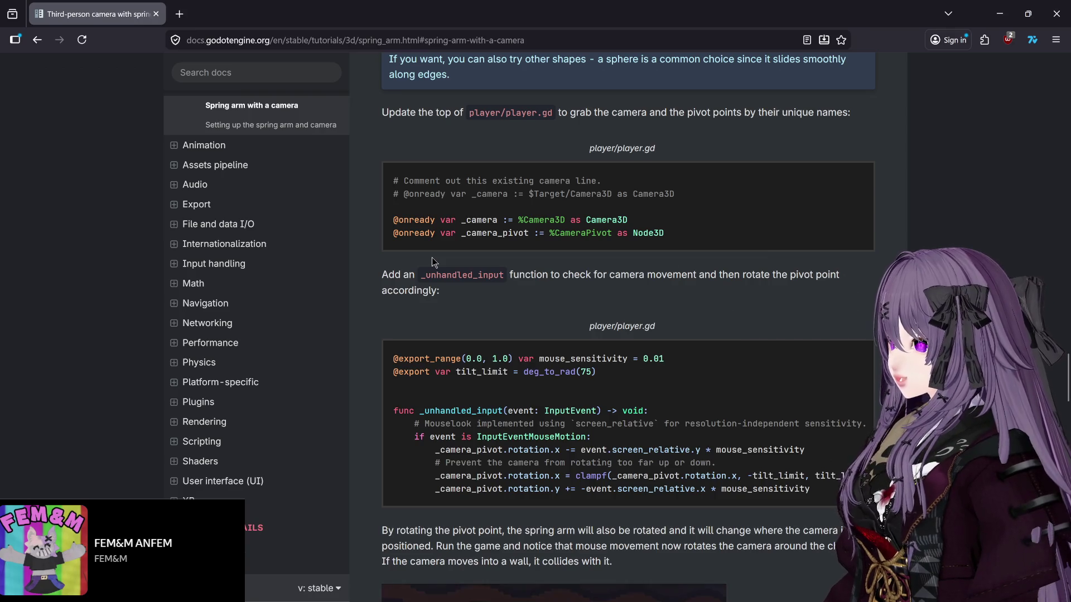
{"action": "scroll", "coordinate": [434, 262], "scroll_direction": "up", "scroll_amount": 8}
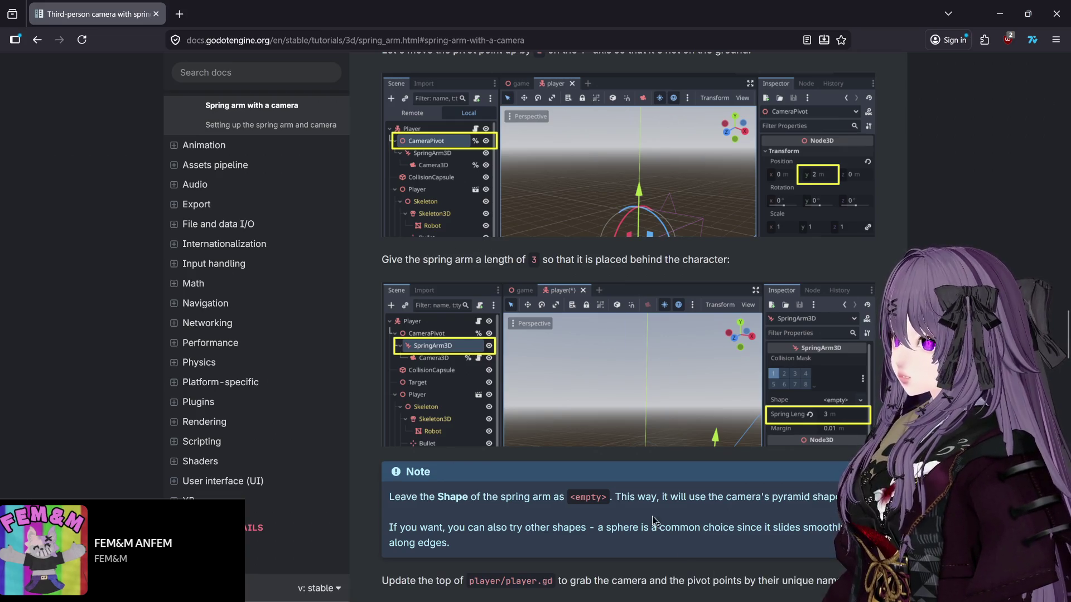
{"action": "scroll", "coordinate": [643, 509], "scroll_direction": "down", "scroll_amount": 6}
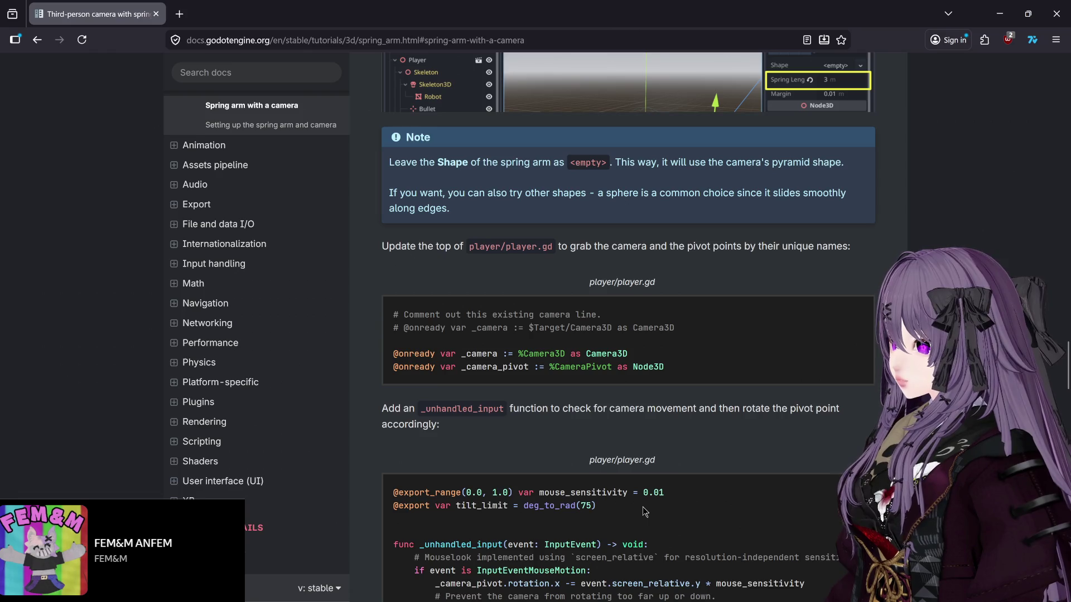
{"action": "scroll", "coordinate": [642, 507], "scroll_direction": "down", "scroll_amount": 3}
{"action": "key", "text": "alt+Tab"}
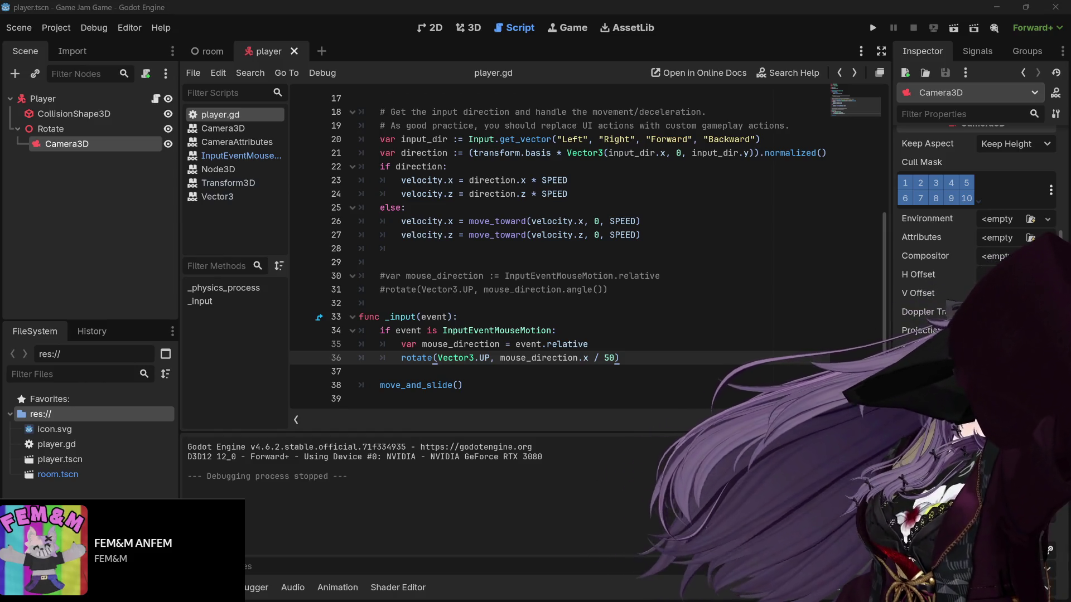
{"action": "scroll", "coordinate": [587, 251], "scroll_direction": "up", "scroll_amount": 5}
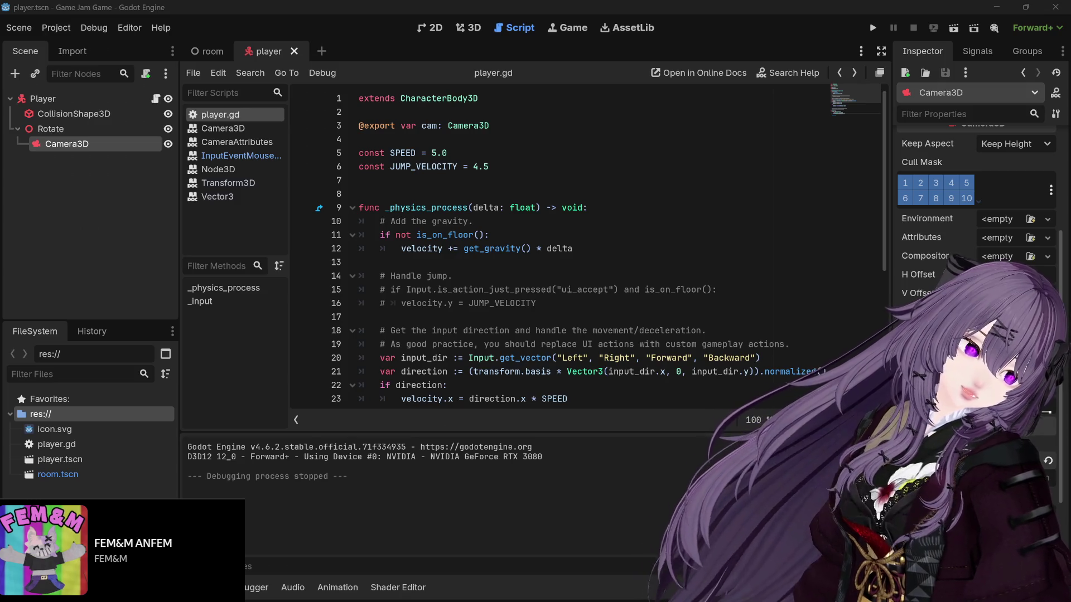
{"action": "double_click", "coordinate": [382, 125]}
{"action": "key", "text": "shift+End"}
{"action": "type", "text": "@onready var _camera := %Camera3D as Camera3D @onready var _camera_pivot := %CameraPivot as Node3D"}
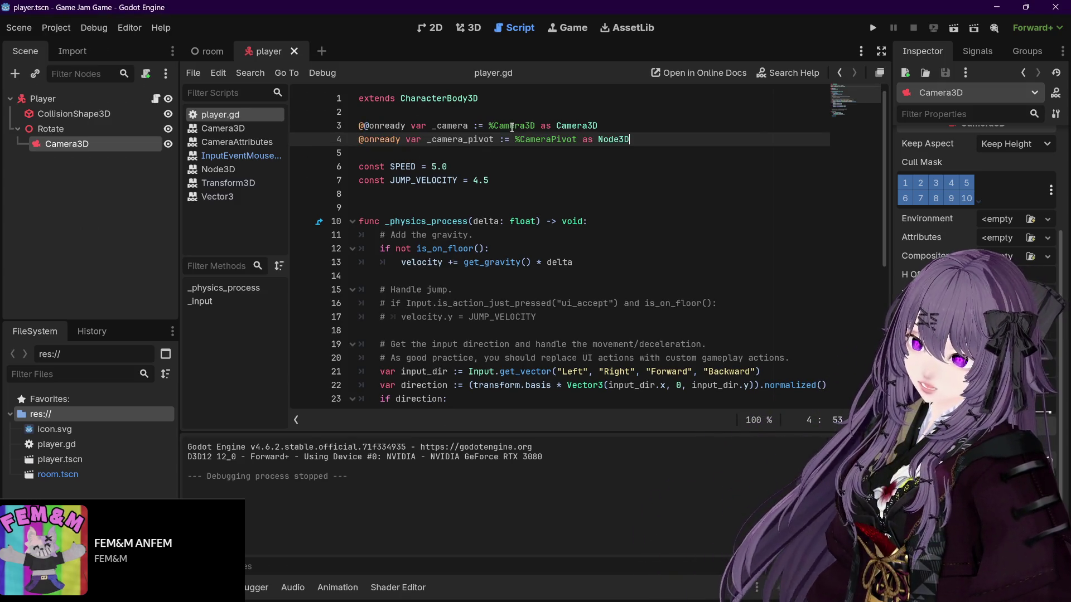
{"action": "left_click", "coordinate": [363, 129]}
{"action": "key", "text": "BackSpace"}
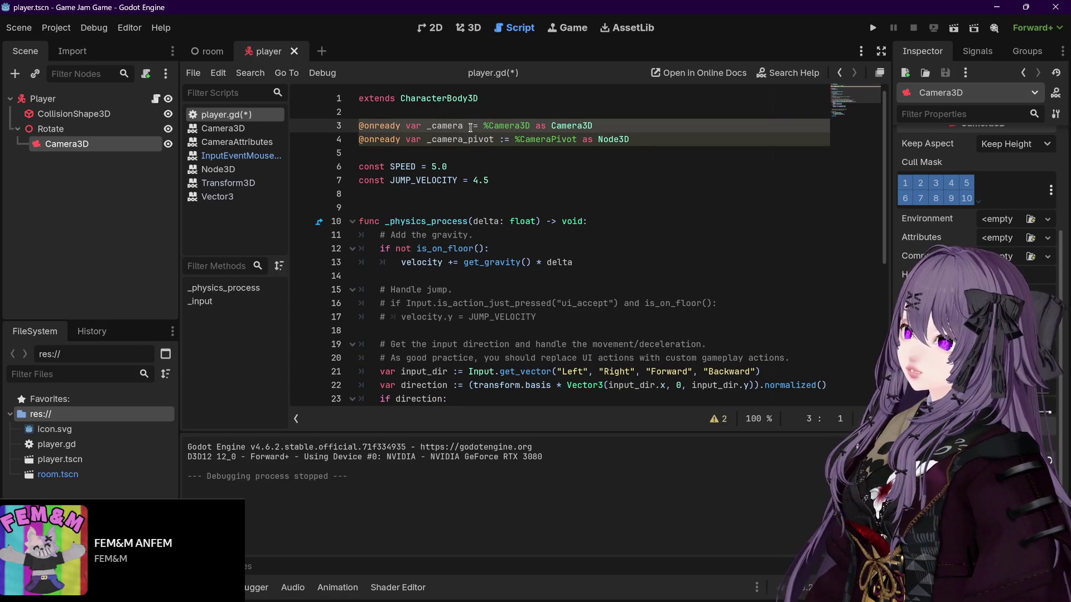
Rename CameraPivot to Rotate and _camera_pivot to _Rotate on line 4.
{"action": "mouse_move", "coordinate": [585, 127]}
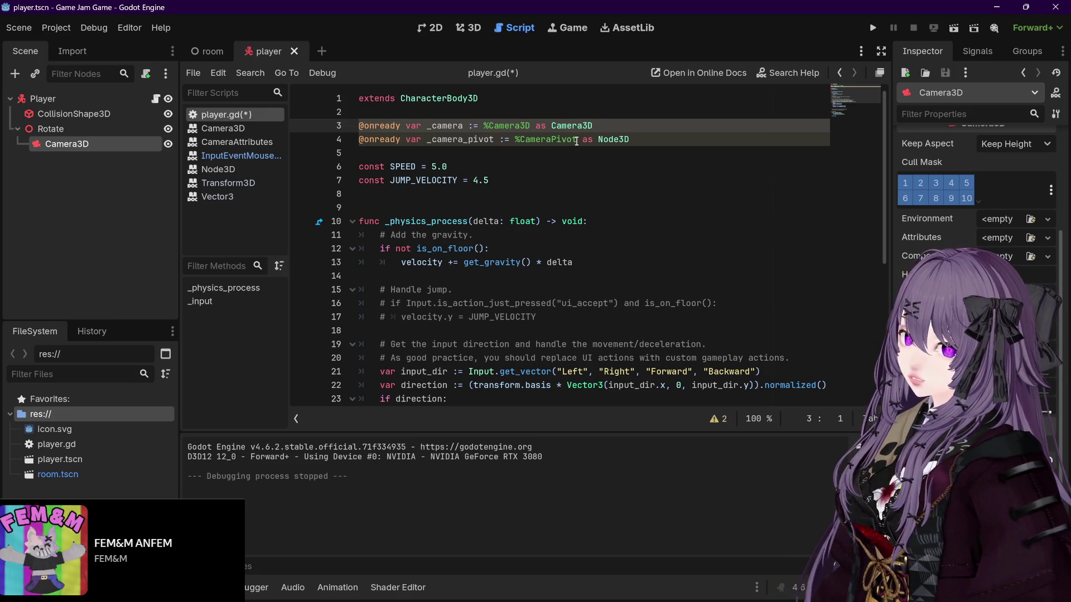
{"action": "left_click_drag", "start_coordinate": [577, 141], "coordinate": [521, 141]}
{"action": "type", "text": "Rotate"}
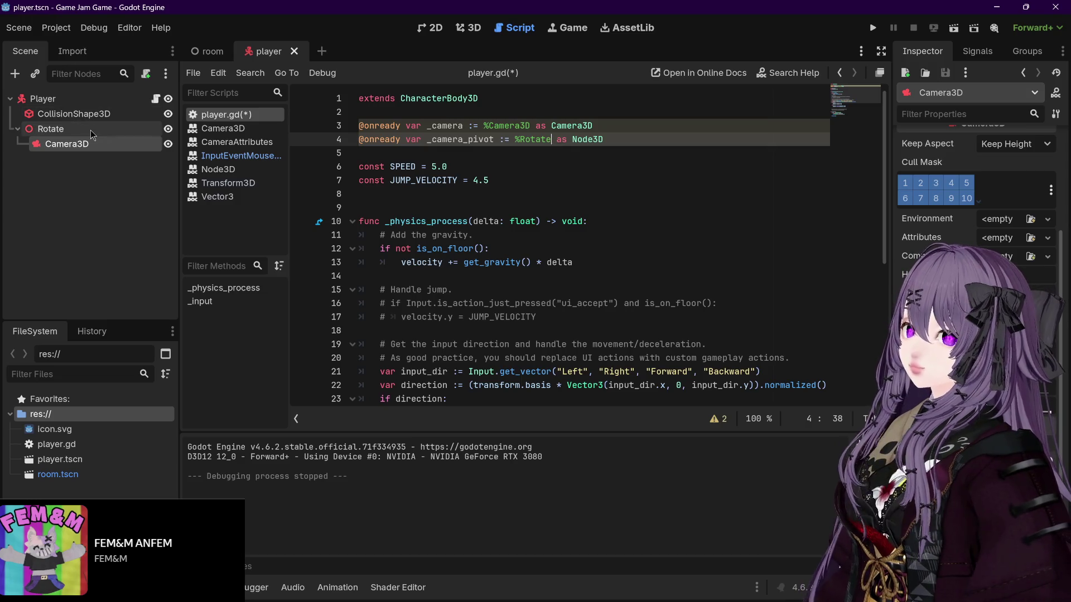
{"action": "left_click_drag", "start_coordinate": [494, 140], "coordinate": [434, 143]}
{"action": "type", "text": "Rotate"}
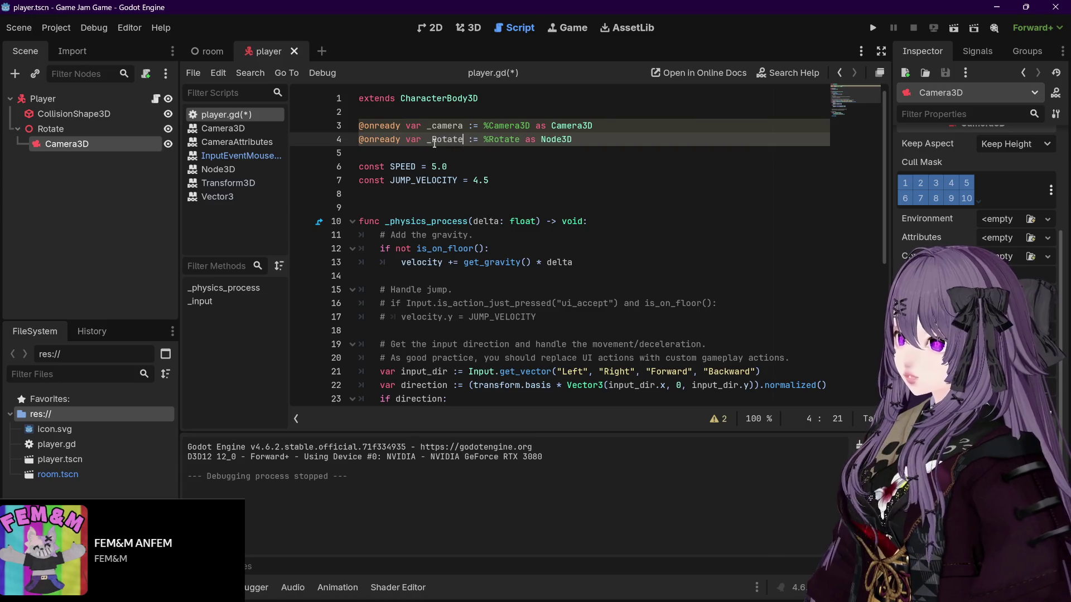
{"action": "left_click", "coordinate": [596, 142]}
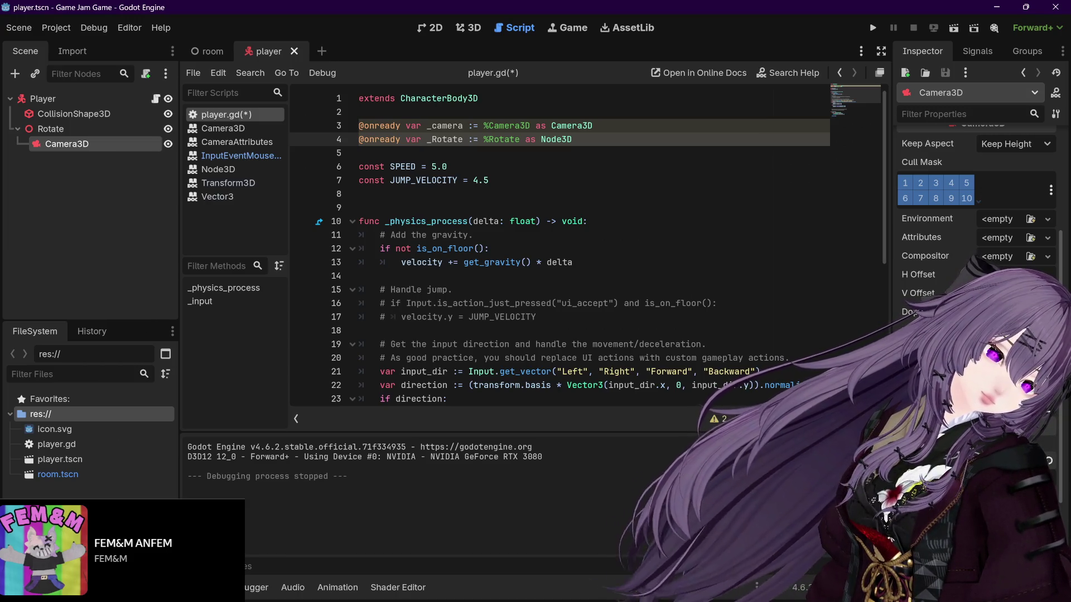
{"action": "key", "text": "alt+Tab"}
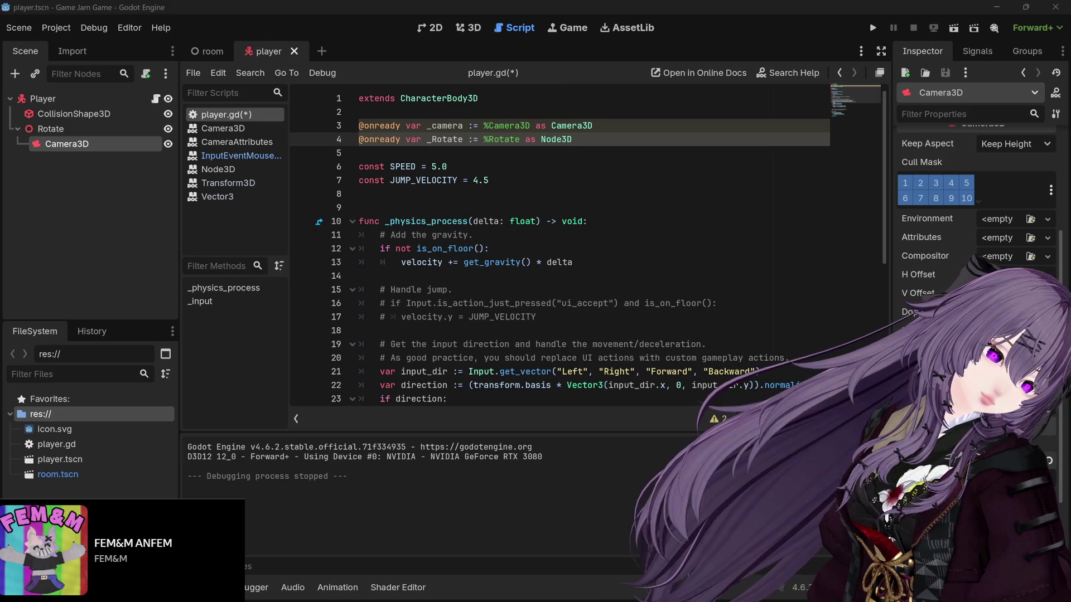
Paste the docs' _unhandled_input mouselook code over the old _input function.
{"action": "scroll", "coordinate": [422, 231], "scroll_direction": "down", "scroll_amount": 6}
{"action": "mouse_move", "coordinate": [360, 316]}
{"action": "left_mouse_down"}
{"action": "mouse_move", "coordinate": [528, 331]}
{"action": "mouse_move", "coordinate": [620, 358]}
{"action": "left_mouse_up"}
{"action": "key", "text": "ctrl+v"}
{"action": "scroll", "coordinate": [548, 347], "scroll_direction": "down", "scroll_amount": 1}
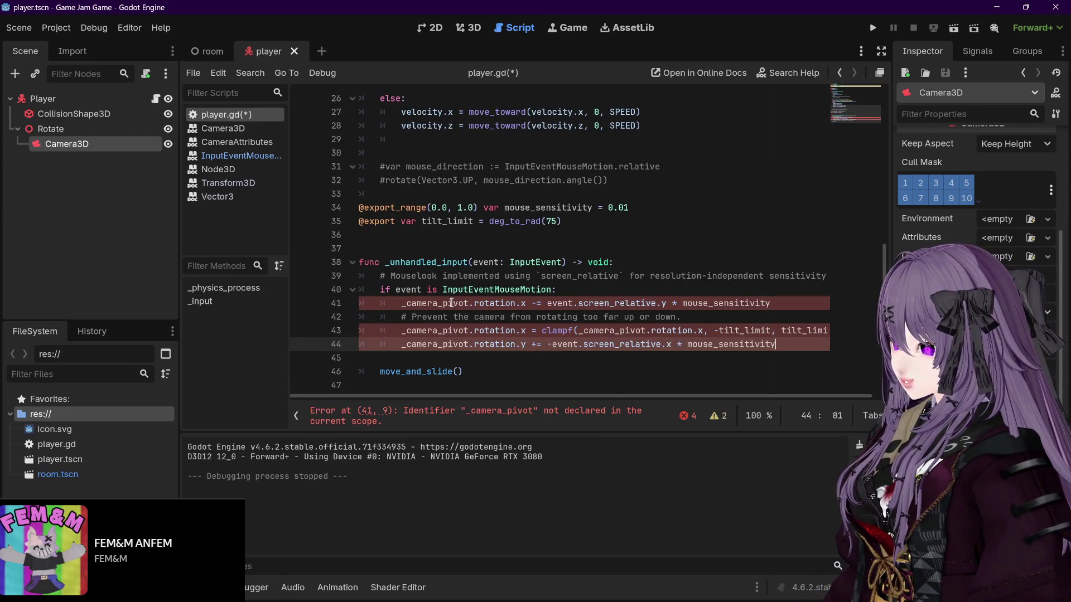
{"action": "scroll", "coordinate": [459, 317], "scroll_direction": "up", "scroll_amount": 8}
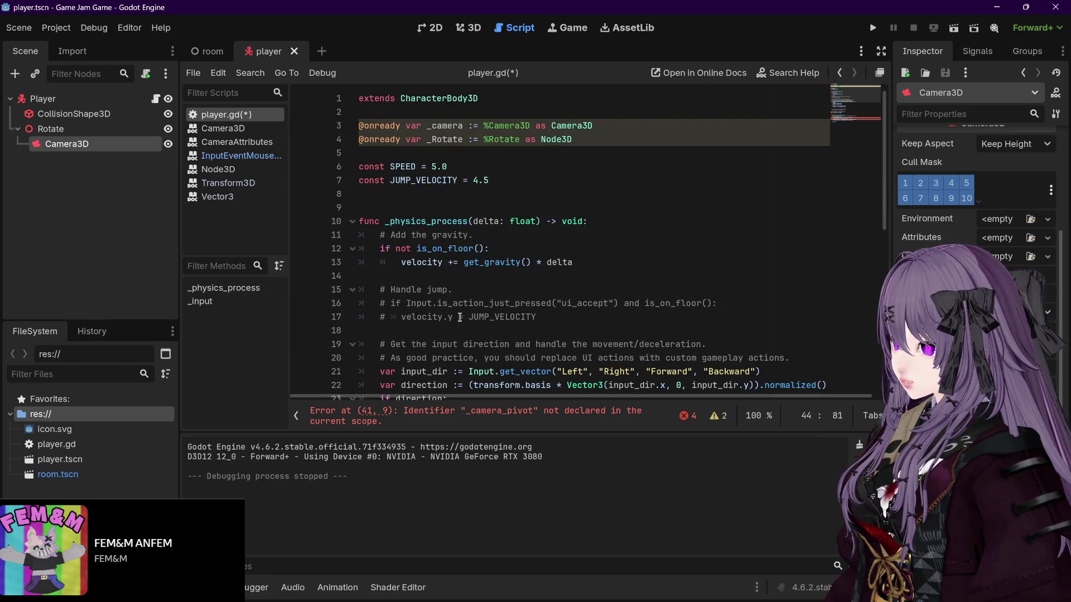
{"action": "scroll", "coordinate": [460, 317], "scroll_direction": "down", "scroll_amount": 7}
{"action": "scroll", "coordinate": [459, 317], "scroll_direction": "down", "scroll_amount": 1}
{"action": "scroll", "coordinate": [460, 317], "scroll_direction": "up", "scroll_amount": 7}
{"action": "scroll", "coordinate": [457, 133], "scroll_direction": "up", "scroll_amount": 2}
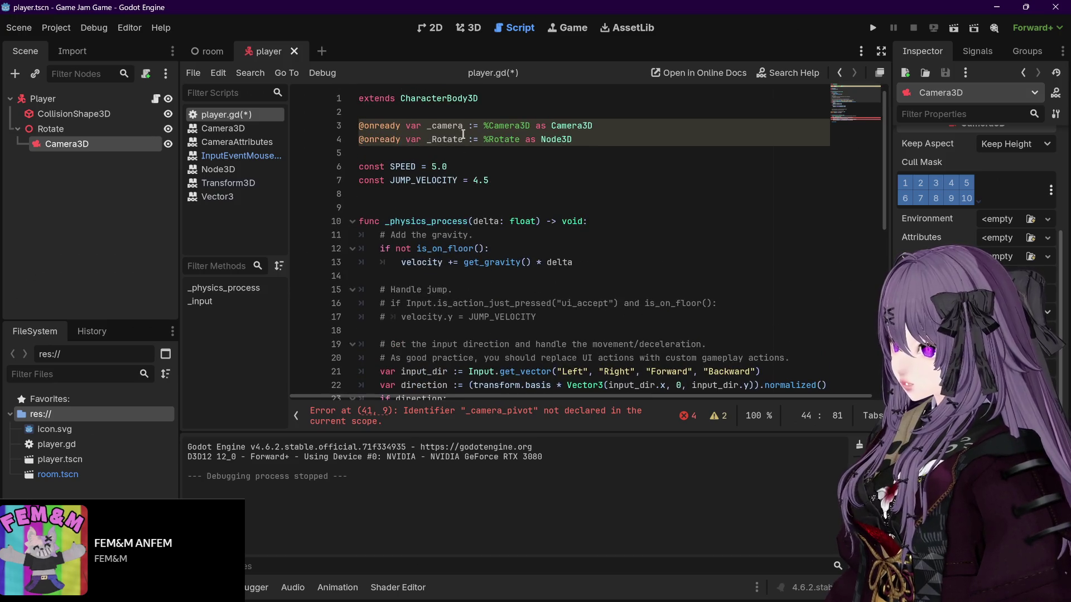
{"action": "left_click", "coordinate": [458, 137]}
{"action": "scroll", "coordinate": [527, 279], "scroll_direction": "down", "scroll_amount": 2}
{"action": "scroll", "coordinate": [527, 279], "scroll_direction": "down", "scroll_amount": 6}
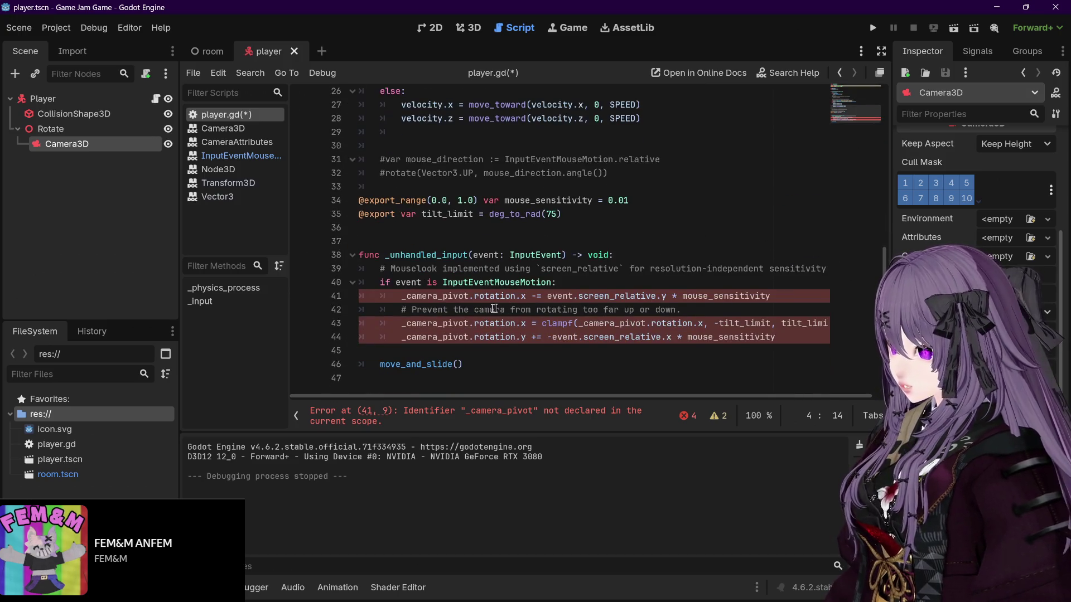
Replace all four _camera_pivot references on lines 41–44 with _Rotate and save player.gd.
{"action": "left_click", "coordinate": [402, 296]}
{"action": "type", "text": "_Rotate"}
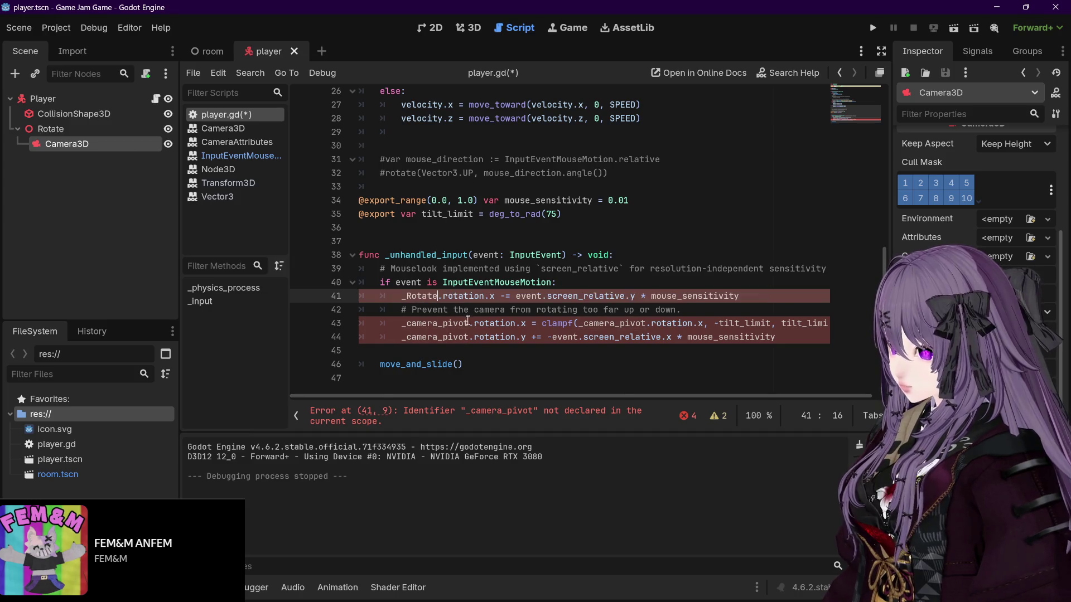
{"action": "left_click_drag", "start_coordinate": [469, 323], "coordinate": [401, 323]}
{"action": "type", "text": "_Rotate"}
{"action": "left_click_drag", "start_coordinate": [467, 337], "coordinate": [402, 337]}
{"action": "type", "text": "_Rotate"}
{"action": "left_click_drag", "start_coordinate": [547, 324], "coordinate": [612, 325]}
{"action": "type", "text": "_Rotate"}
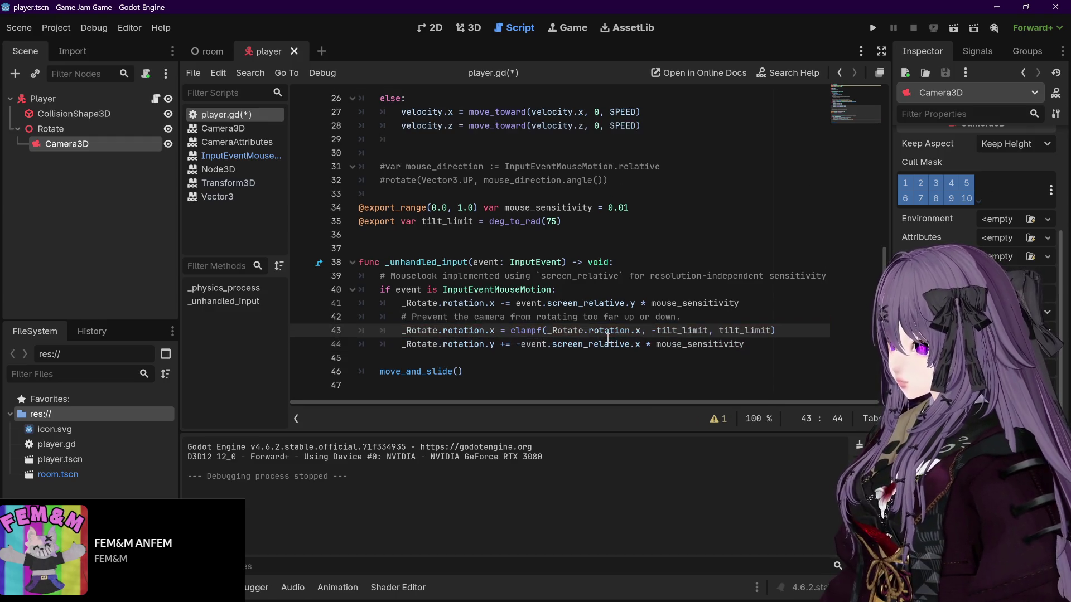
{"action": "mouse_move", "coordinate": [289, 588]}
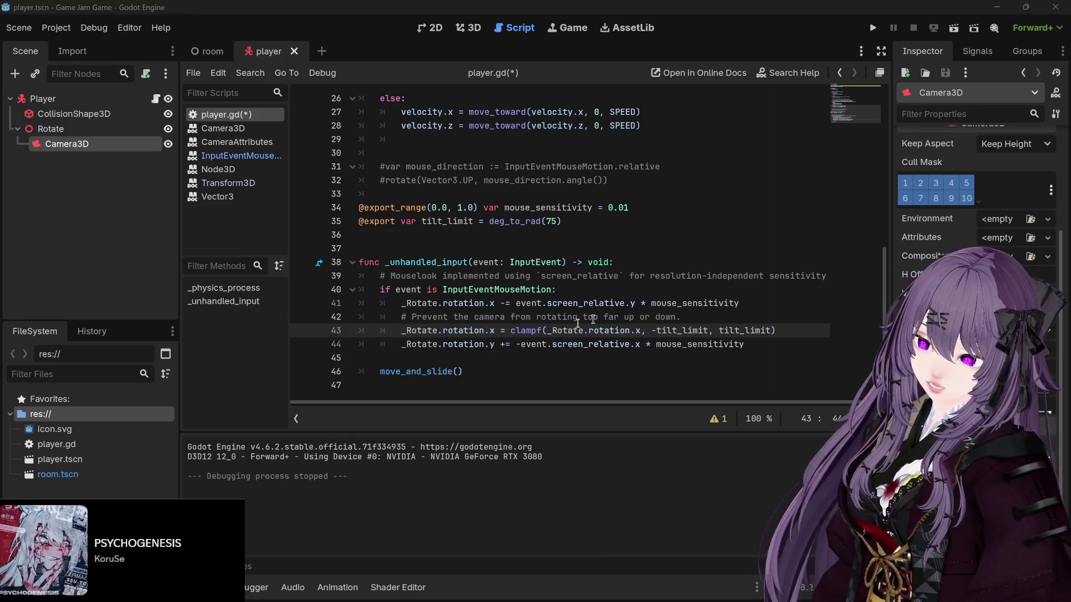
{"action": "left_click", "coordinate": [761, 342]}
{"action": "key", "text": "ctrl+s"}
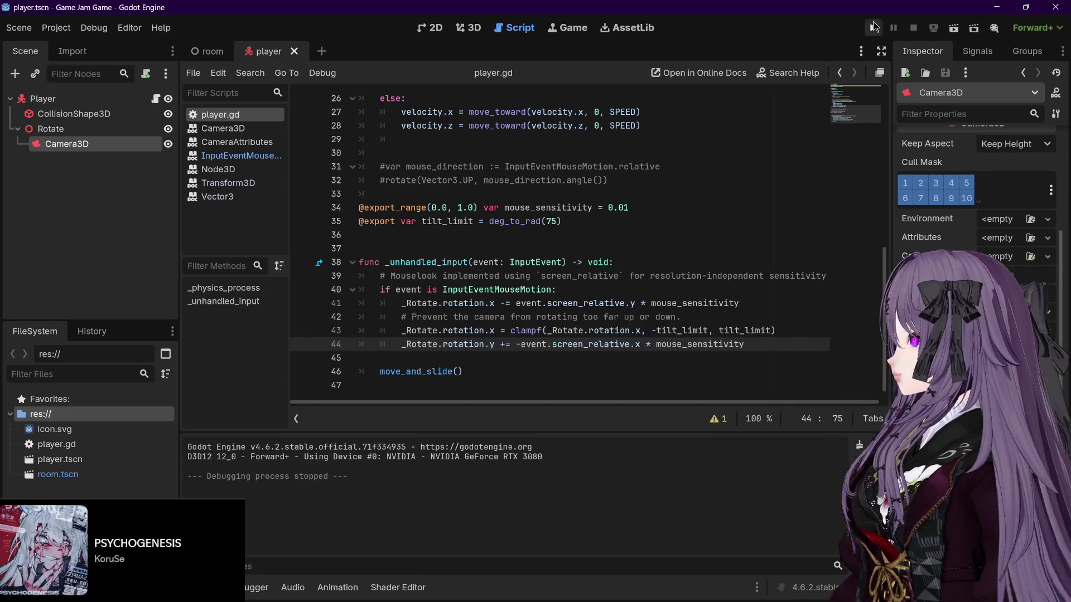
Run the game, which errors out, and select the Player node in the Scene tree.
{"action": "key", "text": "F5"}
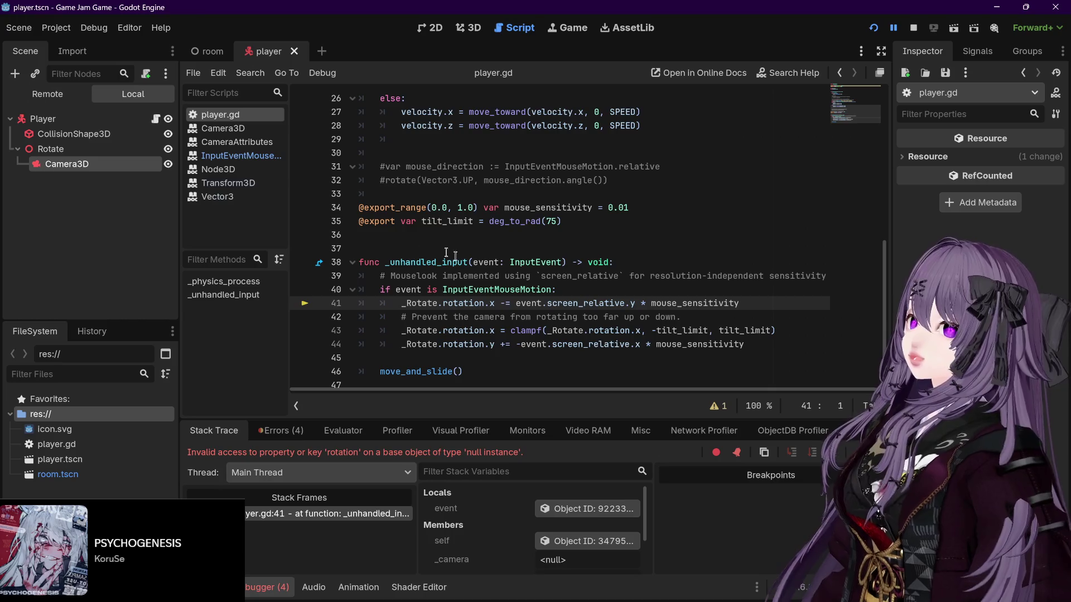
{"action": "left_click", "coordinate": [93, 120]}
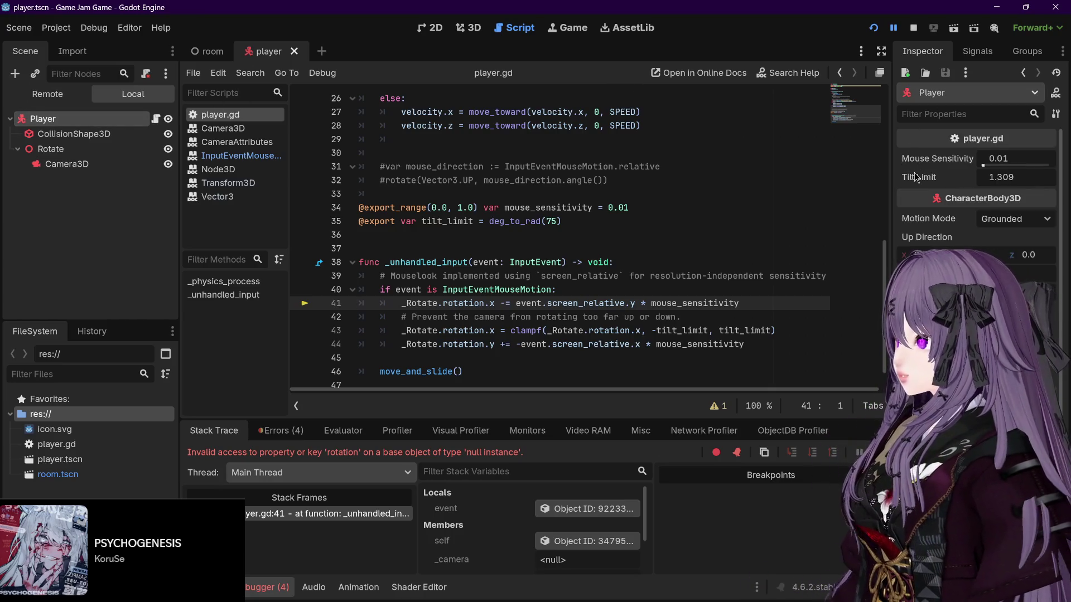
{"action": "left_click", "coordinate": [1034, 95]}
{"action": "left_click", "coordinate": [1038, 95]}
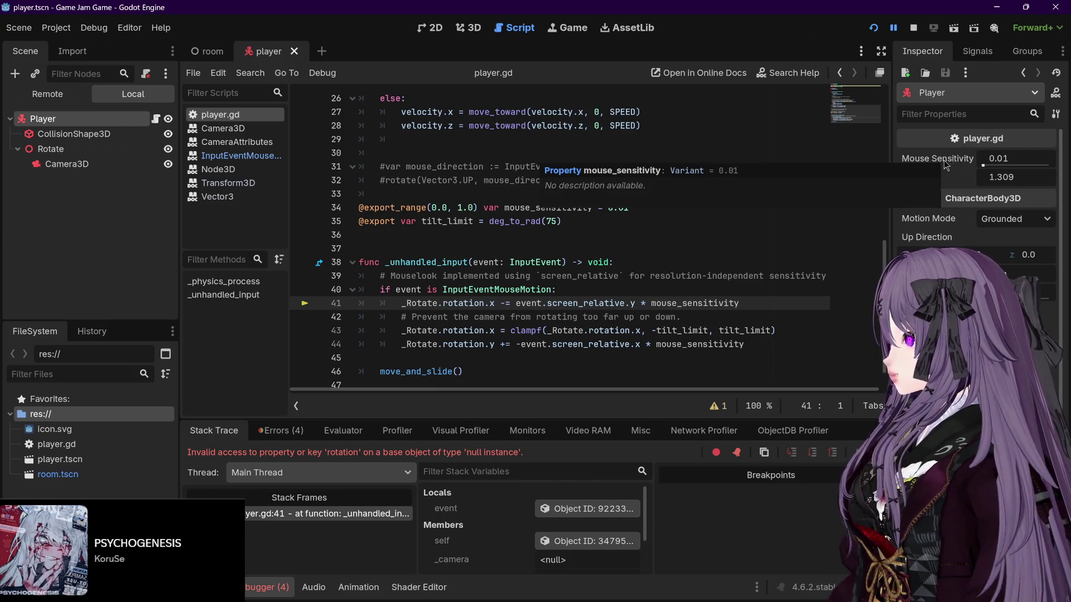
Inspect the Player's Mouse Sensitivity and Tilt Limit and the values on error line 41.
{"action": "mouse_move", "coordinate": [951, 211]}
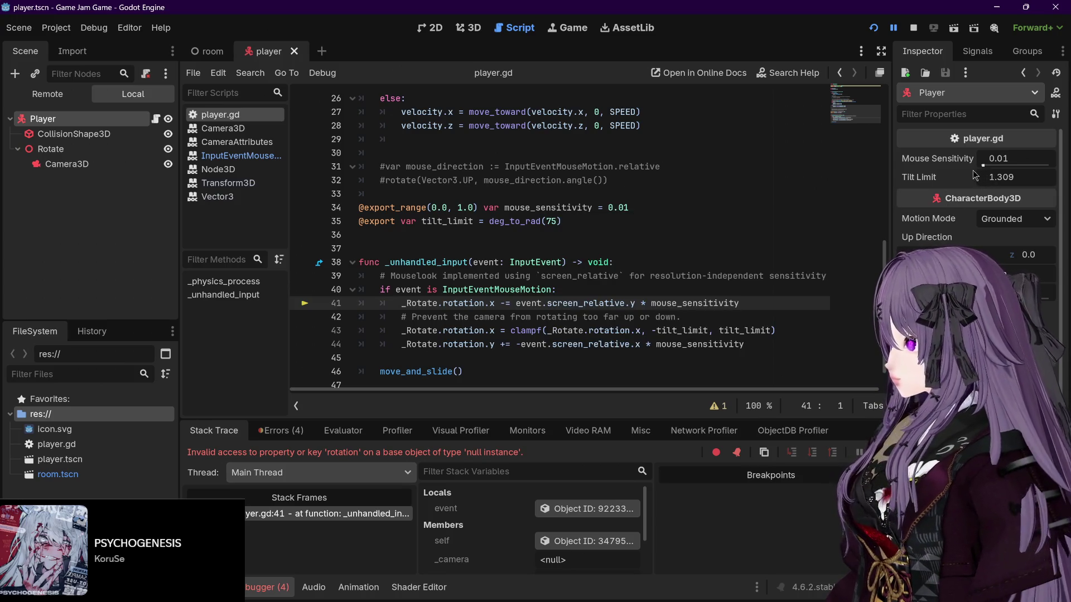
{"action": "mouse_move", "coordinate": [631, 302]}
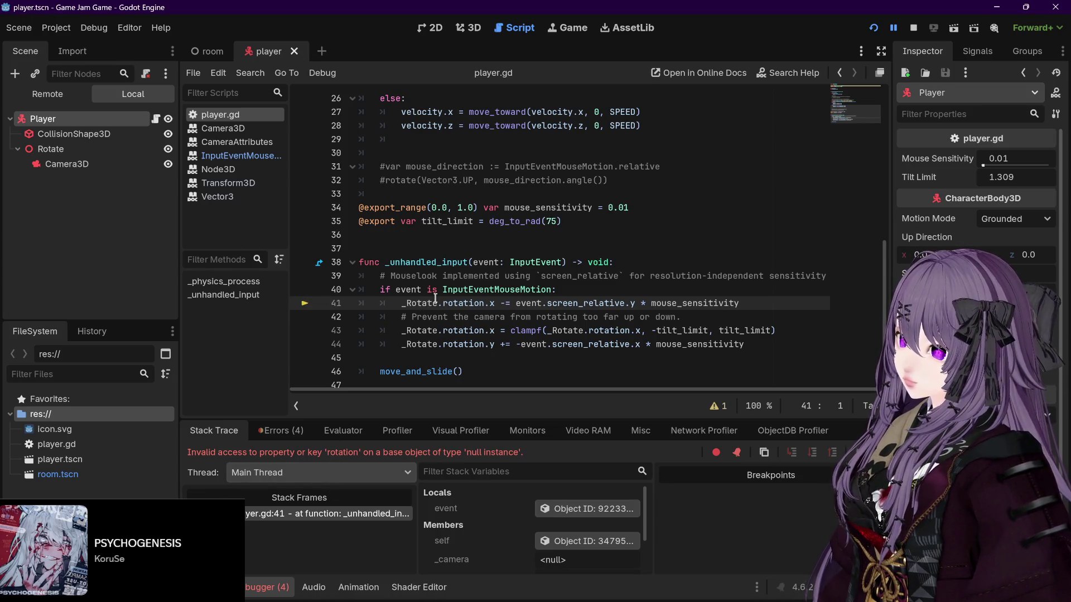
{"action": "mouse_move", "coordinate": [468, 304]}
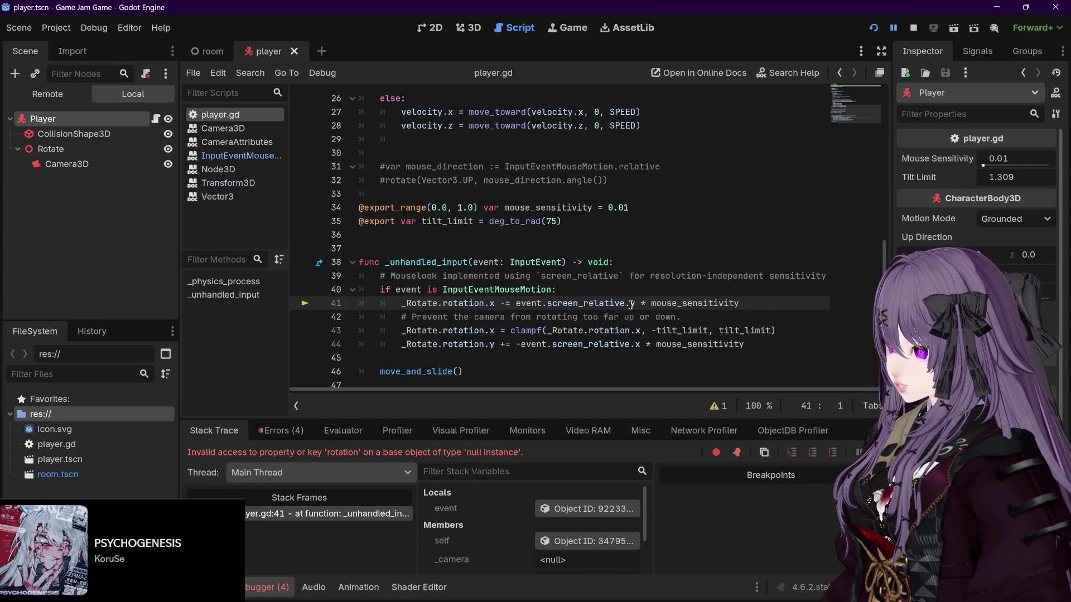
{"action": "mouse_move", "coordinate": [669, 304]}
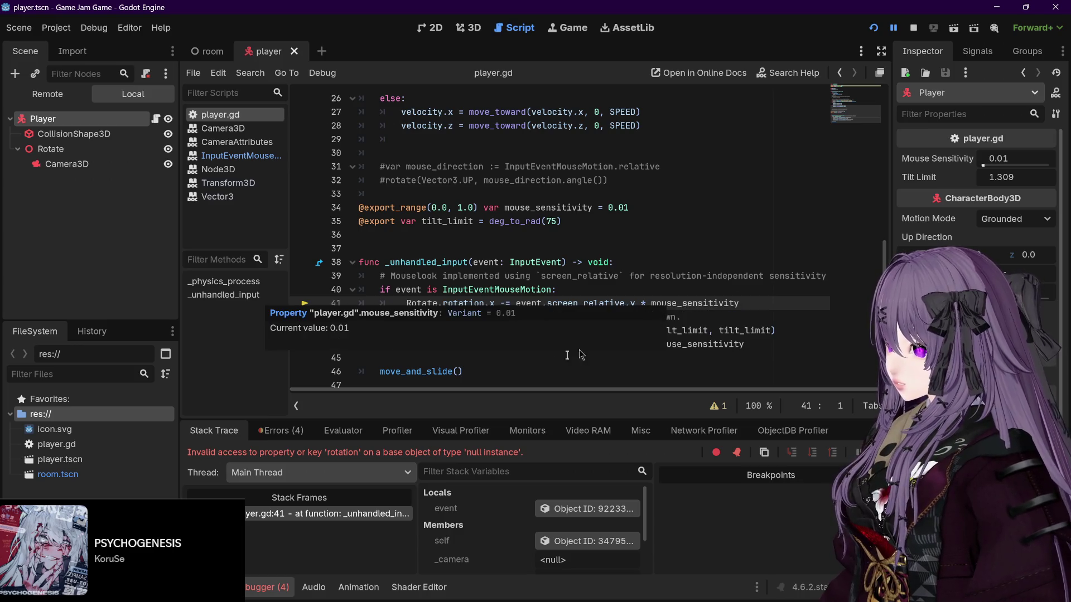
{"action": "mouse_move", "coordinate": [581, 306]}
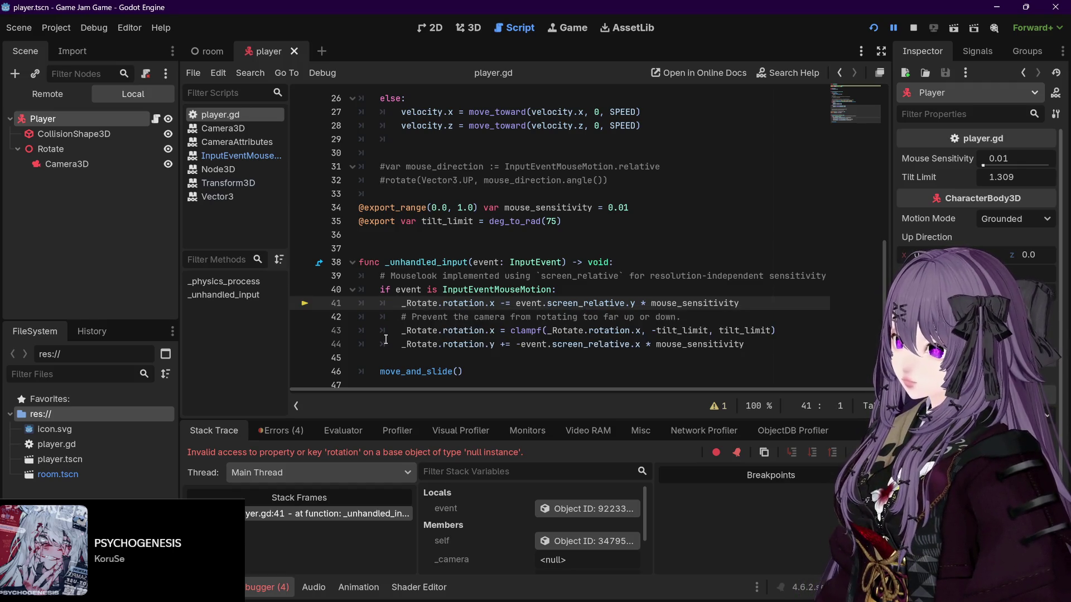
{"action": "mouse_move", "coordinate": [272, 590]}
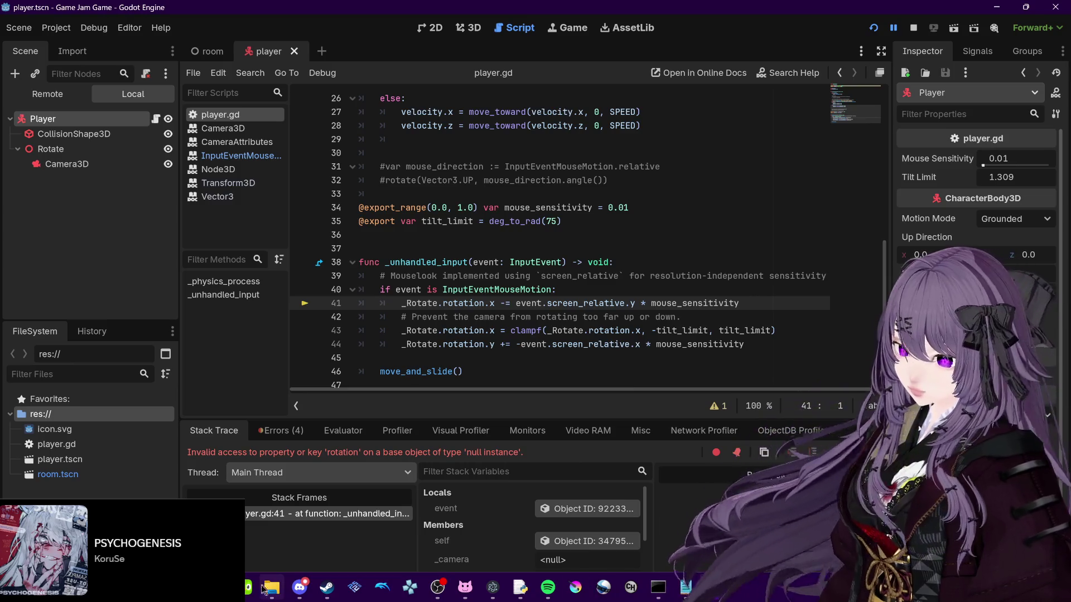
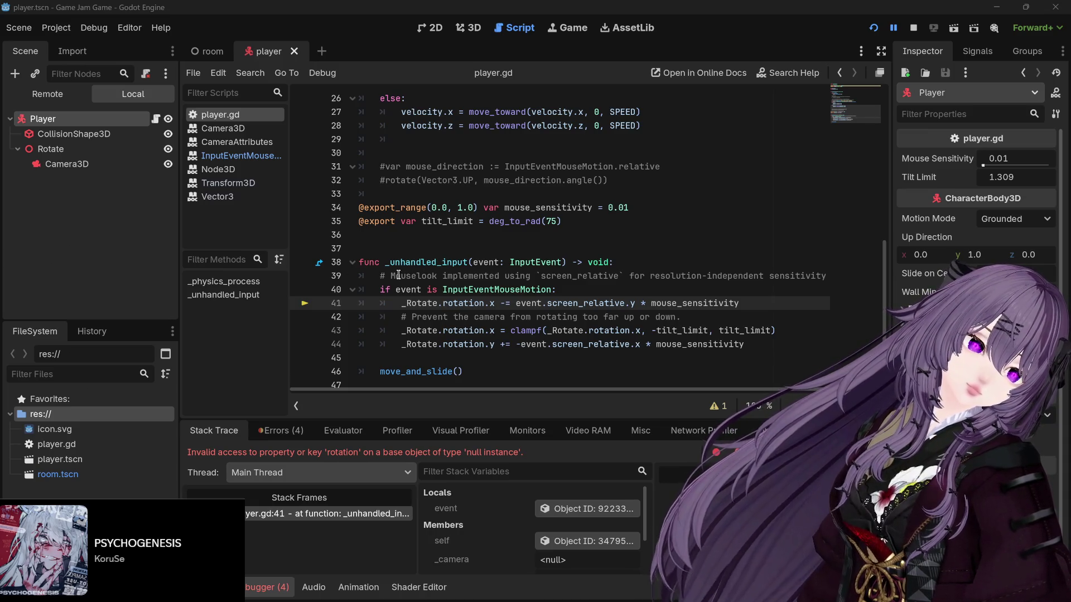
Review the player.gd code around the line 41 null 'rotation' error.
{"action": "scroll", "coordinate": [396, 275], "scroll_direction": "up", "scroll_amount": 4}
{"action": "scroll", "coordinate": [397, 276], "scroll_direction": "up", "scroll_amount": 5}
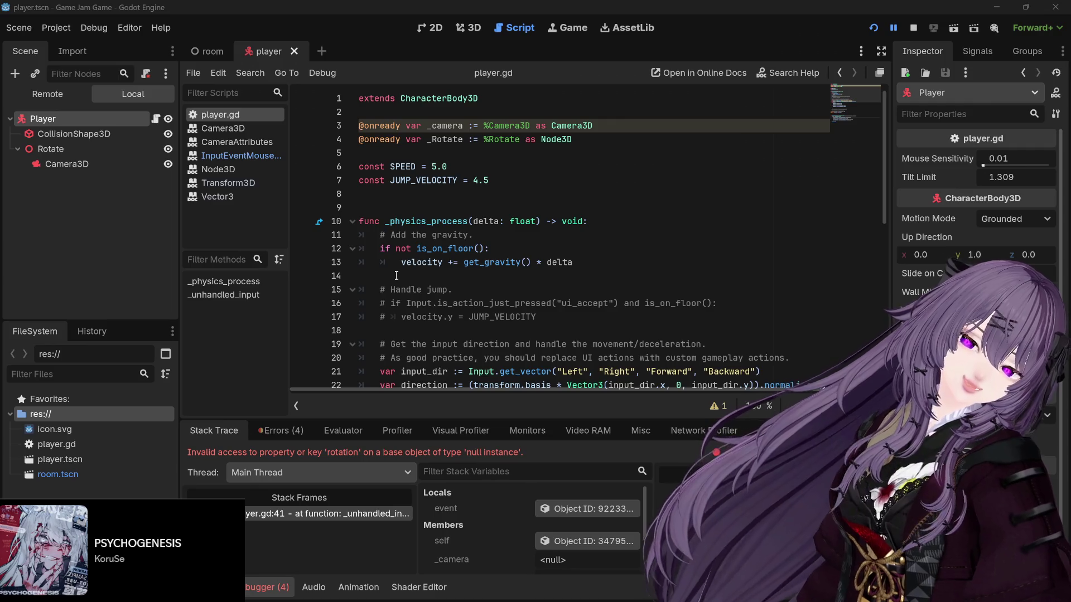
{"action": "mouse_move", "coordinate": [396, 135]}
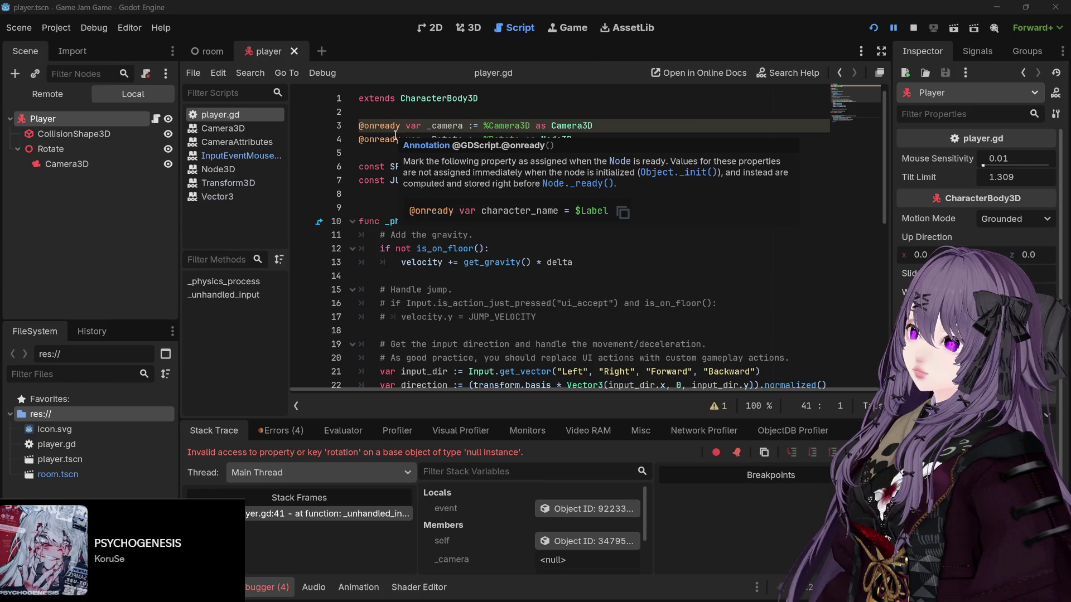
{"action": "scroll", "coordinate": [390, 286], "scroll_direction": "down", "scroll_amount": 9}
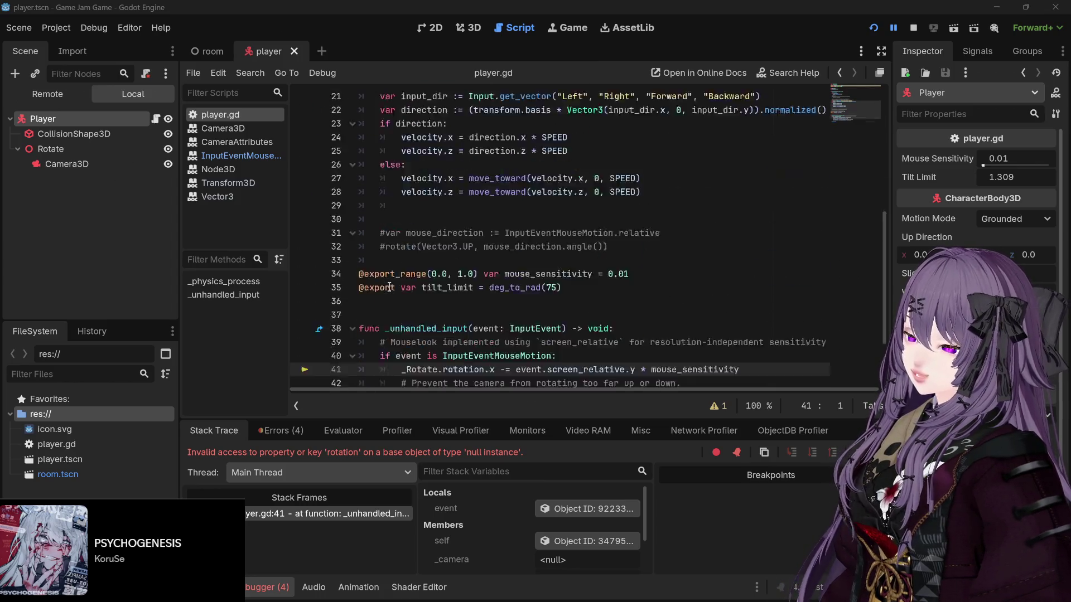
Stop and relaunch the game so it halts again at player.gd line 41.
{"action": "left_click", "coordinate": [875, 28]}
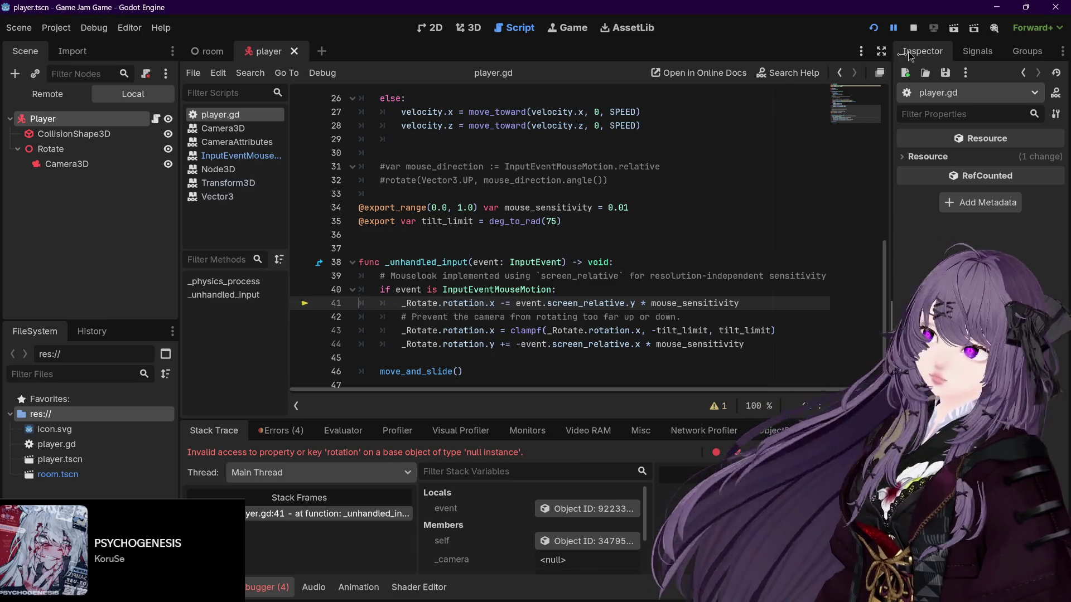
{"action": "left_click", "coordinate": [873, 28]}
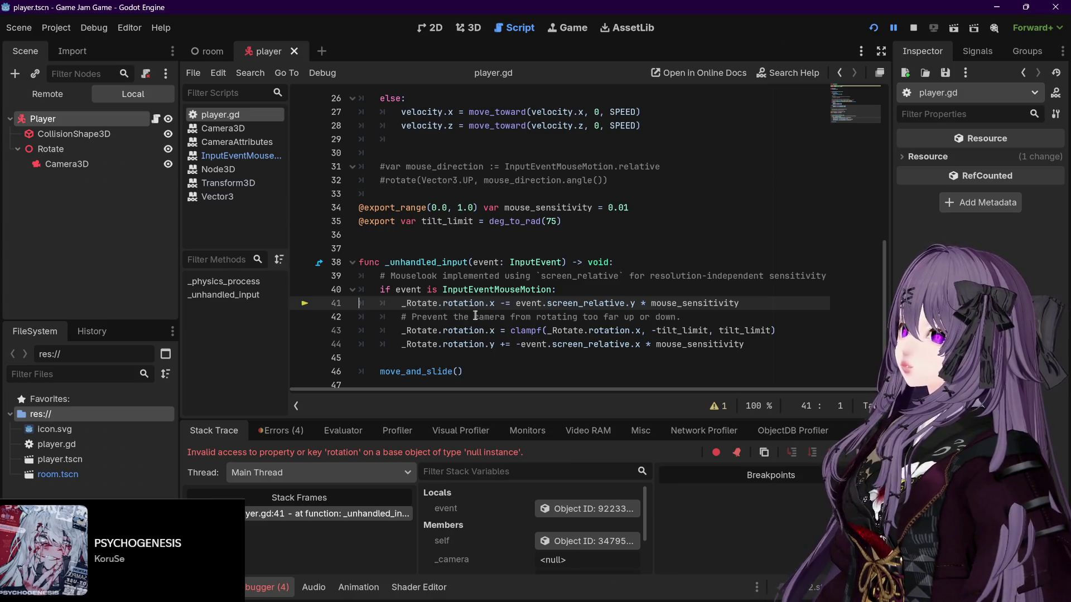
{"action": "mouse_move", "coordinate": [418, 307]}
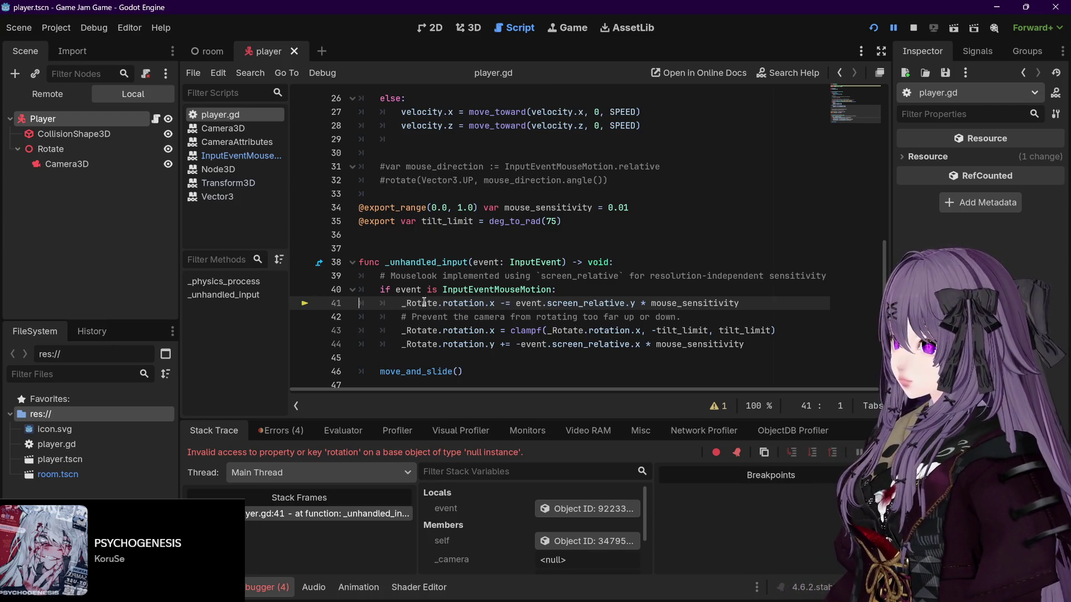
{"action": "scroll", "coordinate": [424, 303], "scroll_direction": "up", "scroll_amount": 5}
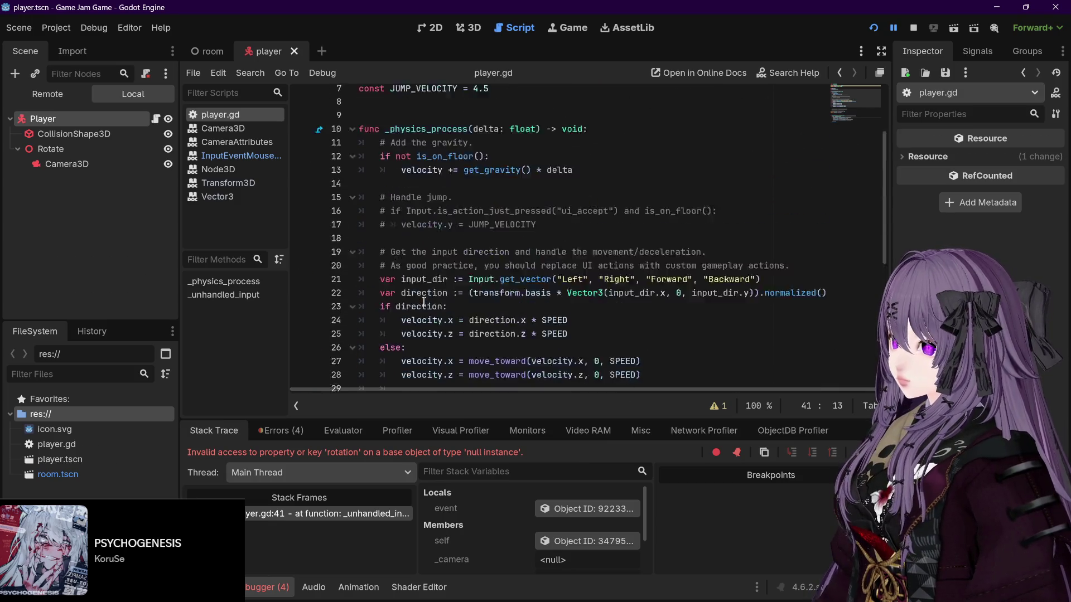
{"action": "scroll", "coordinate": [424, 302], "scroll_direction": "down", "scroll_amount": 4}
{"action": "scroll", "coordinate": [424, 302], "scroll_direction": "down", "scroll_amount": 1}
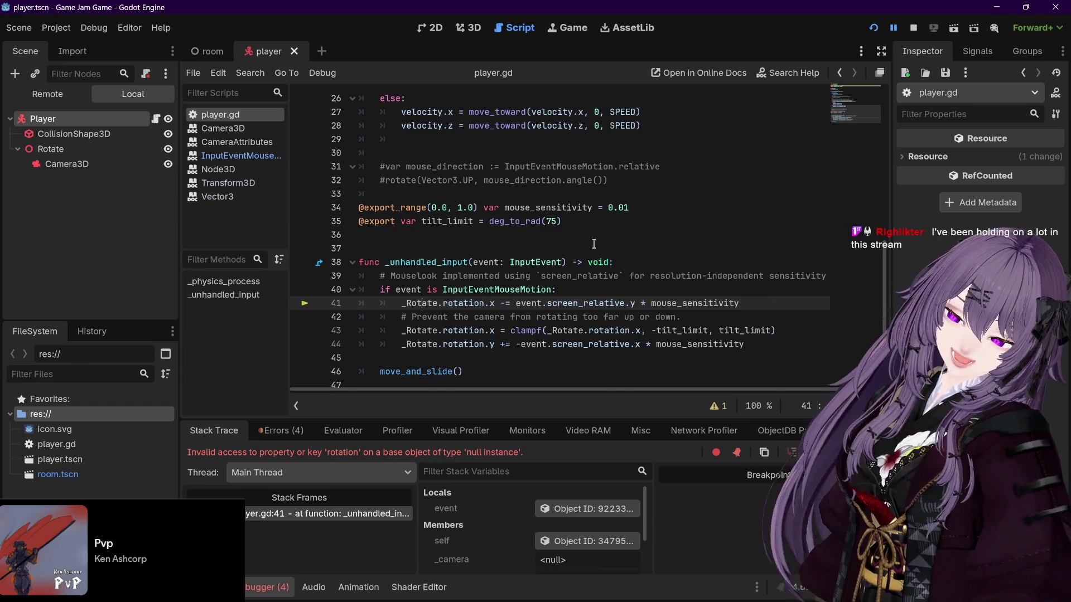
{"action": "scroll", "coordinate": [609, 216], "scroll_direction": "up", "scroll_amount": 8}
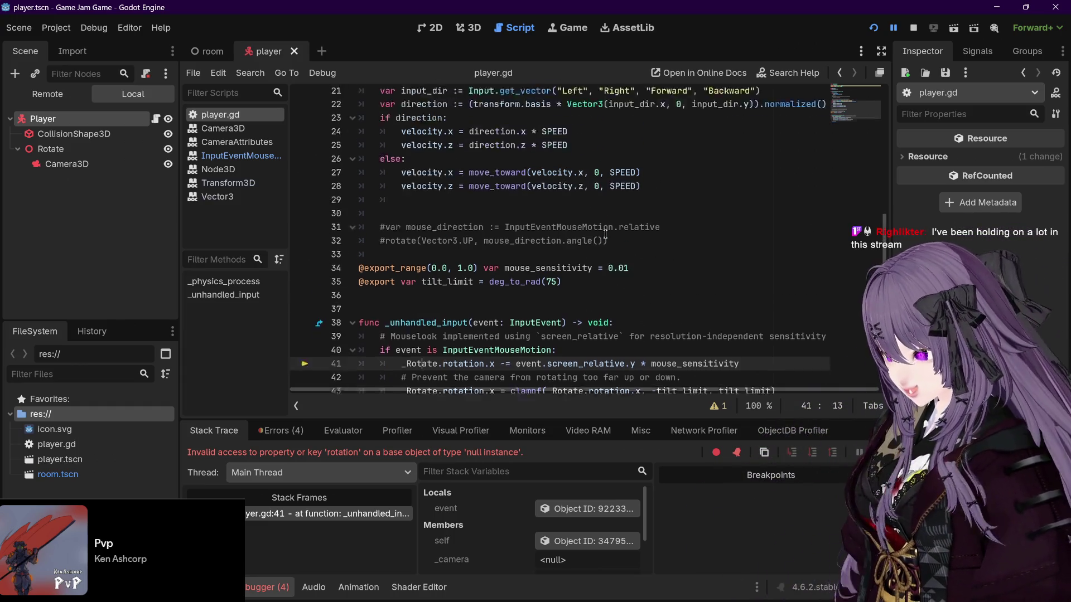
Toggle a breakpoint on line 41 and select the _Rotate name in its declaration.
{"action": "scroll", "coordinate": [595, 226], "scroll_direction": "down", "scroll_amount": 8}
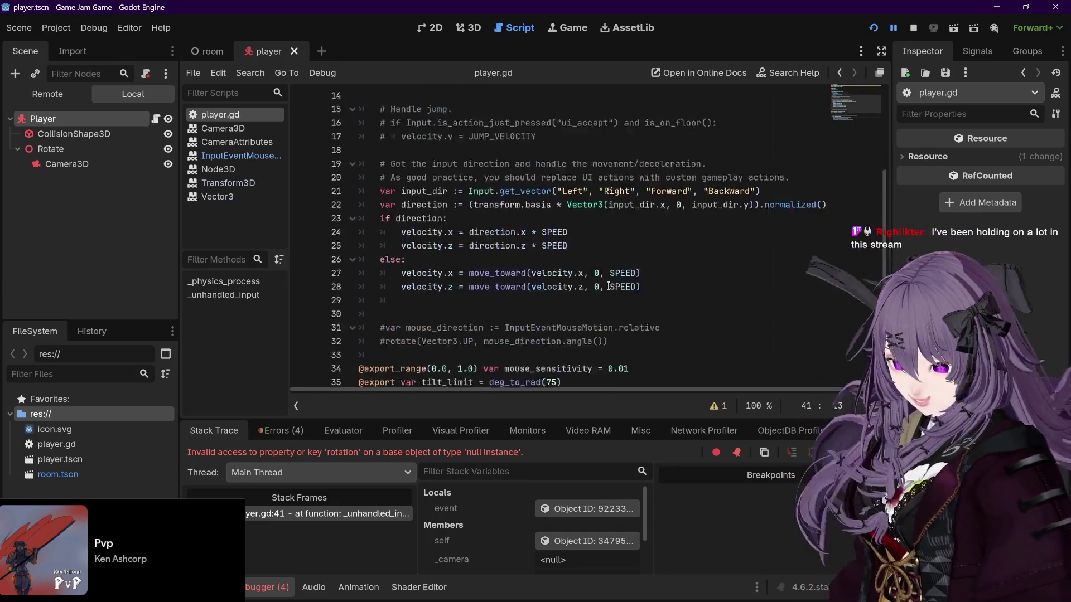
{"action": "left_click", "coordinate": [305, 318]}
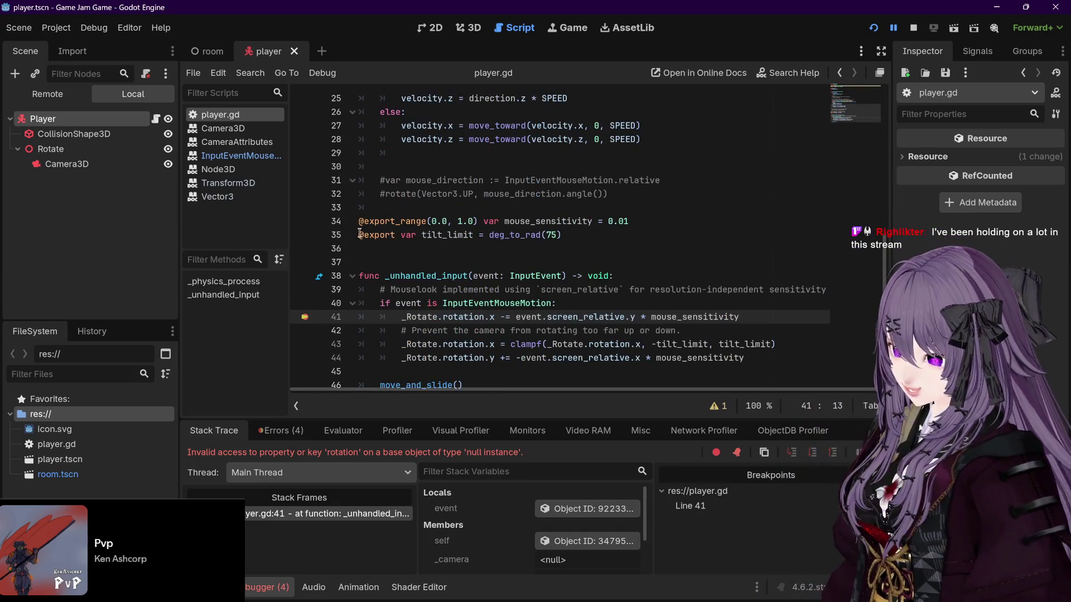
{"action": "scroll", "coordinate": [333, 246], "scroll_direction": "up", "scroll_amount": 8}
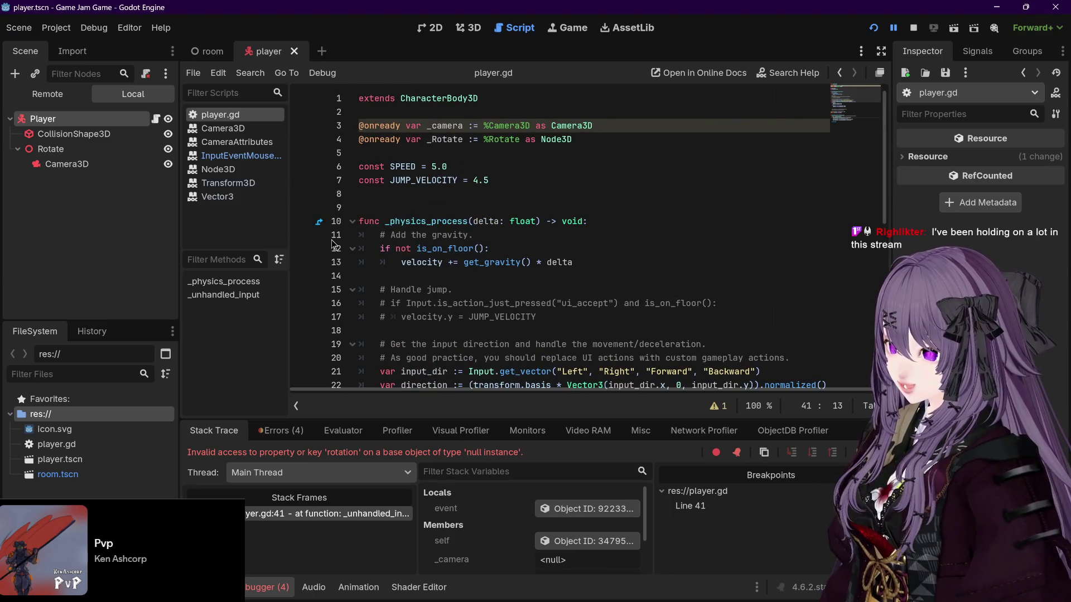
{"action": "scroll", "coordinate": [333, 246], "scroll_direction": "down", "scroll_amount": 8}
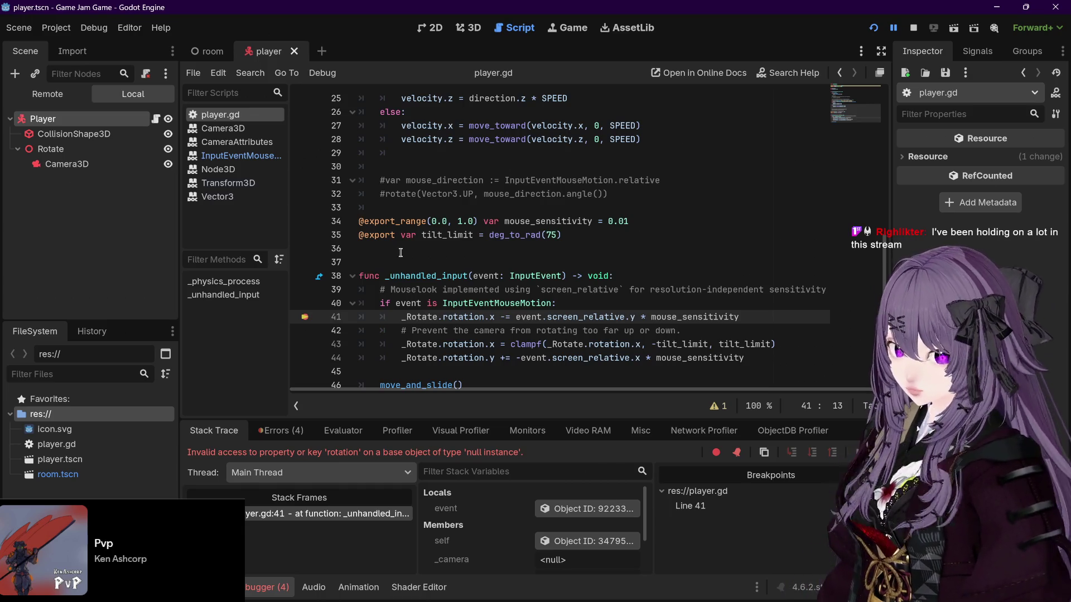
{"action": "scroll", "coordinate": [382, 250], "scroll_direction": "up", "scroll_amount": 7}
{"action": "scroll", "coordinate": [383, 249], "scroll_direction": "up", "scroll_amount": 1}
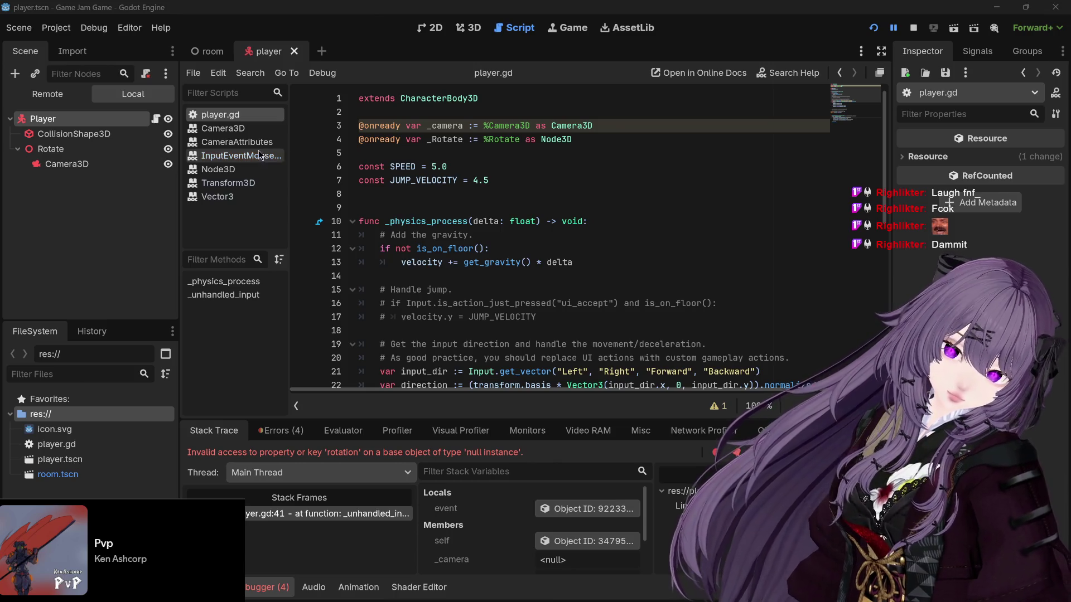
{"action": "left_click_drag", "start_coordinate": [426, 139], "coordinate": [462, 140]}
Rename the _Rotate declaration to _camera_pivot and paste it over the uses on lines 41, 43 and 44.
{"action": "type", "text": "_camera_pivot"}
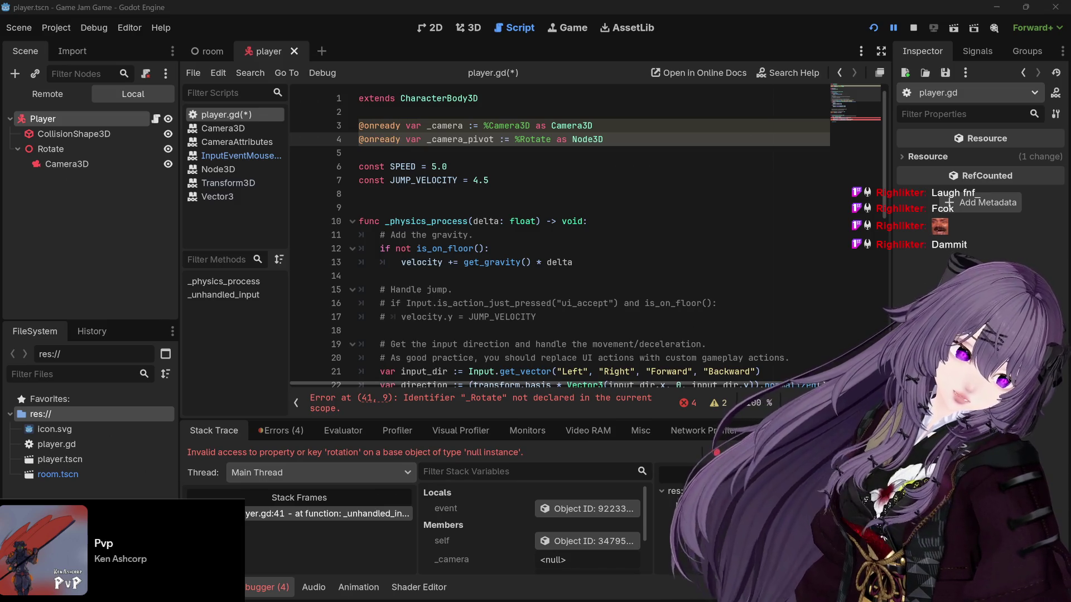
{"action": "scroll", "coordinate": [438, 293], "scroll_direction": "down", "scroll_amount": 7}
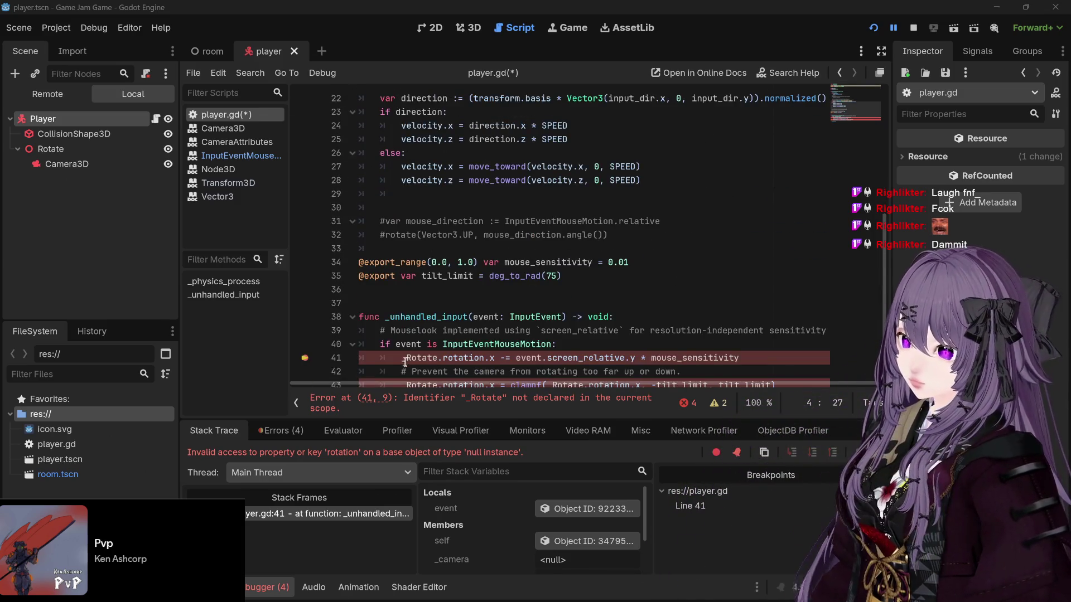
{"action": "scroll", "coordinate": [407, 360], "scroll_direction": "down", "scroll_amount": 2}
{"action": "mouse_move", "coordinate": [402, 289]}
{"action": "left_mouse_down"}
{"action": "mouse_move", "coordinate": [429, 288]}
{"action": "mouse_move", "coordinate": [430, 331]}
{"action": "left_mouse_up"}
{"action": "double_click", "coordinate": [428, 289]}
{"action": "type", "text": "_camera_pivot"}
{"action": "double_click", "coordinate": [427, 317]}
{"action": "type", "text": "_camera_pivot"}
{"action": "double_click", "coordinate": [429, 331]}
{"action": "type", "text": "_camera_pivot"}
Replace the last _Rotate inside clampf, save player.gd, and stop the running game.
{"action": "left_click_drag", "start_coordinate": [578, 318], "coordinate": [609, 319]}
{"action": "double_click", "coordinate": [609, 319]}
{"action": "type", "text": "_camera_pivot"}
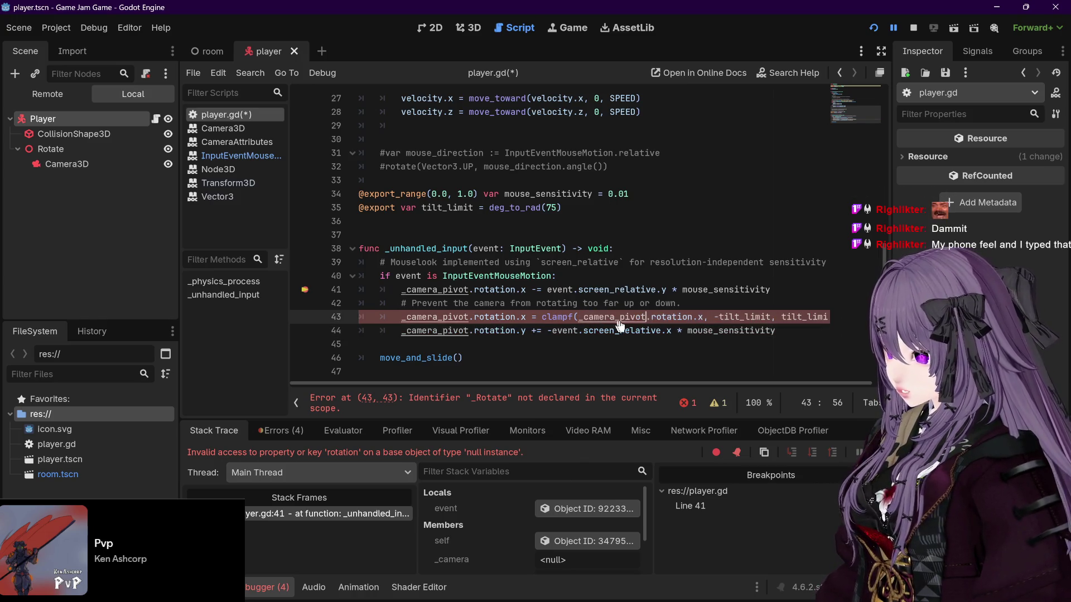
{"action": "key", "text": "ctrl+s"}
{"action": "left_click", "coordinate": [911, 29]}
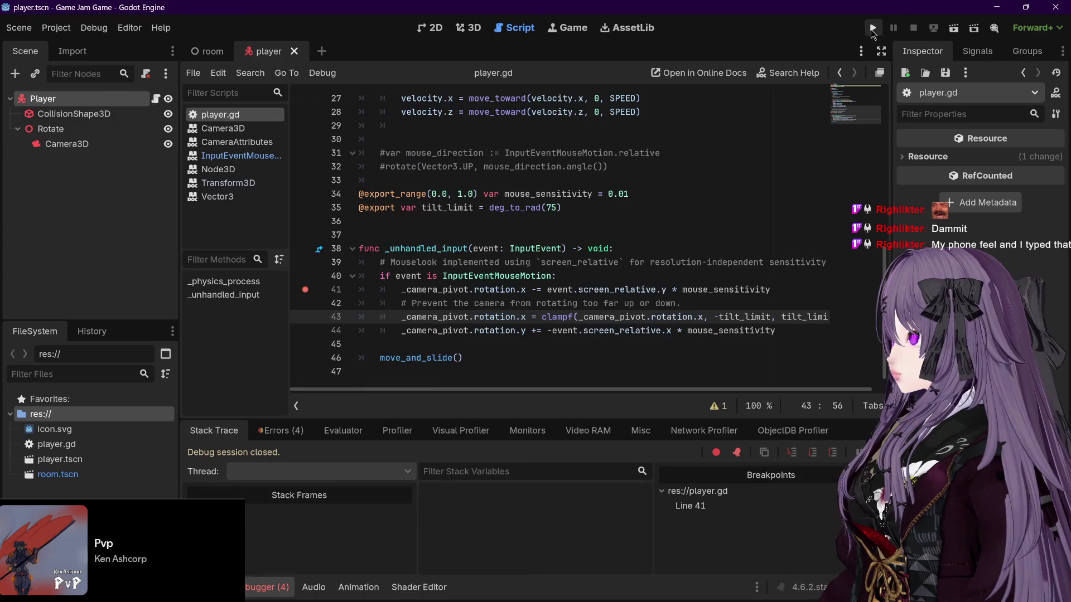
Relaunch the game and move the mouse so execution pauses at the line 41 breakpoint.
{"action": "left_click", "coordinate": [873, 28]}
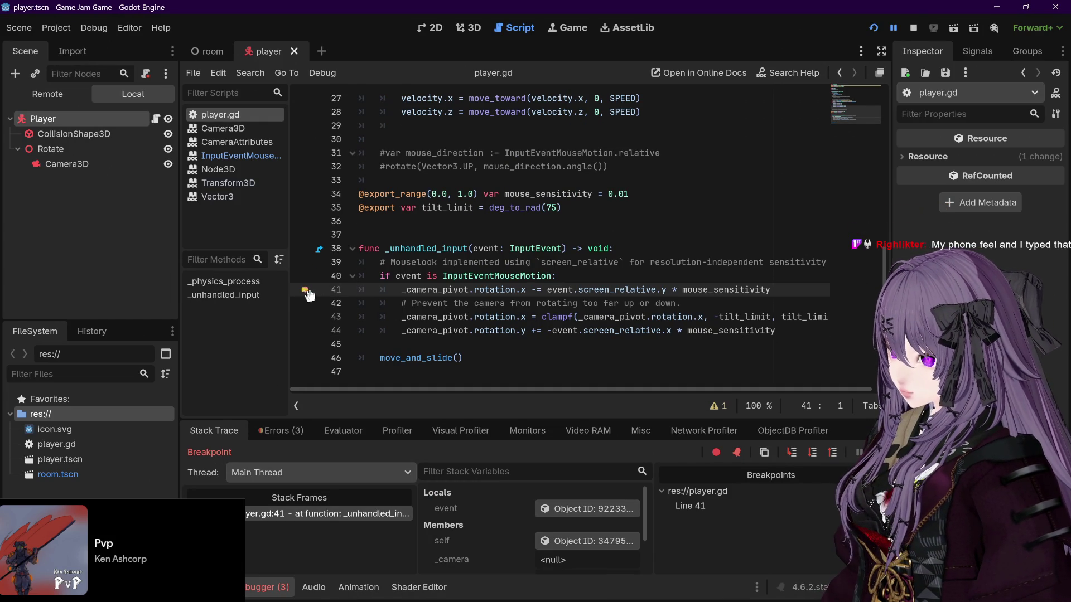
{"action": "left_click", "coordinate": [874, 27]}
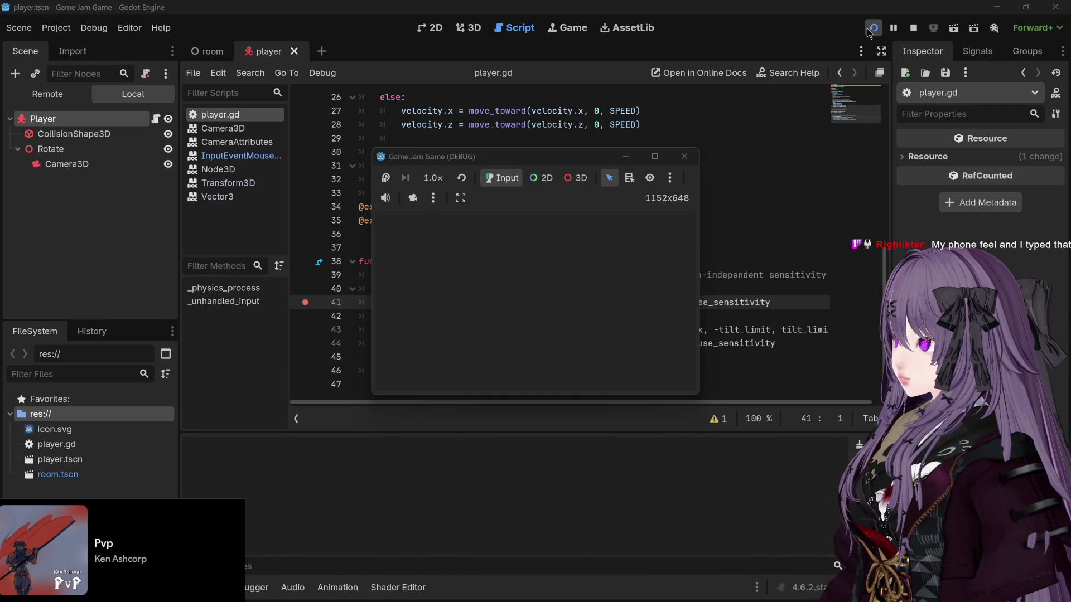
{"action": "mouse_move", "coordinate": [639, 283]}
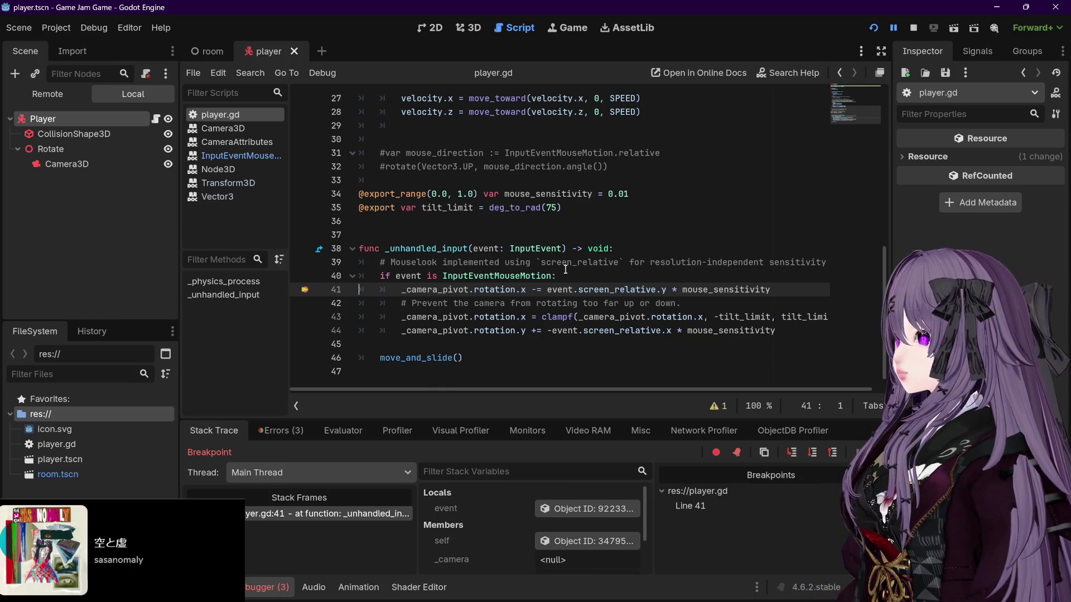
{"action": "scroll", "coordinate": [568, 267], "scroll_direction": "up", "scroll_amount": 9}
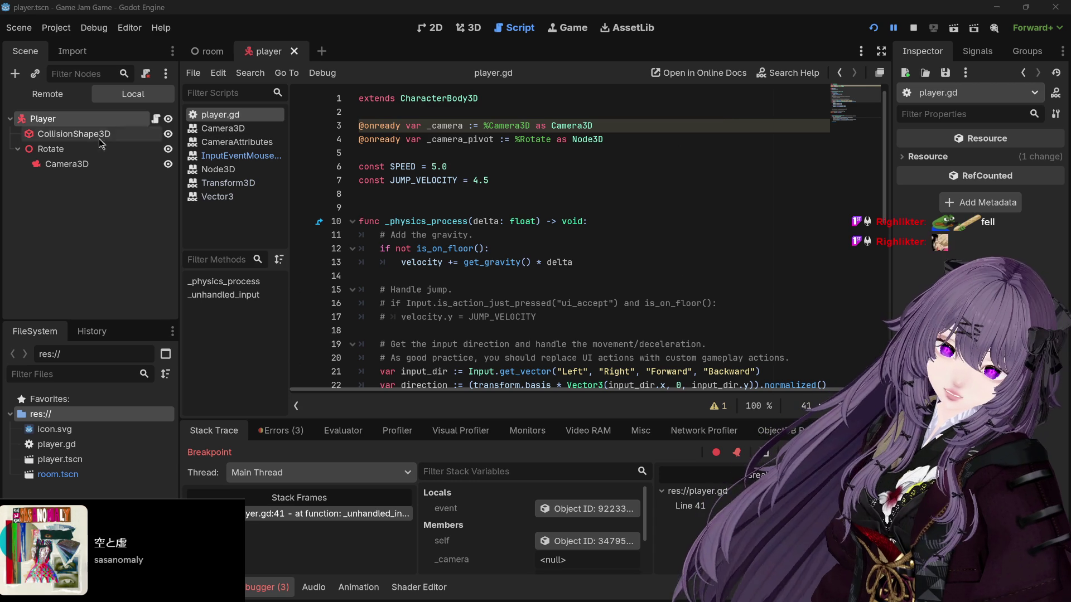
Rename the Rotate node to CameraPivot in the Scene dock.
{"action": "double_click", "coordinate": [62, 148]}
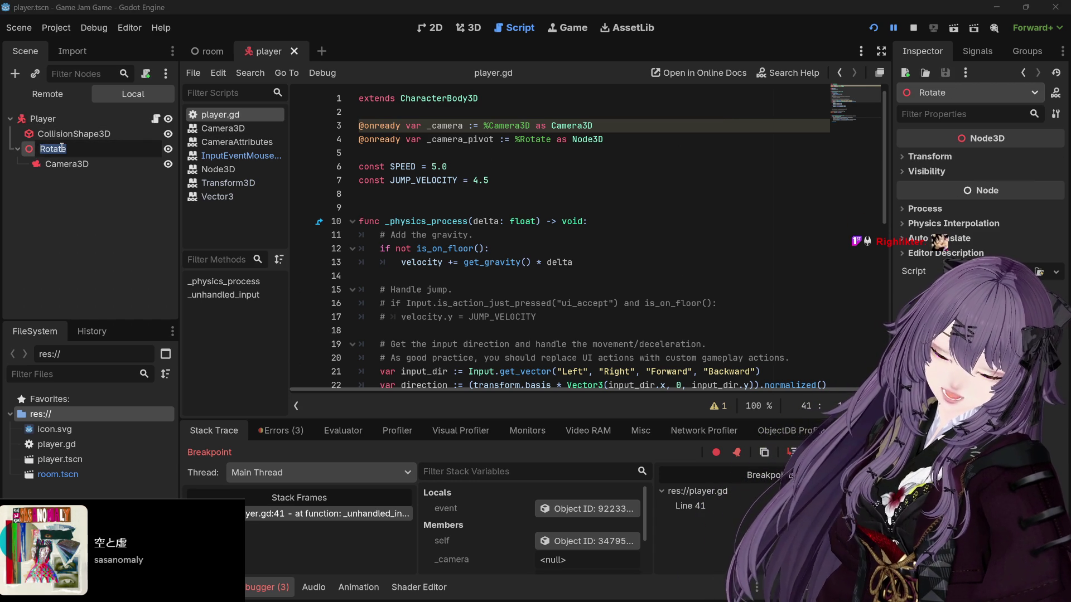
{"action": "type", "text": "CameraPiv"}
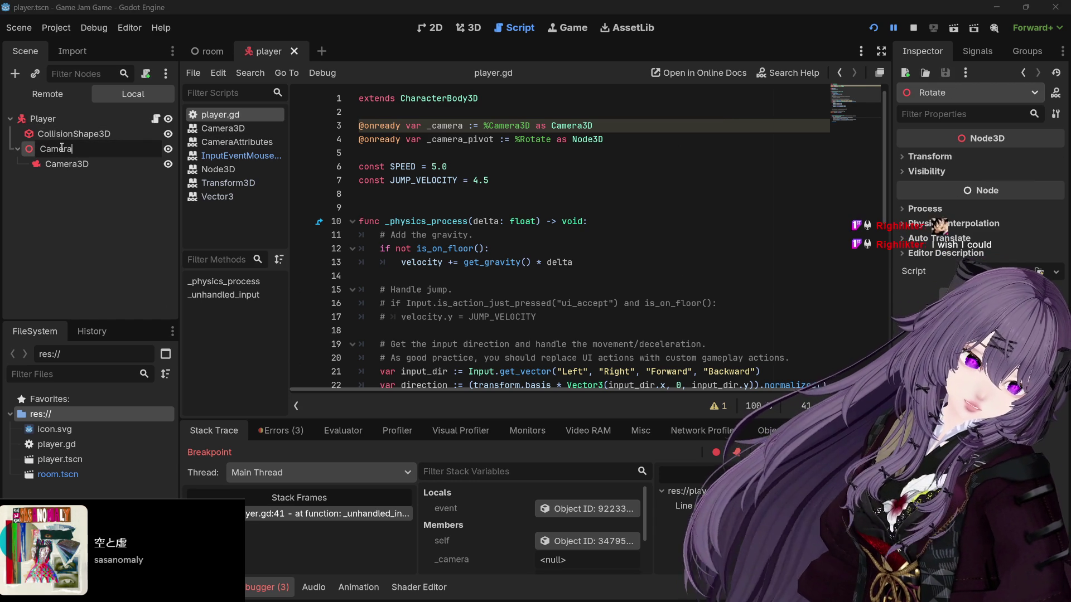
{"action": "type", "text": "ot"}
{"action": "key", "text": "Return"}
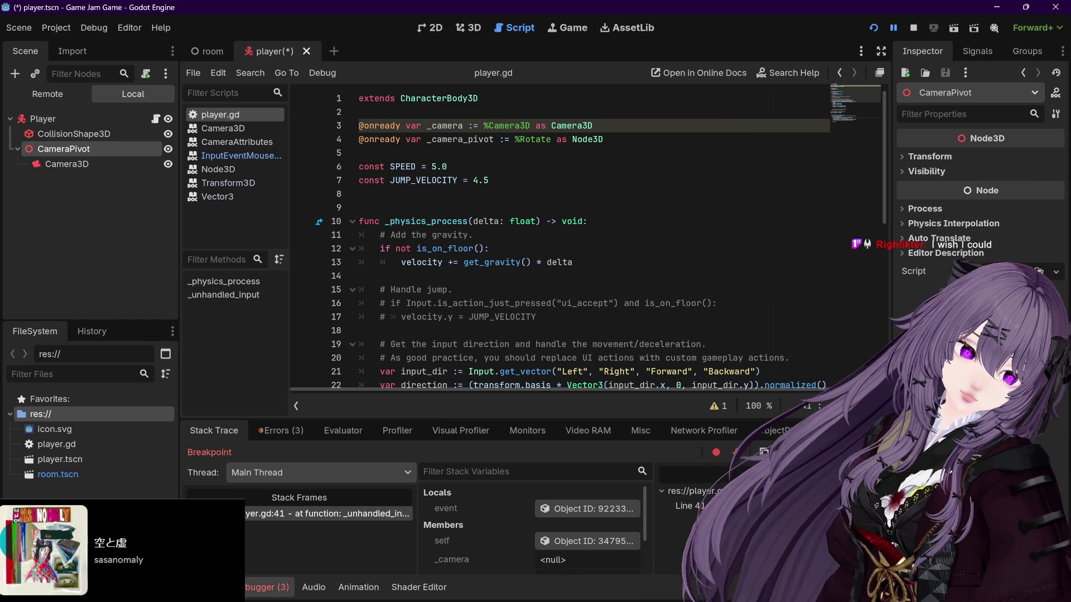
{"action": "scroll", "coordinate": [525, 262], "scroll_direction": "down", "scroll_amount": 5}
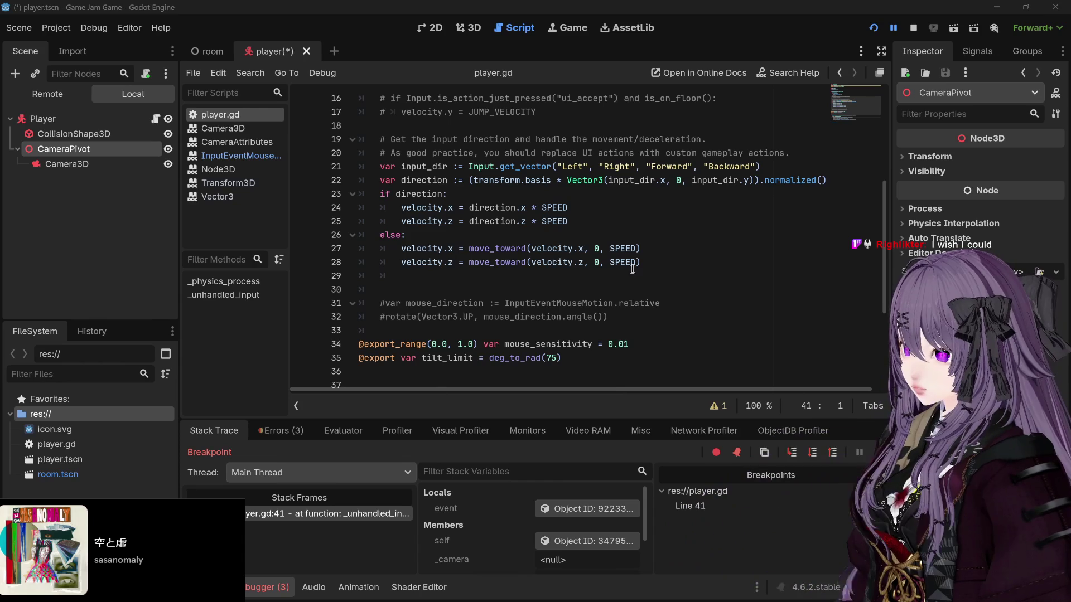
{"action": "left_click_drag", "start_coordinate": [649, 264], "coordinate": [408, 180]}
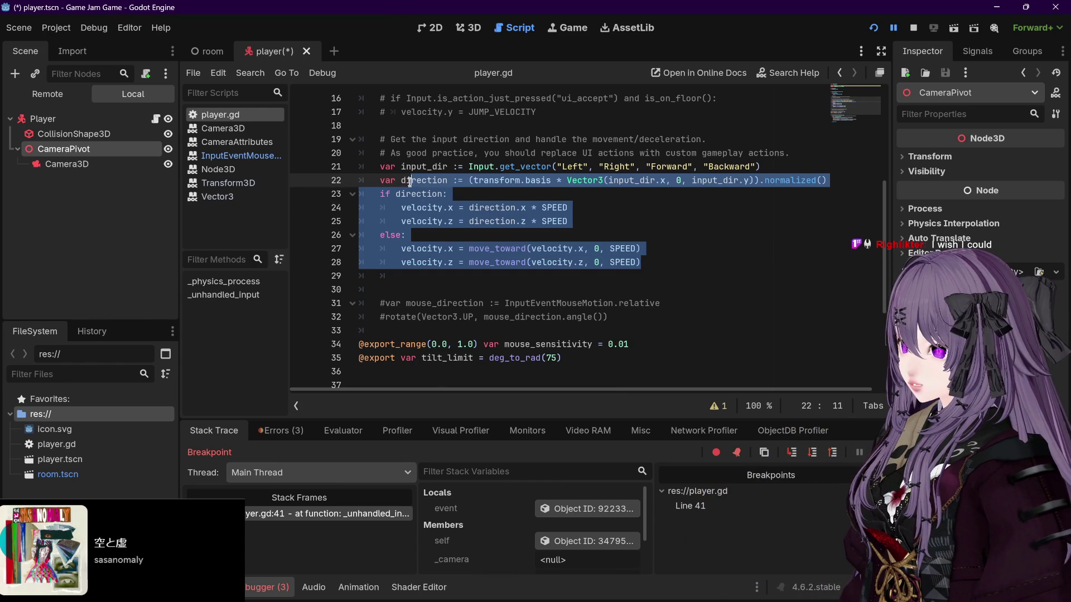
{"action": "left_click", "coordinate": [671, 268]}
{"action": "scroll", "coordinate": [669, 272], "scroll_direction": "up", "scroll_amount": 1}
{"action": "scroll", "coordinate": [668, 272], "scroll_direction": "up", "scroll_amount": 1}
{"action": "scroll", "coordinate": [661, 286], "scroll_direction": "down", "scroll_amount": 6}
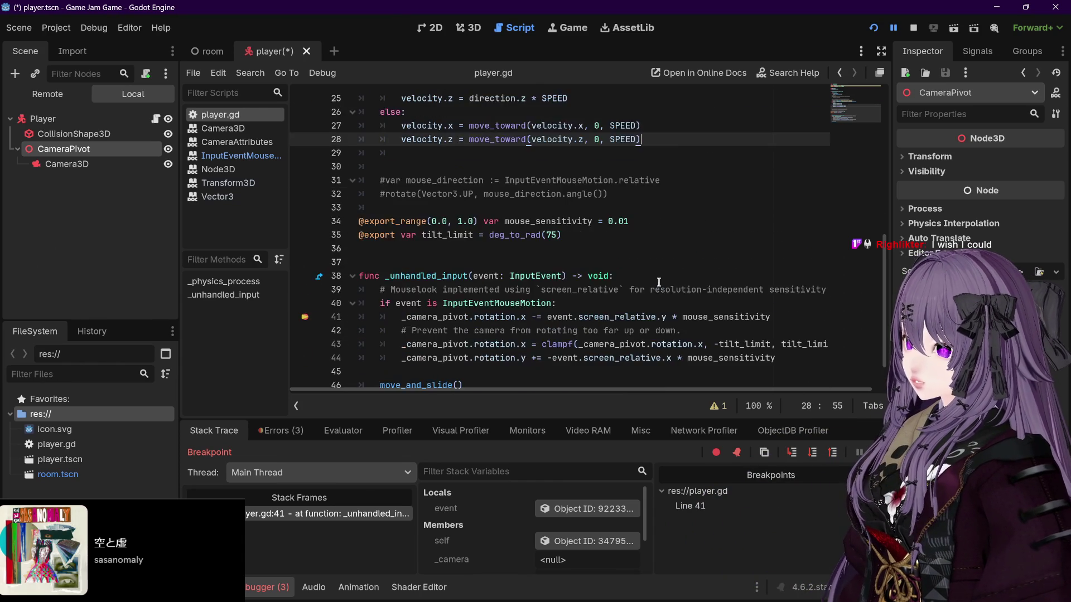
{"action": "mouse_move", "coordinate": [778, 331]}
{"action": "left_mouse_down"}
{"action": "mouse_move", "coordinate": [466, 290]}
{"action": "mouse_move", "coordinate": [363, 195]}
{"action": "left_mouse_up"}
{"action": "key", "text": "Right"}
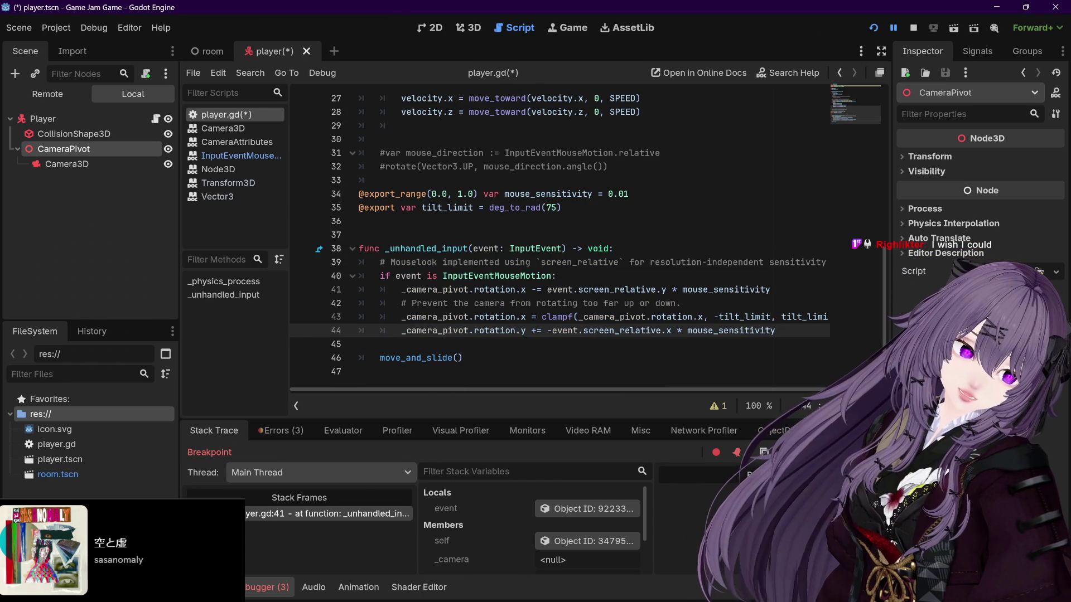
{"action": "scroll", "coordinate": [381, 132], "scroll_direction": "up", "scroll_amount": 9}
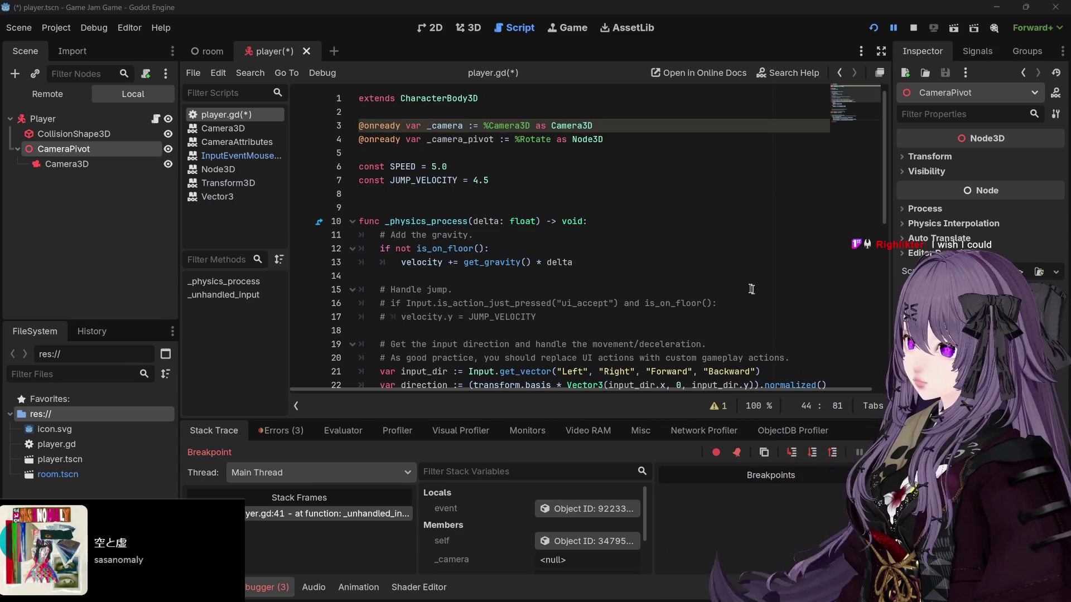
{"action": "left_click_drag", "start_coordinate": [358, 126], "coordinate": [625, 139]}
{"action": "type", "text": "@onready var _camera := %Camera3D as Camera3D @onready var _camera_pivot := %CameraPivot as Node3D"}
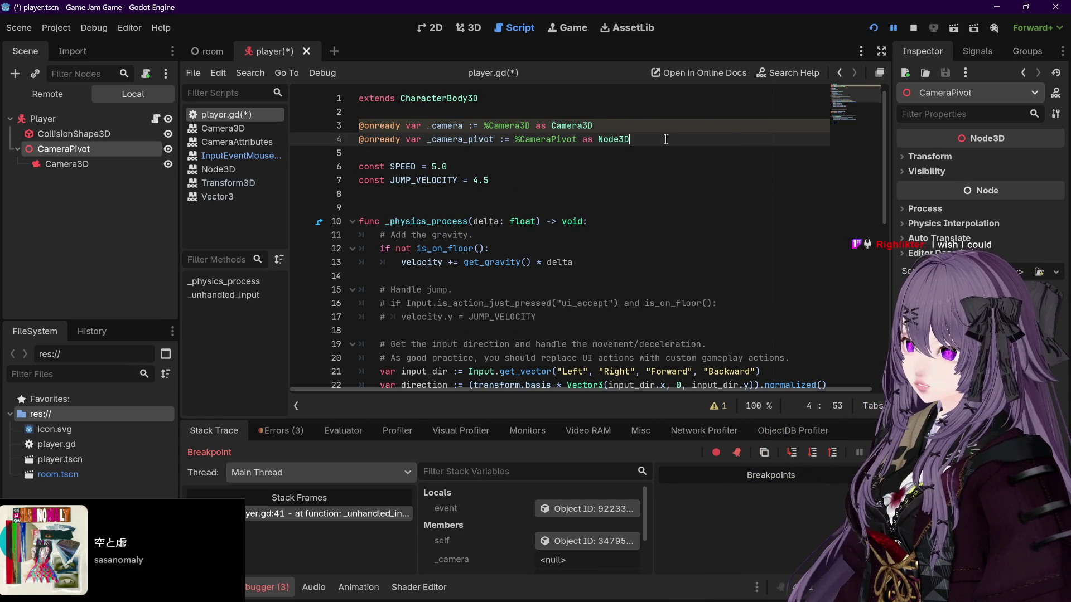
Save the scene and script, then restart the running game.
{"action": "mouse_move", "coordinate": [377, 126]}
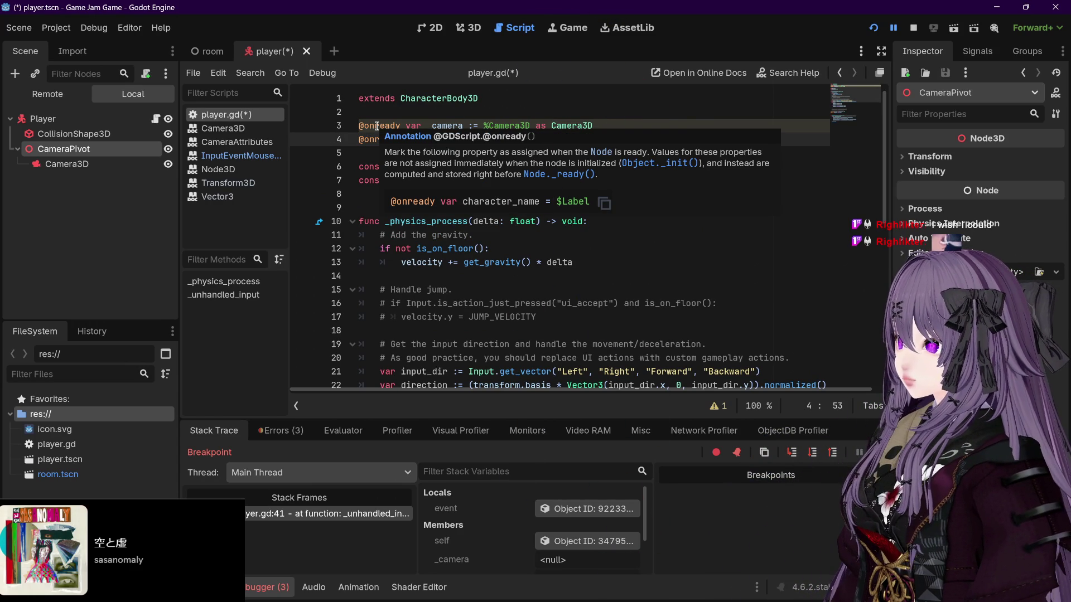
{"action": "key", "text": "ctrl+s"}
{"action": "left_click", "coordinate": [874, 28]}
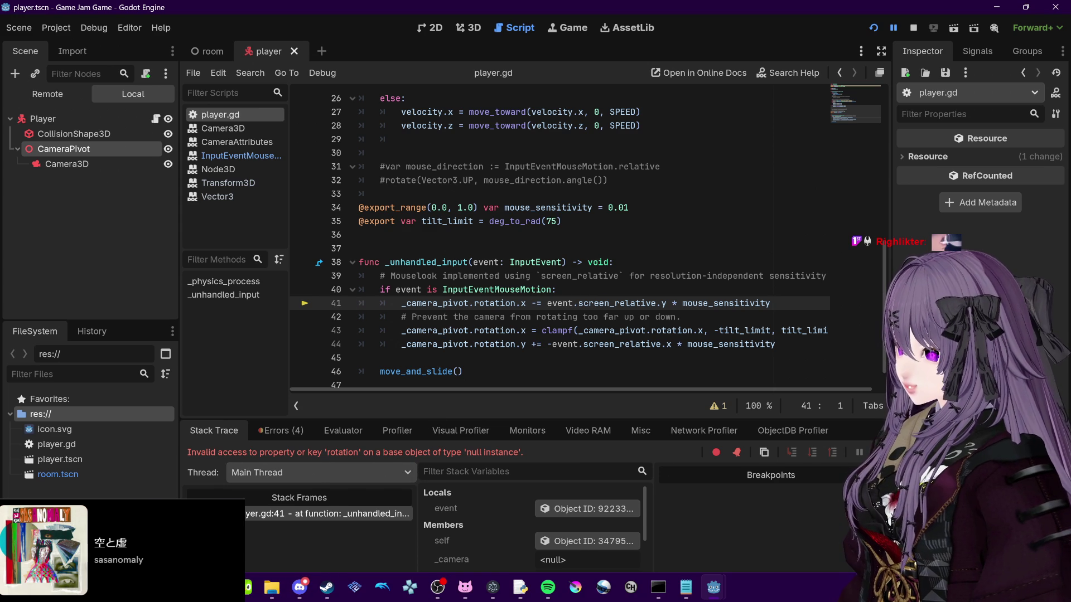
Select the Player node and raise Mouse Sensitivity from 0.01 to 0.074.
{"action": "mouse_move", "coordinate": [218, 587]}
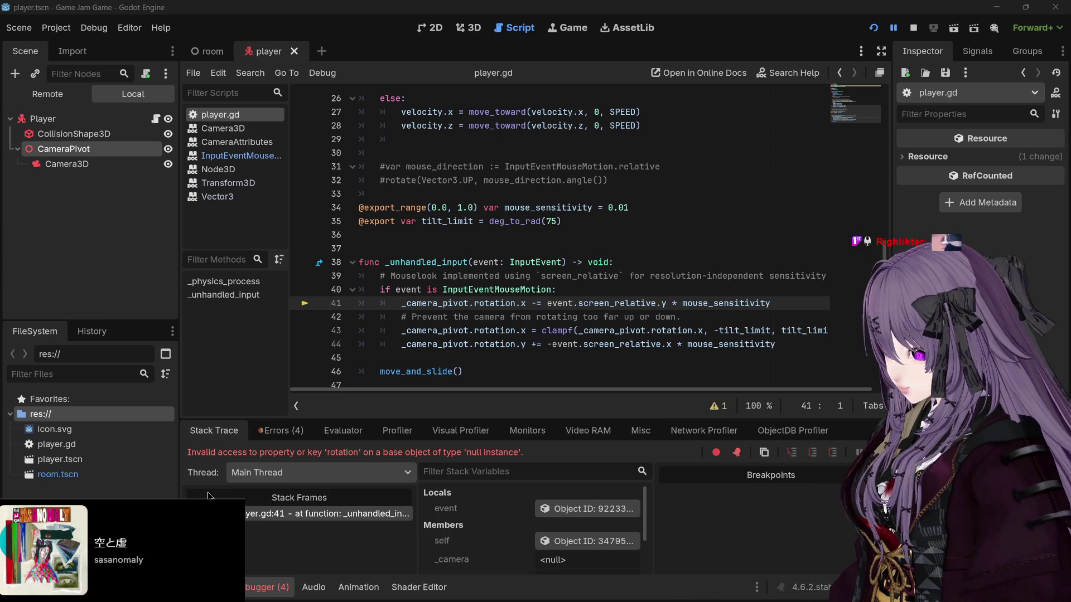
{"action": "left_click", "coordinate": [908, 157]}
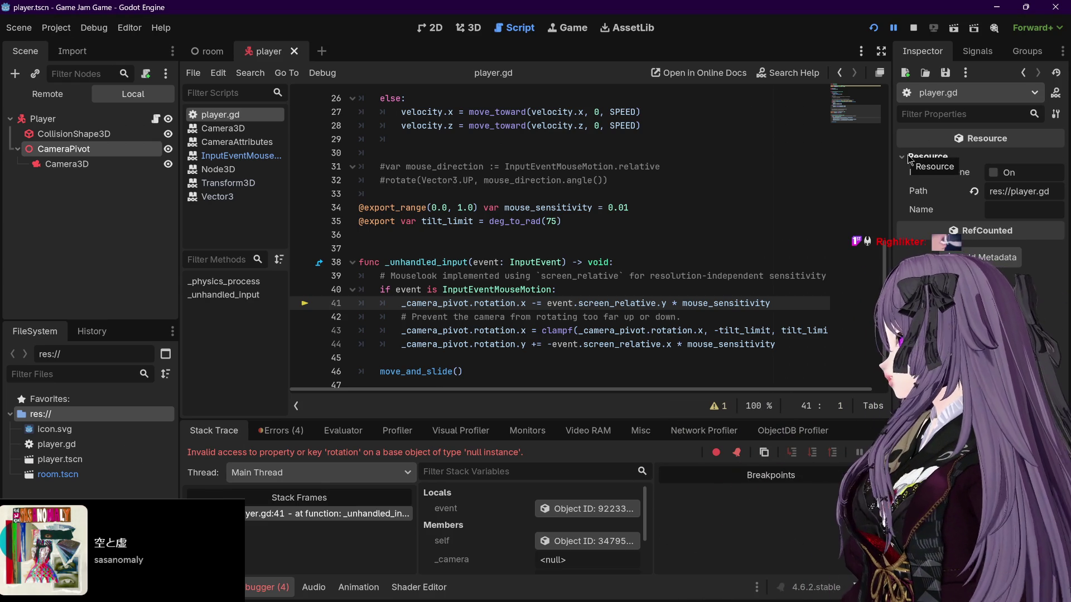
{"action": "left_click", "coordinate": [43, 119]}
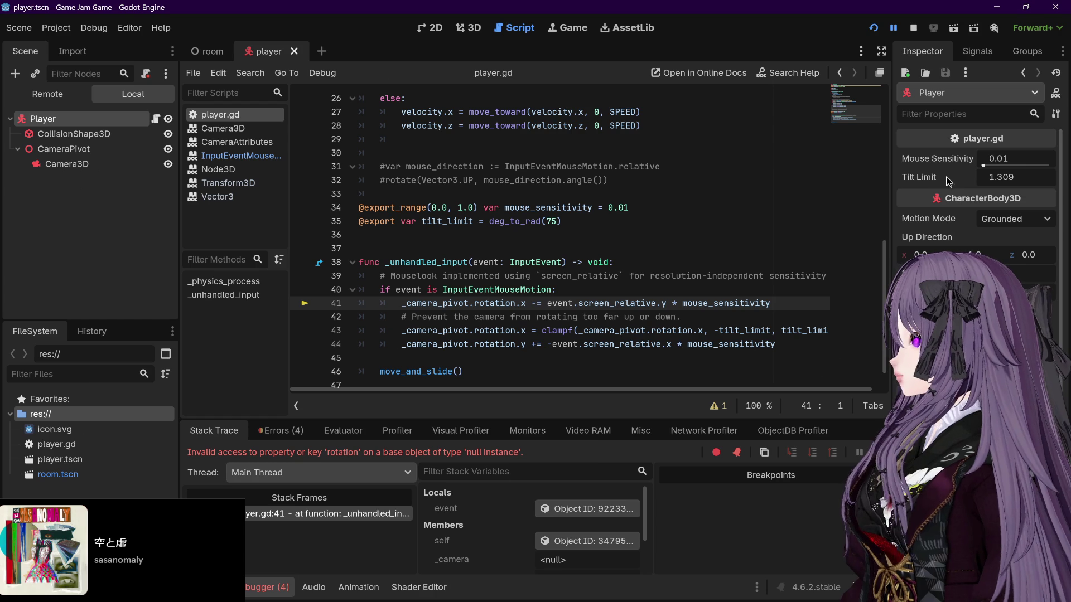
{"action": "left_click_drag", "start_coordinate": [984, 167], "coordinate": [988, 167]}
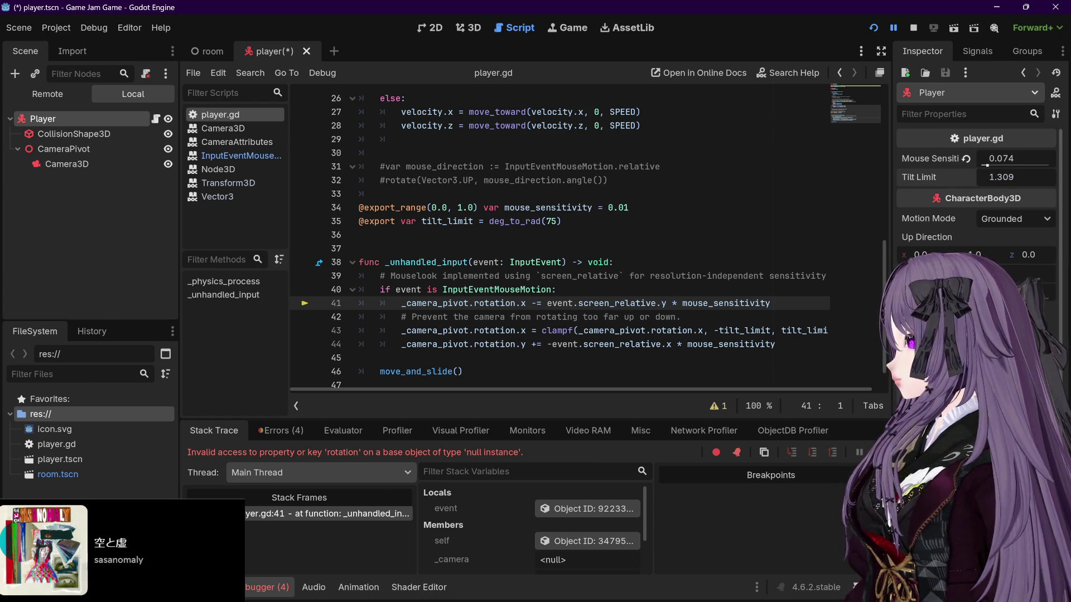
Restart the game with F5 using the new sensitivity.
{"action": "left_click", "coordinate": [915, 31]}
{"action": "left_click", "coordinate": [915, 32]}
{"action": "key", "text": "F5"}
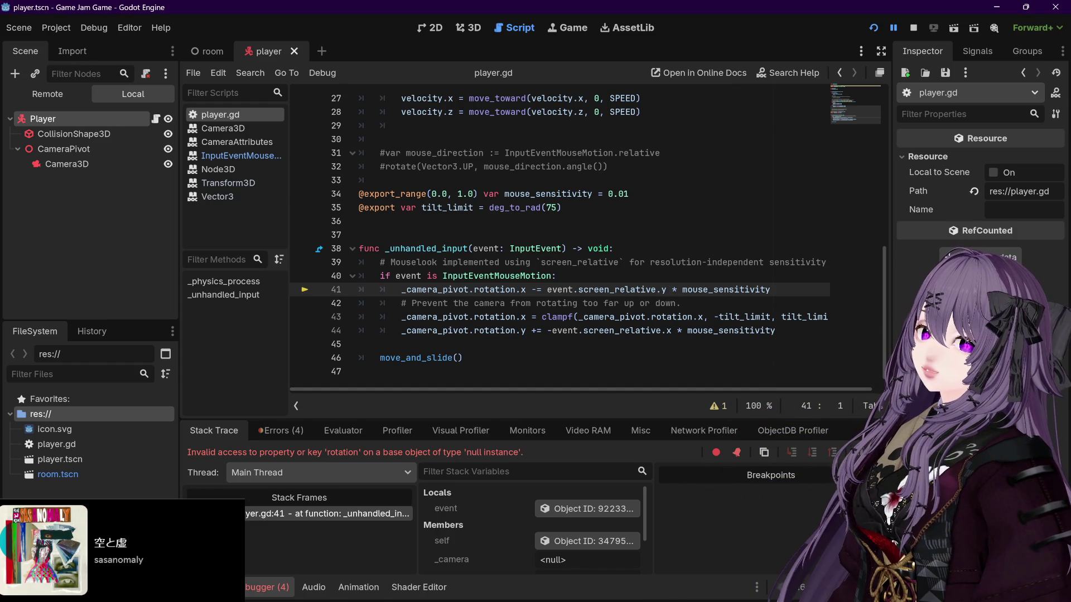
Select the mouse-look block, lines 40–44, in player.gd.
{"action": "scroll", "coordinate": [498, 290], "scroll_direction": "up", "scroll_amount": 1}
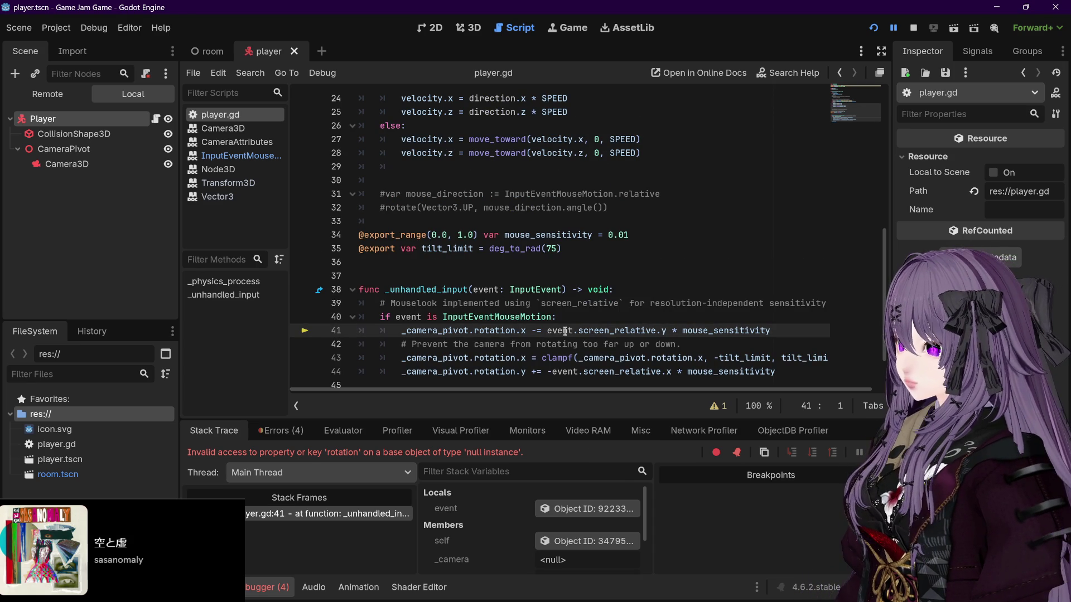
{"action": "mouse_move", "coordinate": [565, 332]}
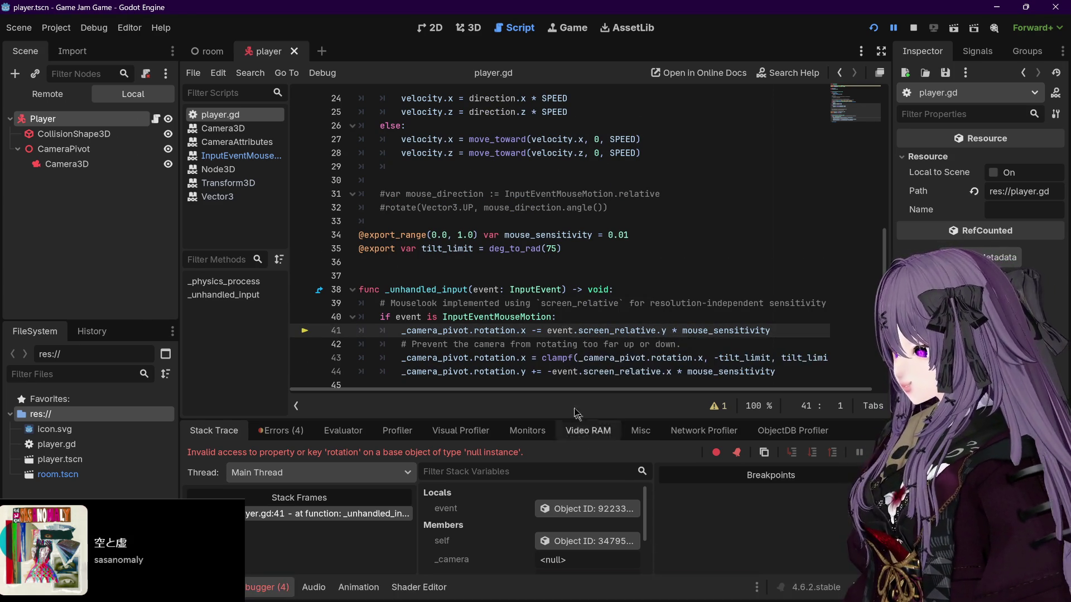
{"action": "scroll", "coordinate": [636, 335], "scroll_direction": "down", "scroll_amount": 1}
{"action": "mouse_move", "coordinate": [803, 331]}
{"action": "left_mouse_down"}
{"action": "mouse_move", "coordinate": [647, 331]}
{"action": "mouse_move", "coordinate": [391, 290]}
{"action": "mouse_move", "coordinate": [333, 296]}
{"action": "left_mouse_up"}
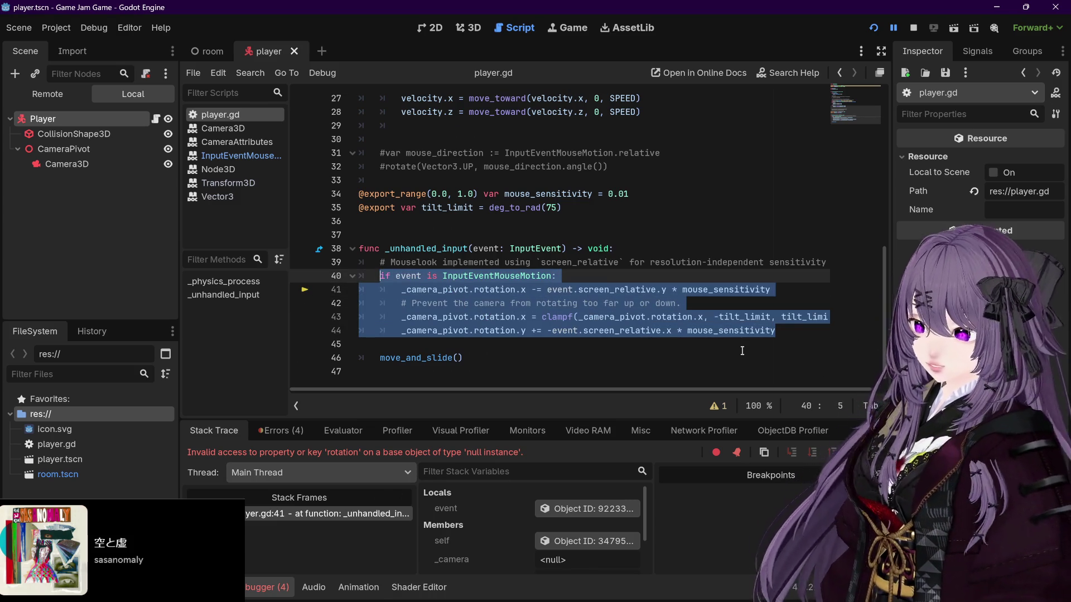
View the player scene in the 3D workspace, orbit around it, then switch to the Camera3D docs.
{"action": "left_click", "coordinate": [209, 51]}
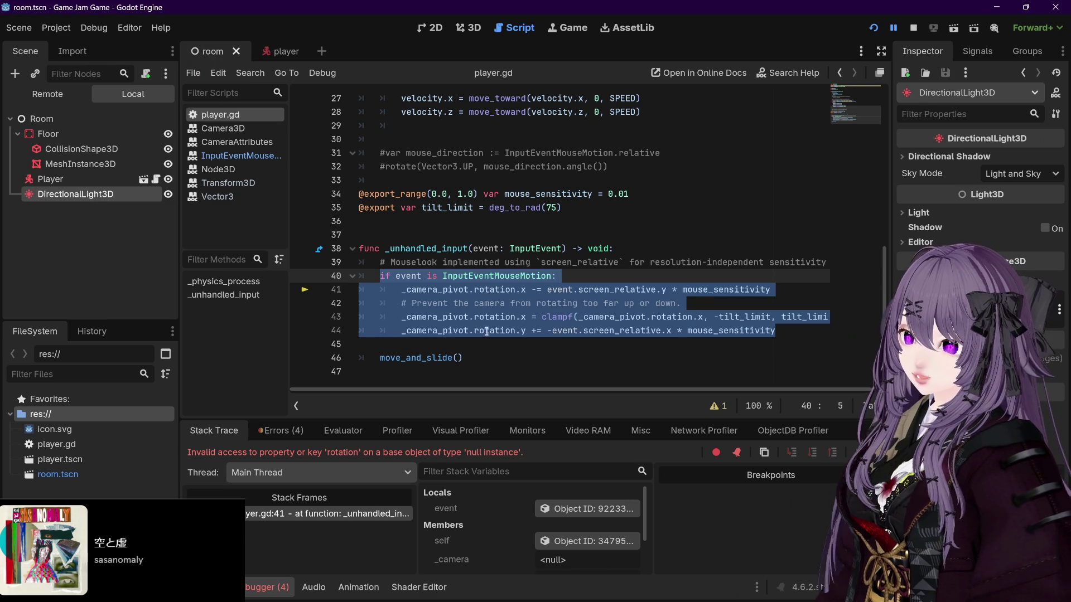
{"action": "left_click", "coordinate": [474, 32]}
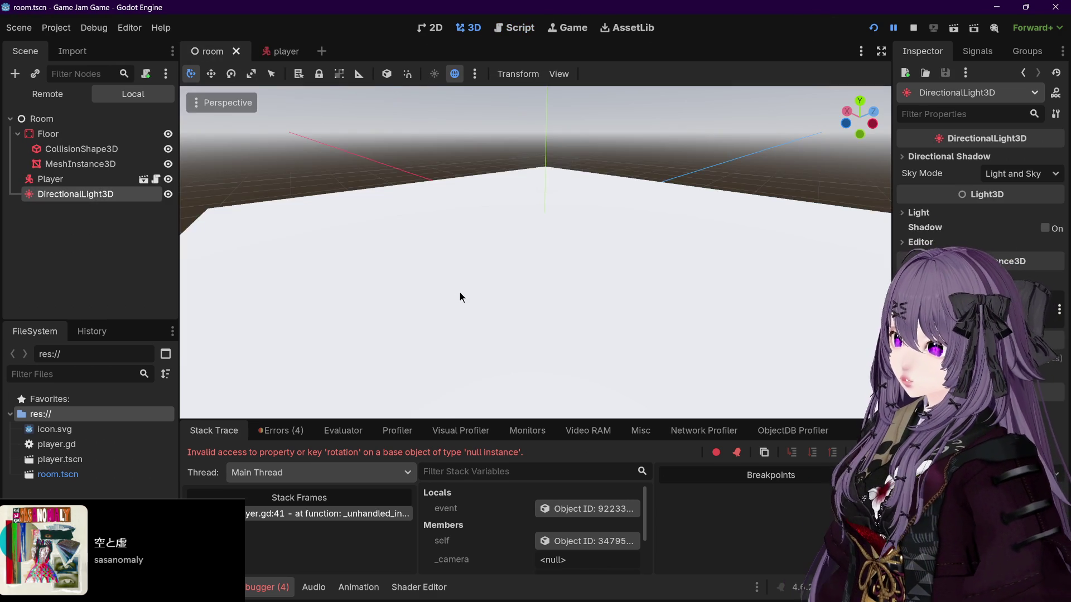
{"action": "left_click", "coordinate": [293, 51]}
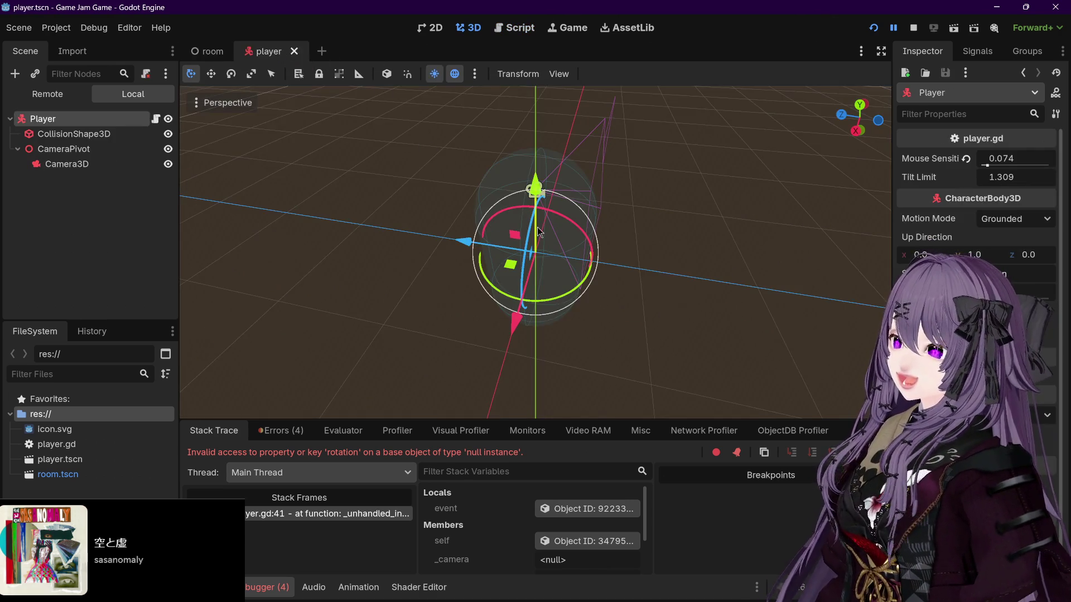
{"action": "left_click", "coordinate": [206, 56]}
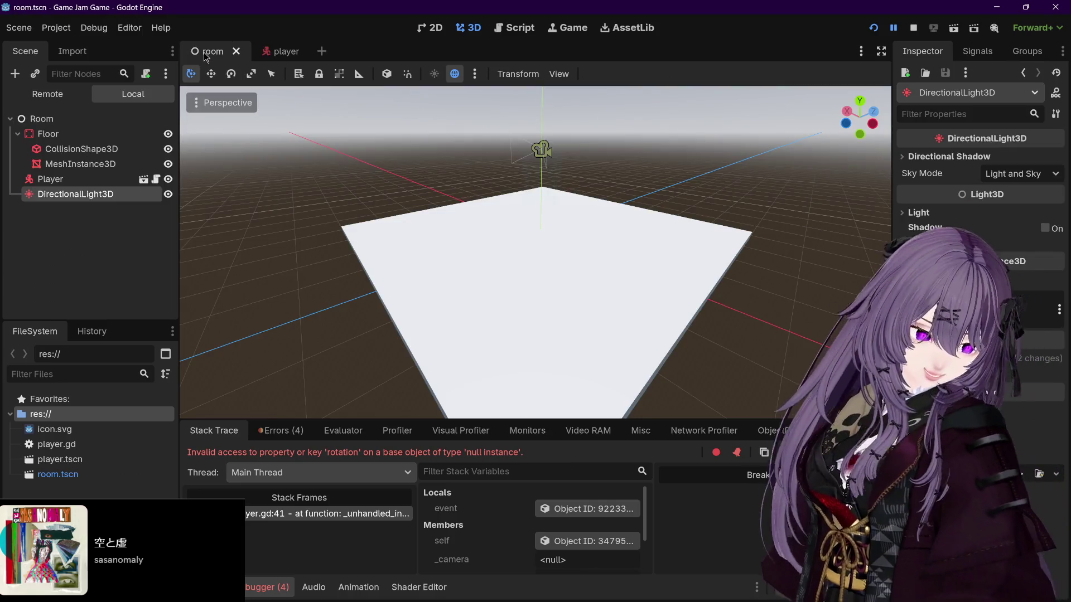
{"action": "left_click", "coordinate": [278, 52]}
{"action": "left_click_drag", "start_coordinate": [431, 180], "coordinate": [419, 177]}
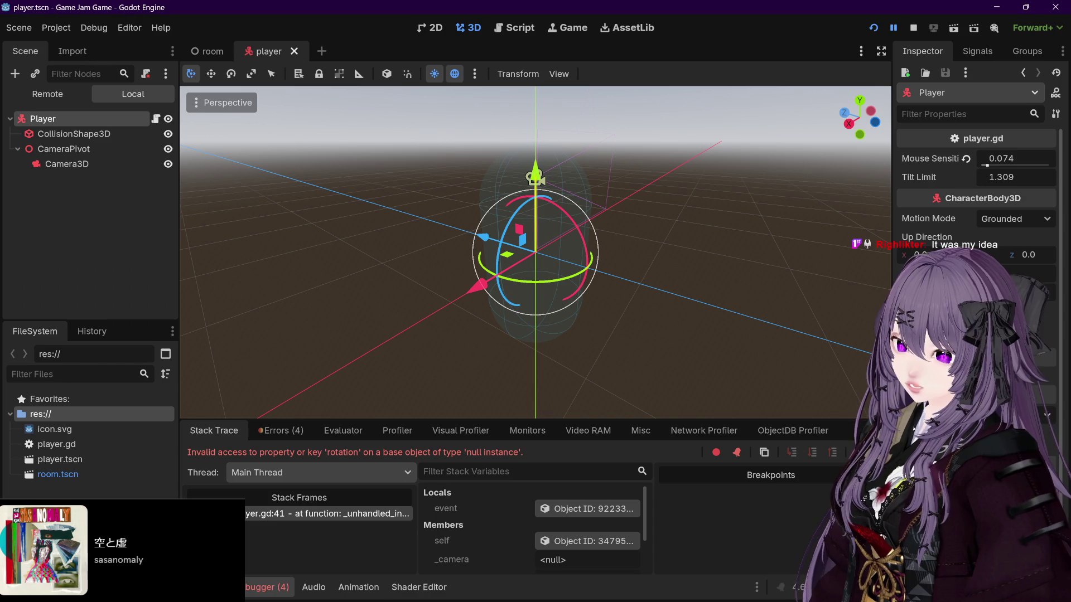
{"action": "mouse_move", "coordinate": [438, 600]}
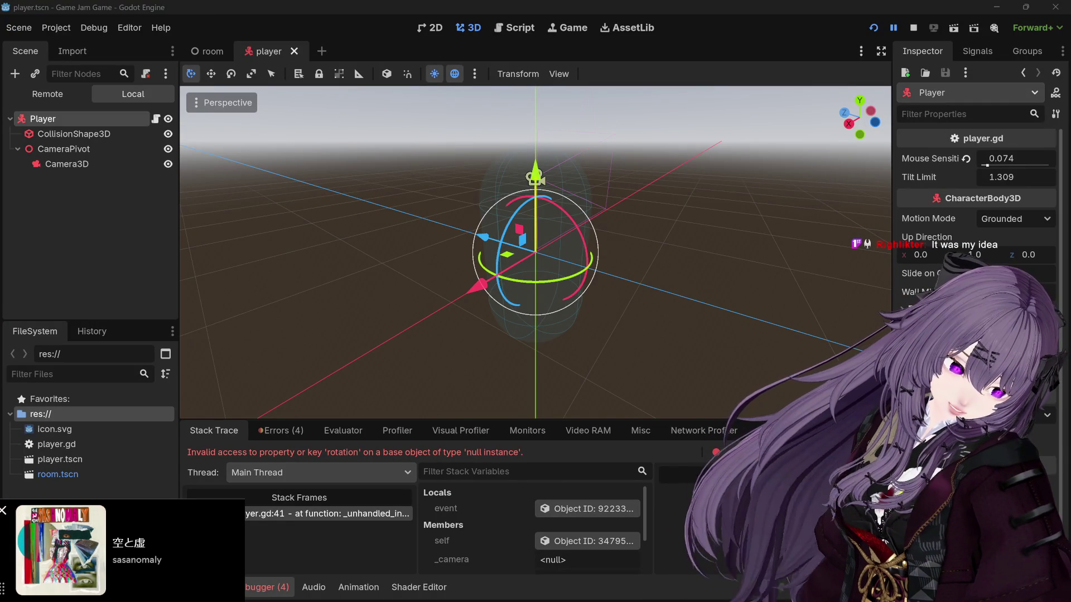
{"action": "key", "text": "alt+Tab"}
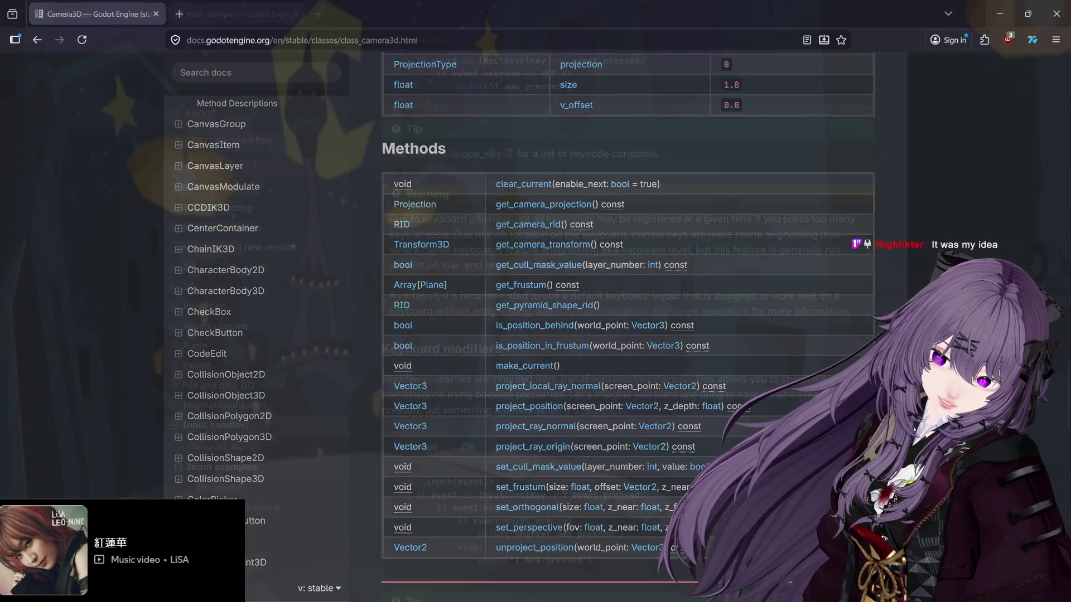
Close the Camera3D docs window and minimize the editor to reach the Input examples page.
{"action": "key", "text": "alt+Tab"}
{"action": "key", "text": "alt+Tab"}
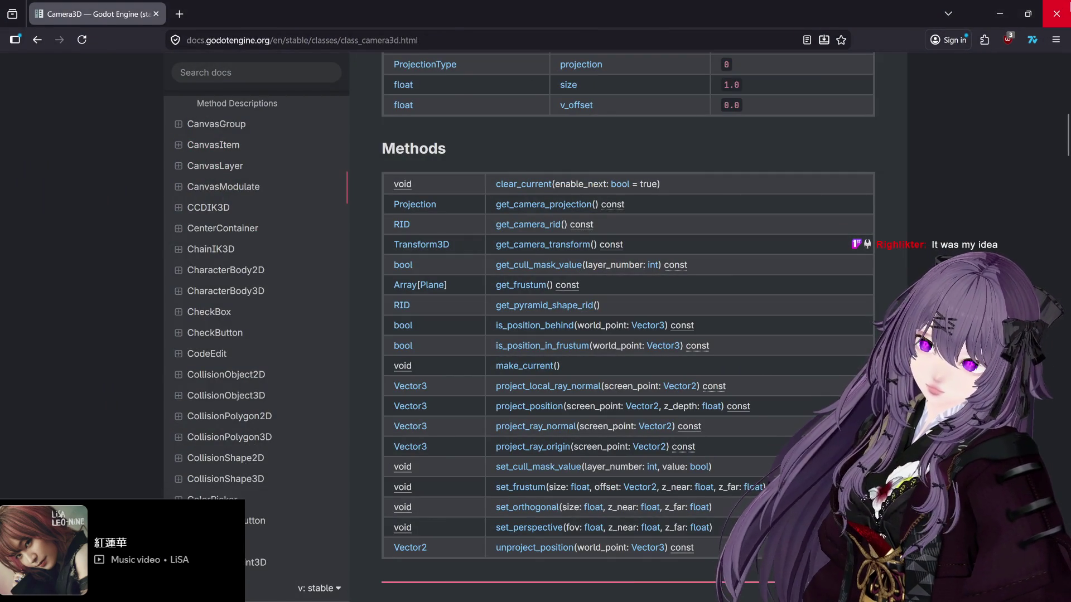
{"action": "left_click", "coordinate": [1057, 13]}
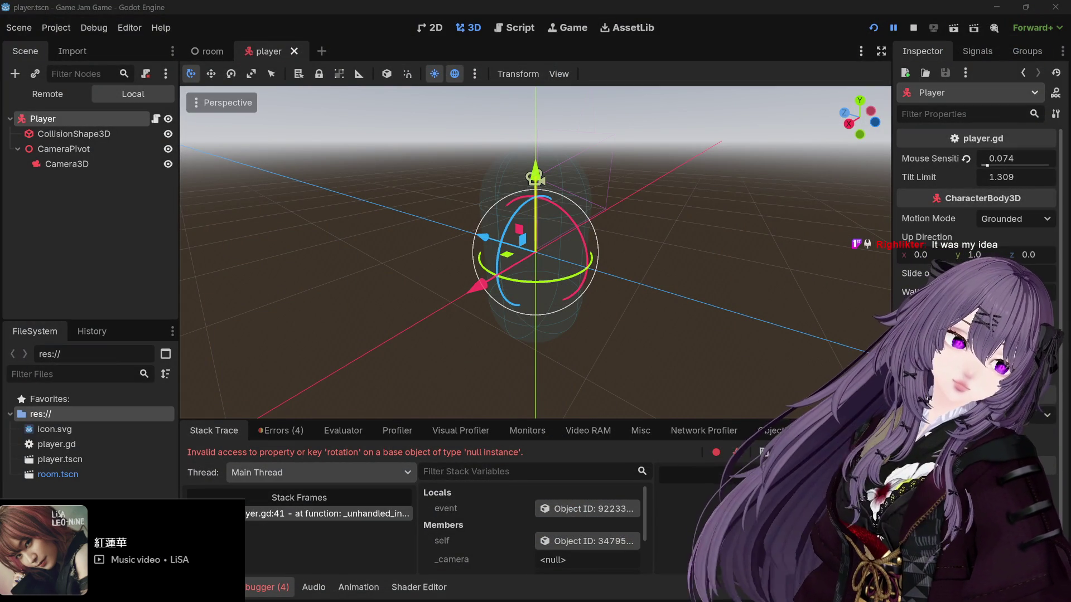
{"action": "key", "text": "alt+Tab"}
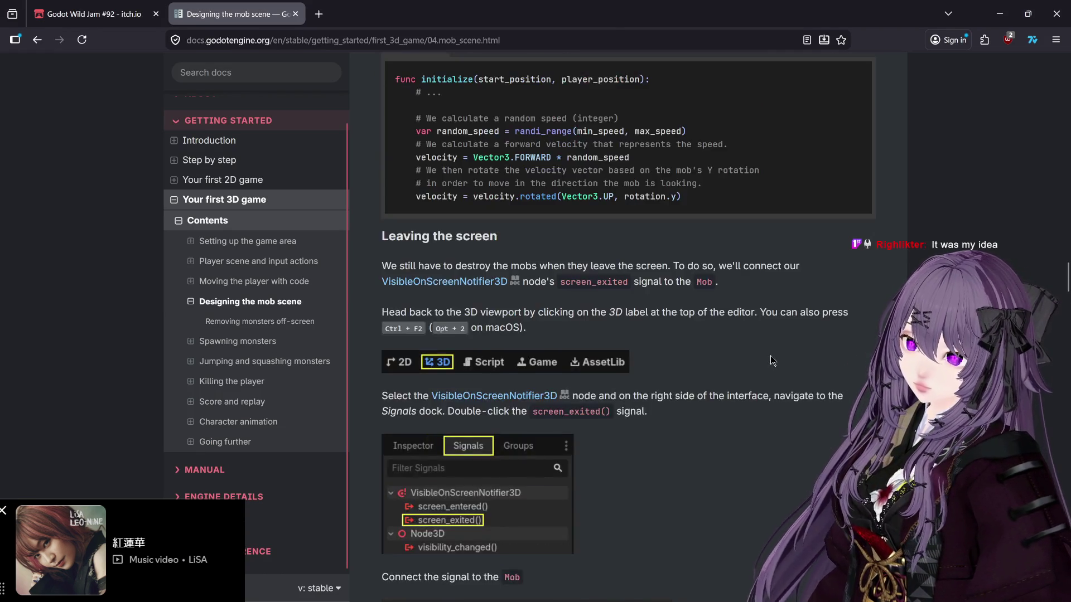
{"action": "scroll", "coordinate": [457, 350], "scroll_direction": "up", "scroll_amount": 7}
{"action": "scroll", "coordinate": [457, 350], "scroll_direction": "down", "scroll_amount": 10}
{"action": "key", "text": "alt+Tab"}
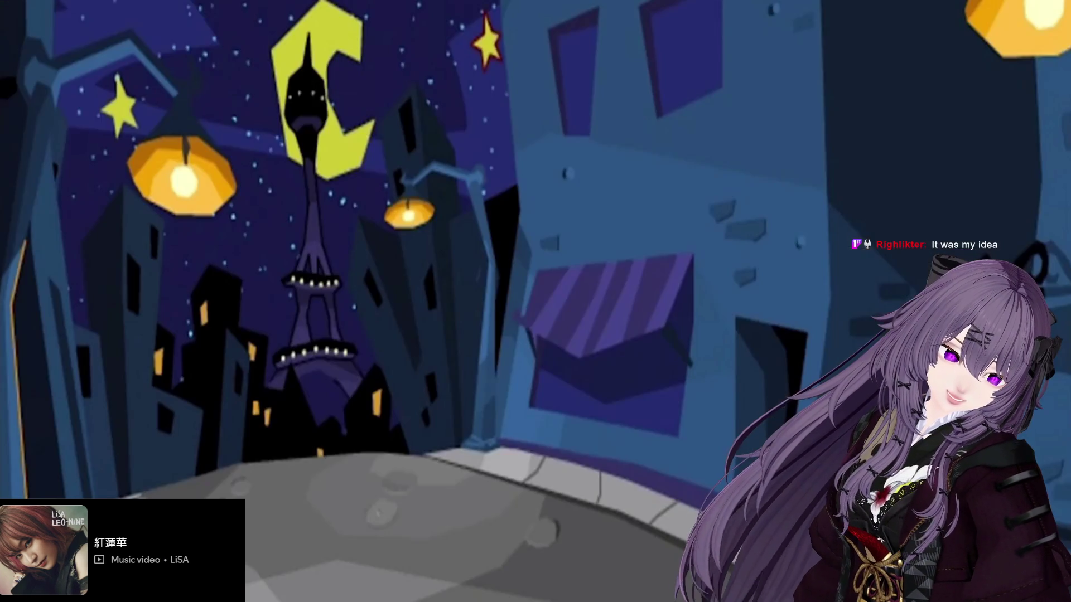
{"action": "left_click", "coordinate": [998, 7]}
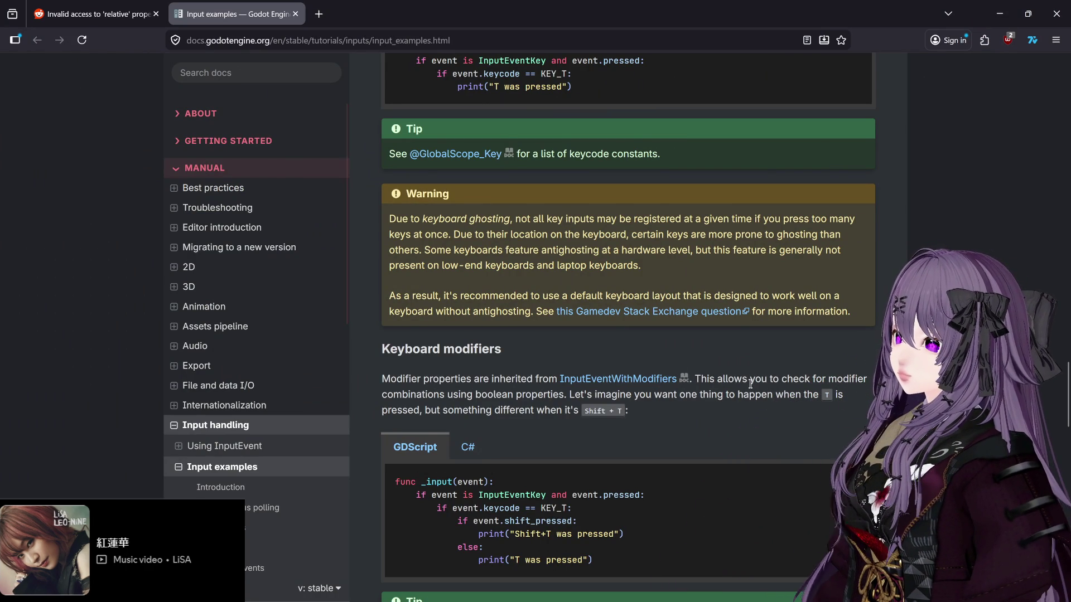
Copy the GDScript InputEventMouseButton _input example and minimize the browser.
{"action": "scroll", "coordinate": [751, 384], "scroll_direction": "up", "scroll_amount": 5}
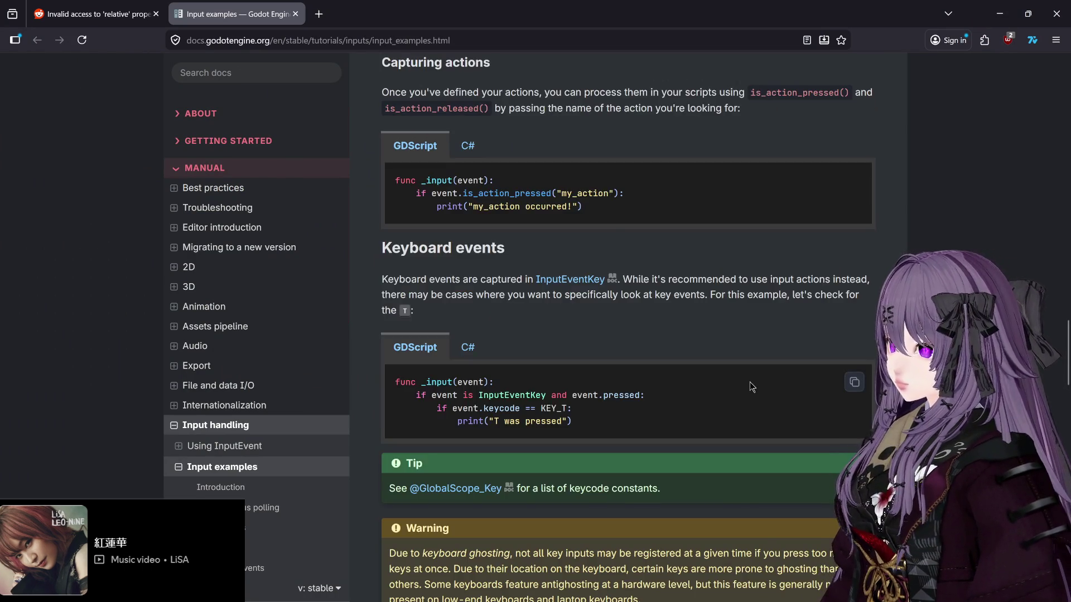
{"action": "scroll", "coordinate": [748, 380], "scroll_direction": "up", "scroll_amount": 5}
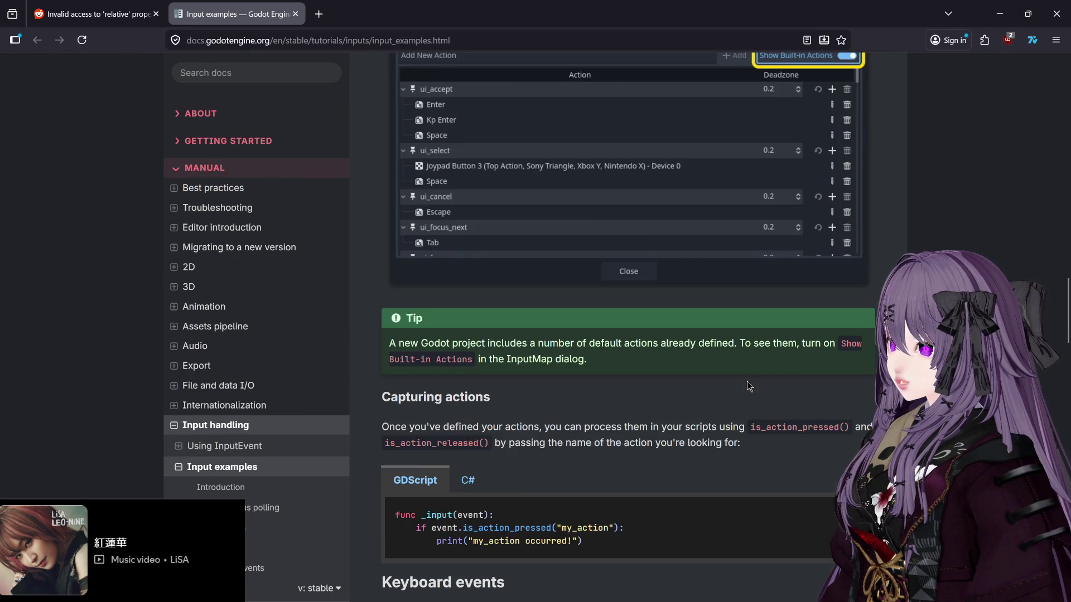
{"action": "scroll", "coordinate": [746, 380], "scroll_direction": "up", "scroll_amount": 2}
{"action": "scroll", "coordinate": [746, 380], "scroll_direction": "down", "scroll_amount": 6}
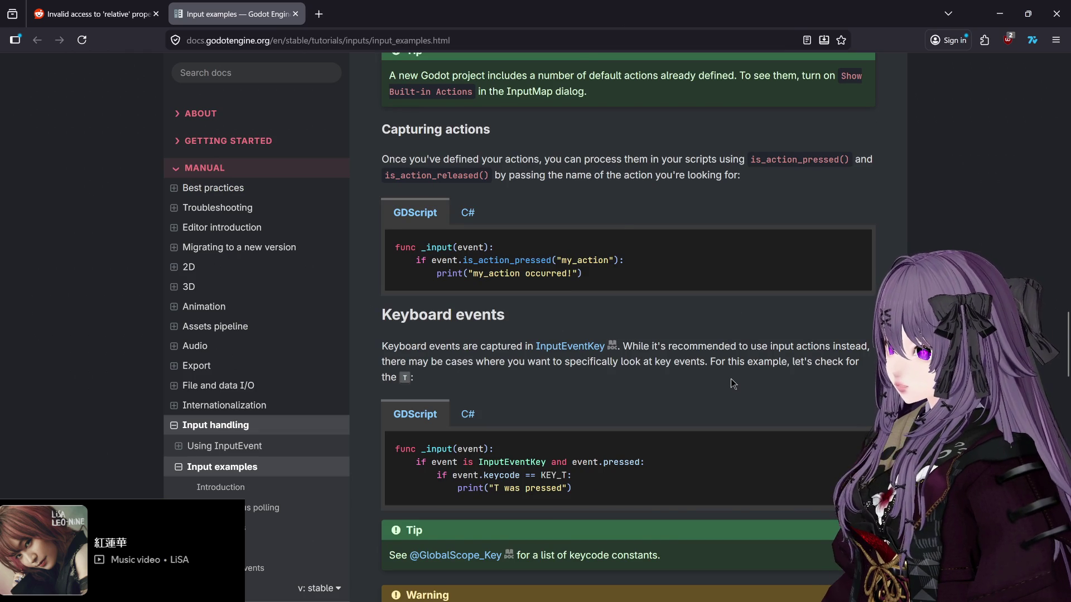
{"action": "scroll", "coordinate": [731, 382], "scroll_direction": "up", "scroll_amount": 11}
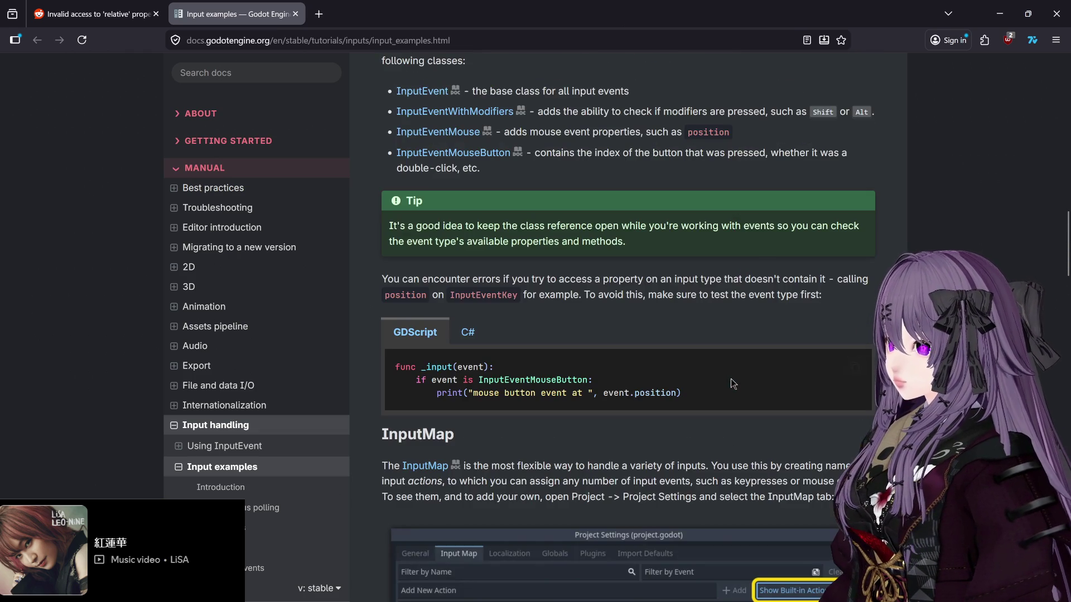
{"action": "left_click_drag", "start_coordinate": [395, 366], "coordinate": [696, 395]}
{"action": "key", "text": "ctrl+c"}
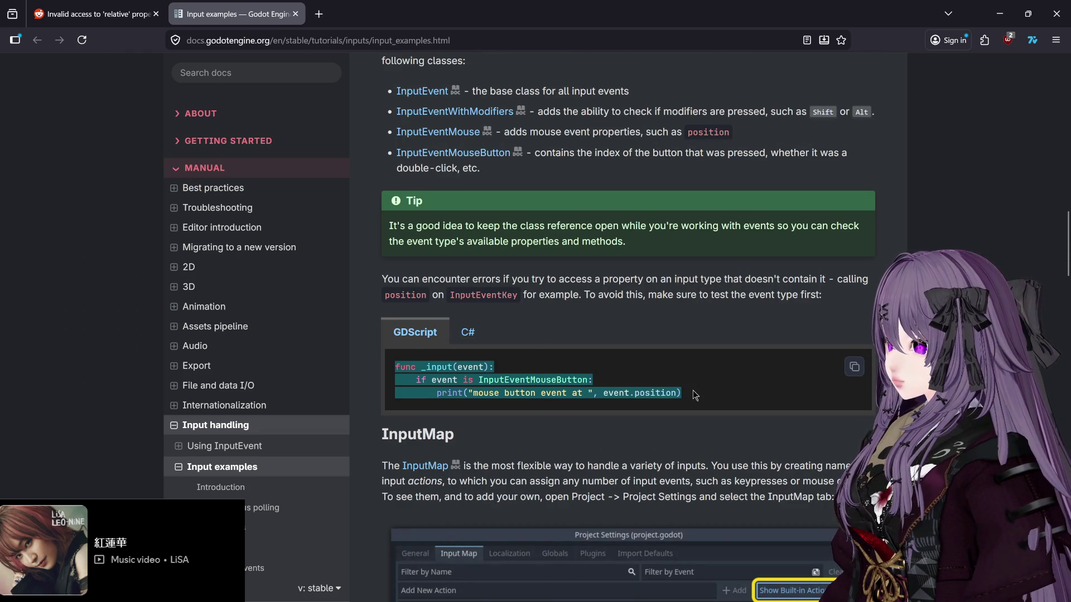
{"action": "left_click", "coordinate": [1000, 13]}
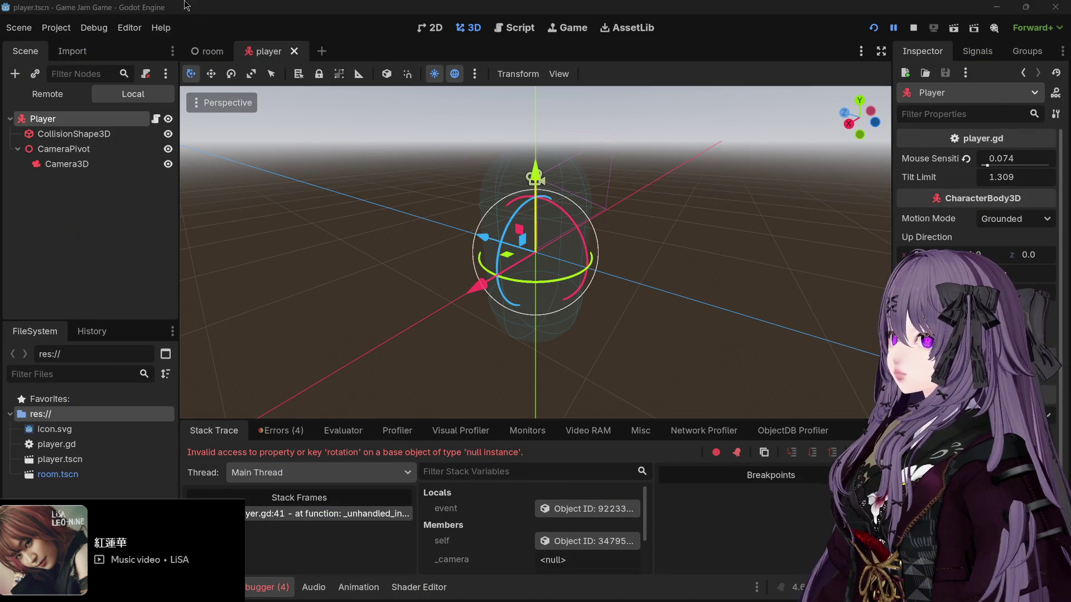
Replace the _unhandled_input function (lines 38–44) in player.gd with the copied _input example.
{"action": "left_click", "coordinate": [156, 118]}
{"action": "left_click", "coordinate": [498, 335]}
{"action": "mouse_move", "coordinate": [775, 330]}
{"action": "left_mouse_down"}
{"action": "mouse_move", "coordinate": [390, 290]}
{"action": "mouse_move", "coordinate": [344, 255]}
{"action": "left_mouse_up"}
{"action": "key", "text": "ctrl+v"}
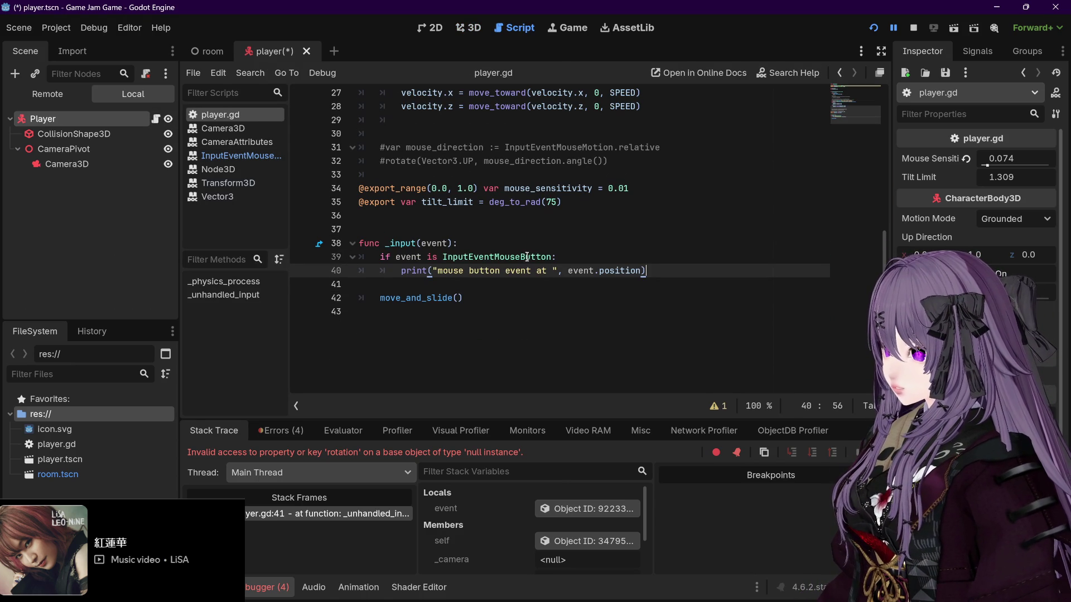
Change InputEventMouseButton on line 39 to InputEventMouseMotion using autocomplete.
{"action": "left_click", "coordinate": [523, 257]}
{"action": "left_click", "coordinate": [521, 256]}
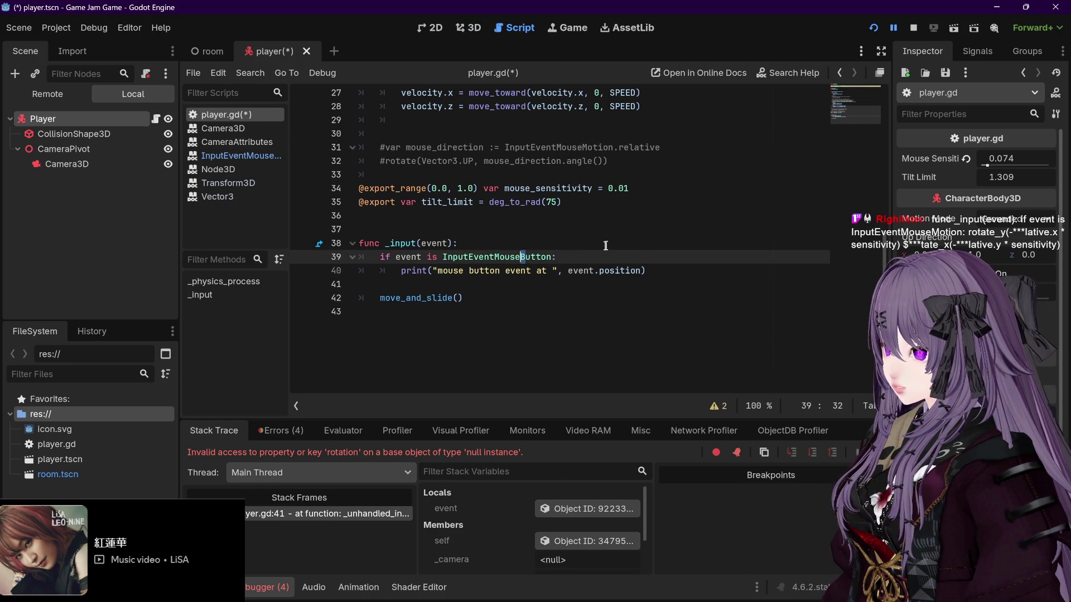
{"action": "scroll", "coordinate": [612, 245], "scroll_direction": "up", "scroll_amount": 3}
{"action": "scroll", "coordinate": [614, 246], "scroll_direction": "down", "scroll_amount": 1}
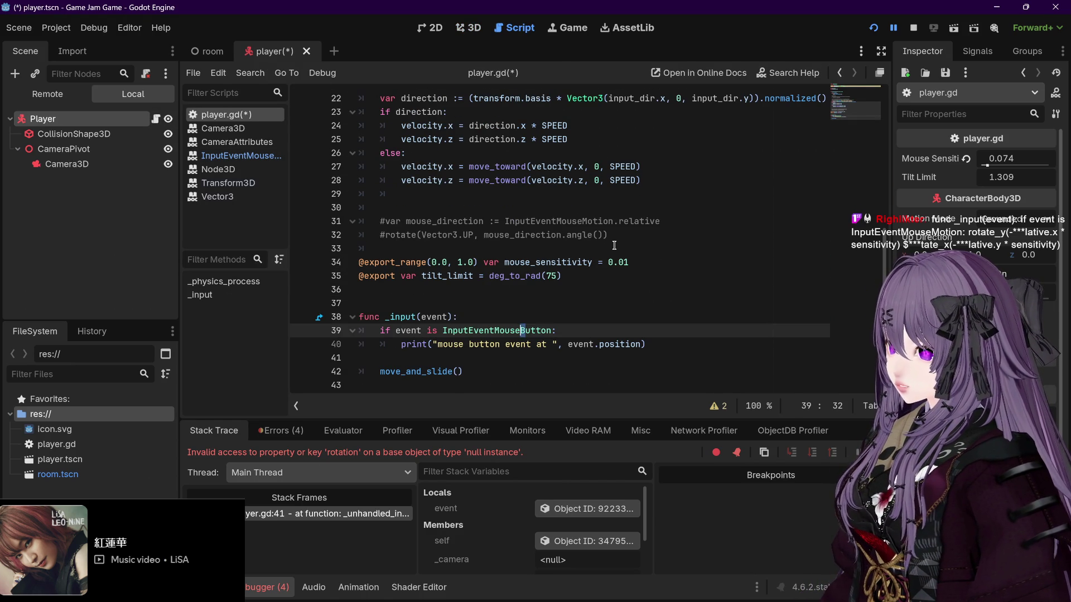
{"action": "left_click_drag", "start_coordinate": [552, 330], "coordinate": [521, 330]}
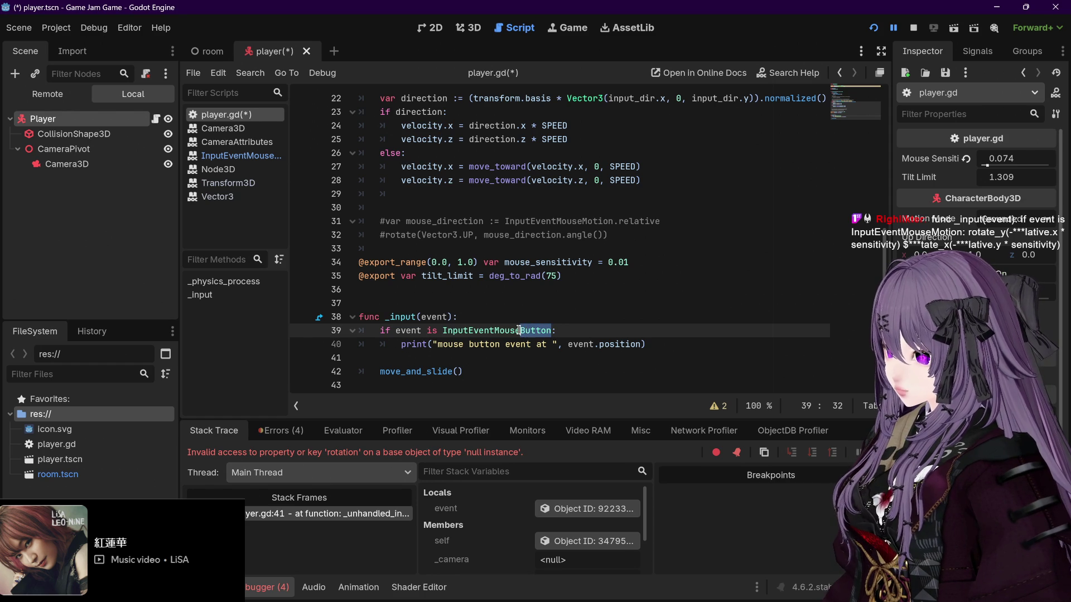
{"action": "key", "text": "BackSpace"}
{"action": "mouse_move", "coordinate": [519, 331]}
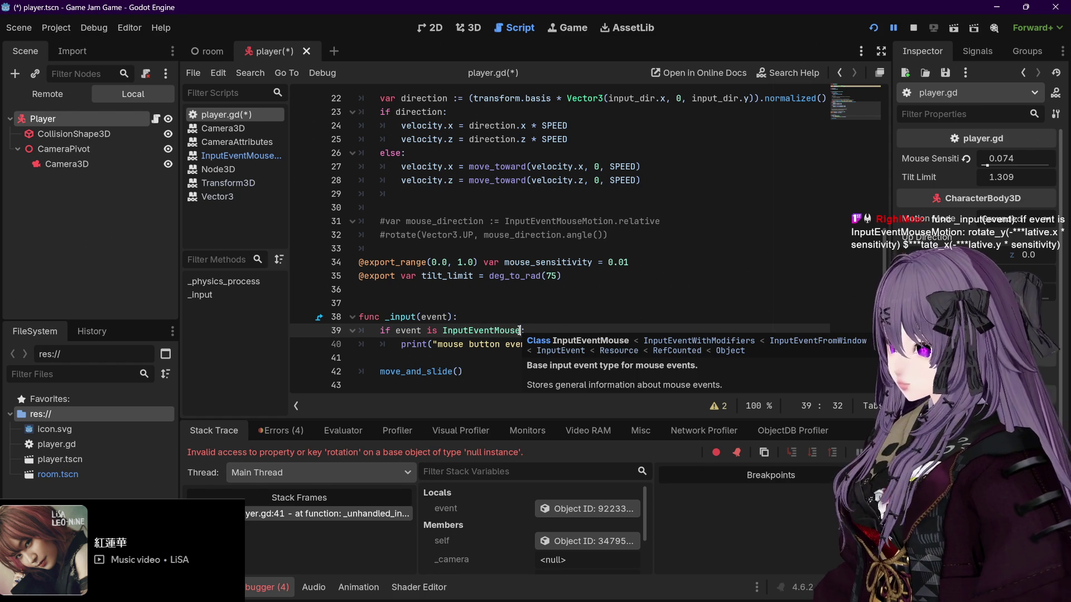
{"action": "type", "text": "Mo"}
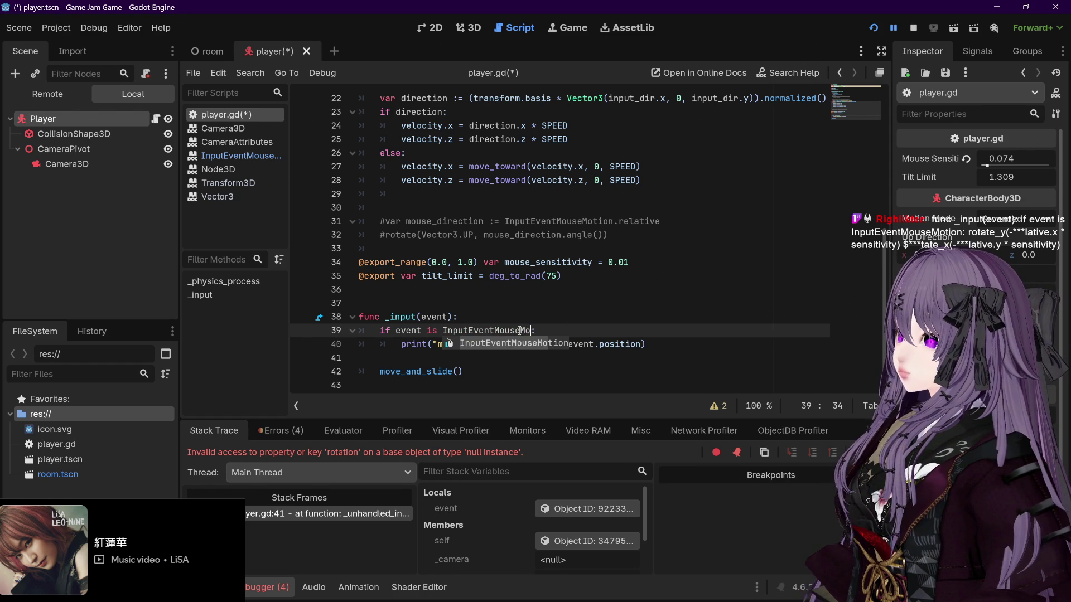
{"action": "key", "text": "Return"}
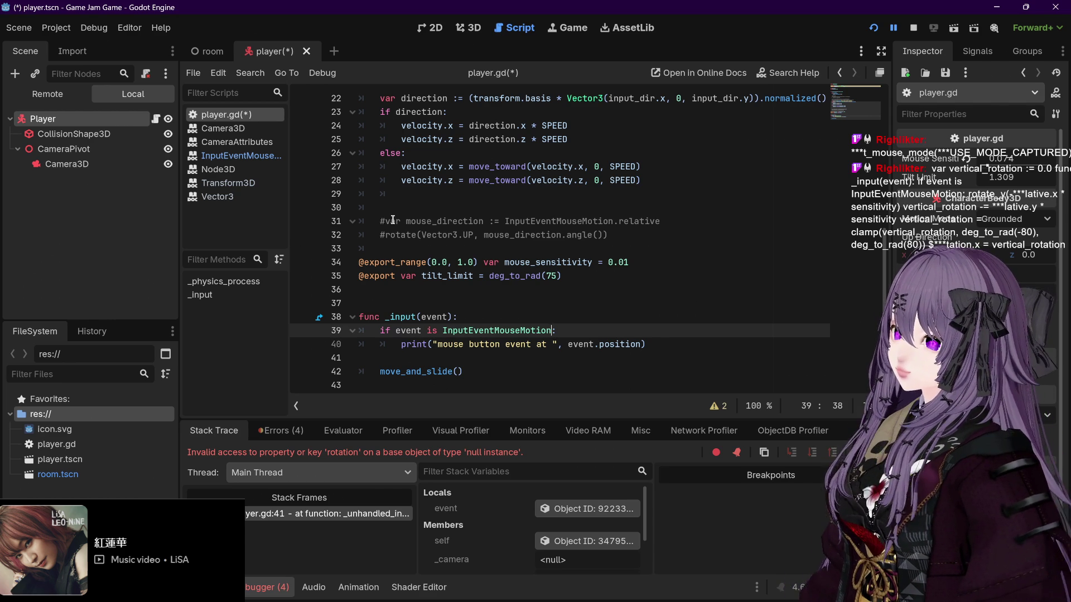
Replace the print call with a mouse_direction = event.relative assignment on line 40.
{"action": "left_click_drag", "start_coordinate": [386, 220], "coordinate": [708, 217]}
{"action": "key", "text": "ctrl+c"}
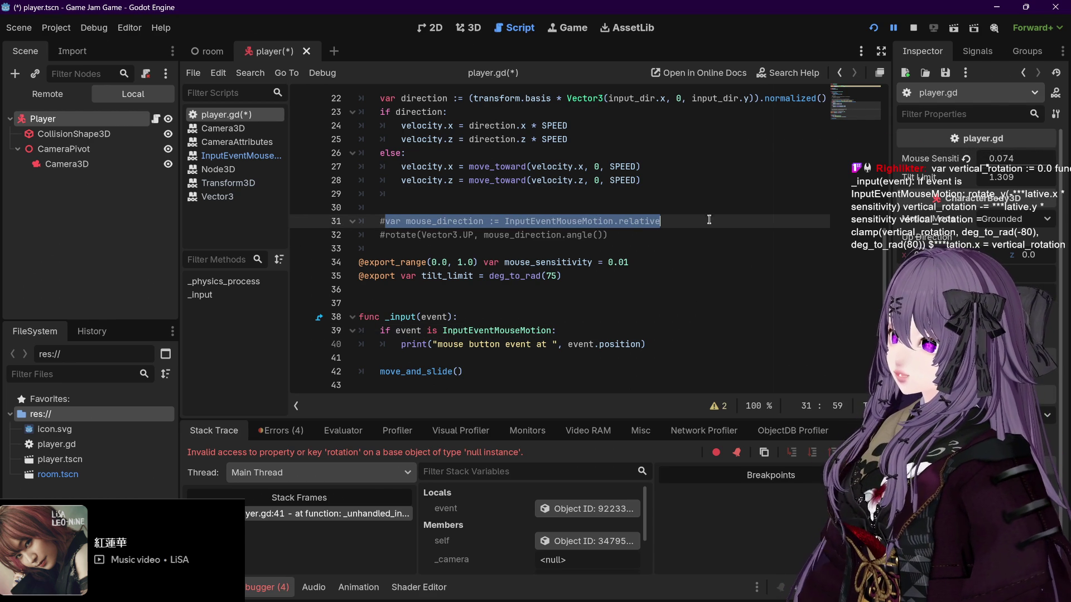
{"action": "left_click_drag", "start_coordinate": [658, 344], "coordinate": [401, 344]}
{"action": "key", "text": "ctrl+v"}
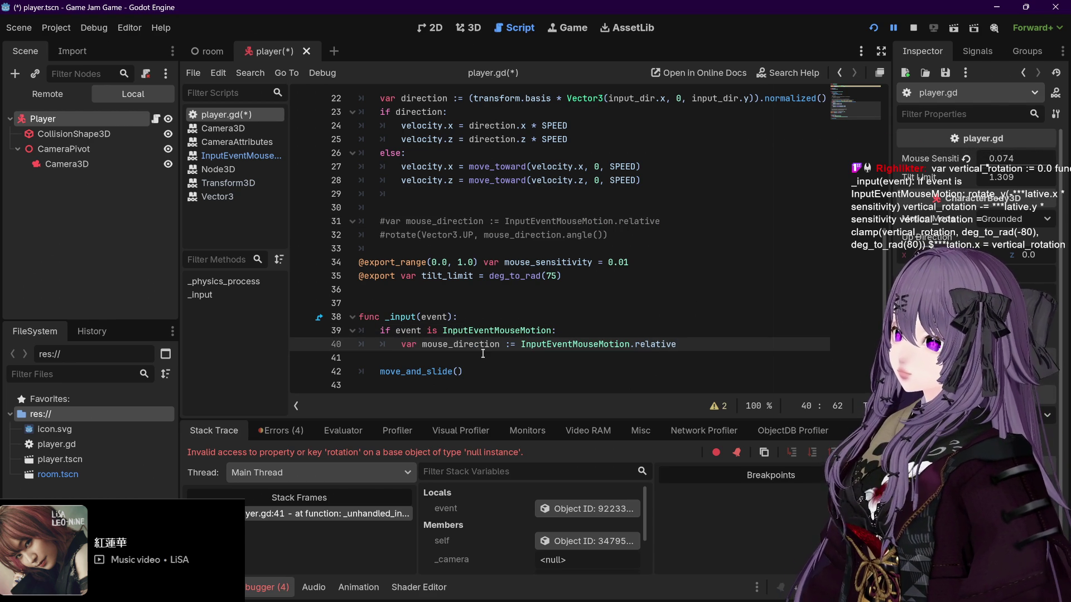
{"action": "left_click_drag", "start_coordinate": [629, 344], "coordinate": [521, 345]}
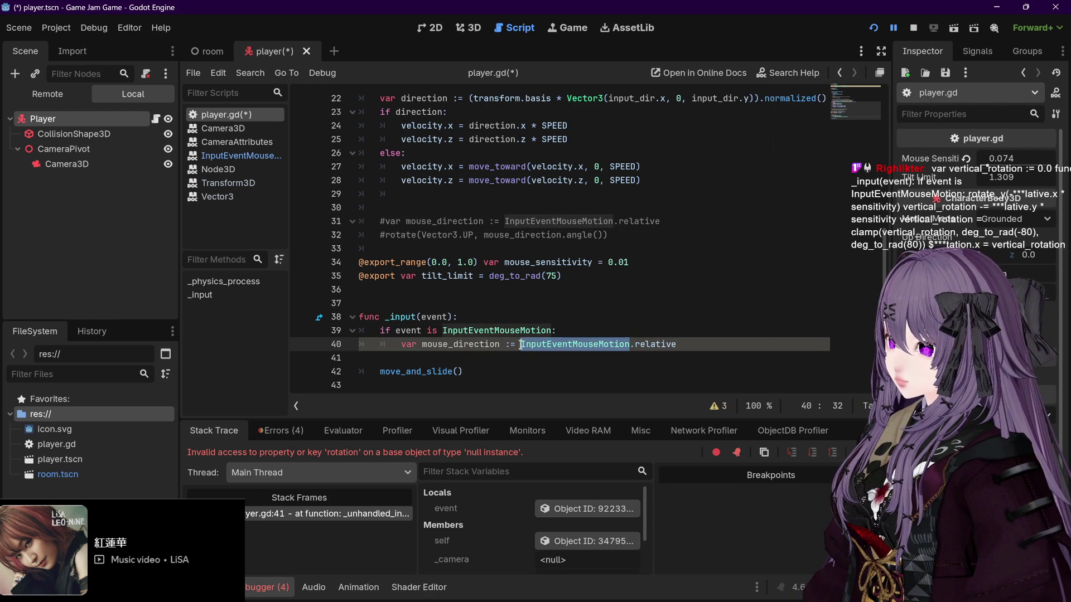
{"action": "type", "text": "event"}
{"action": "left_click", "coordinate": [637, 341]}
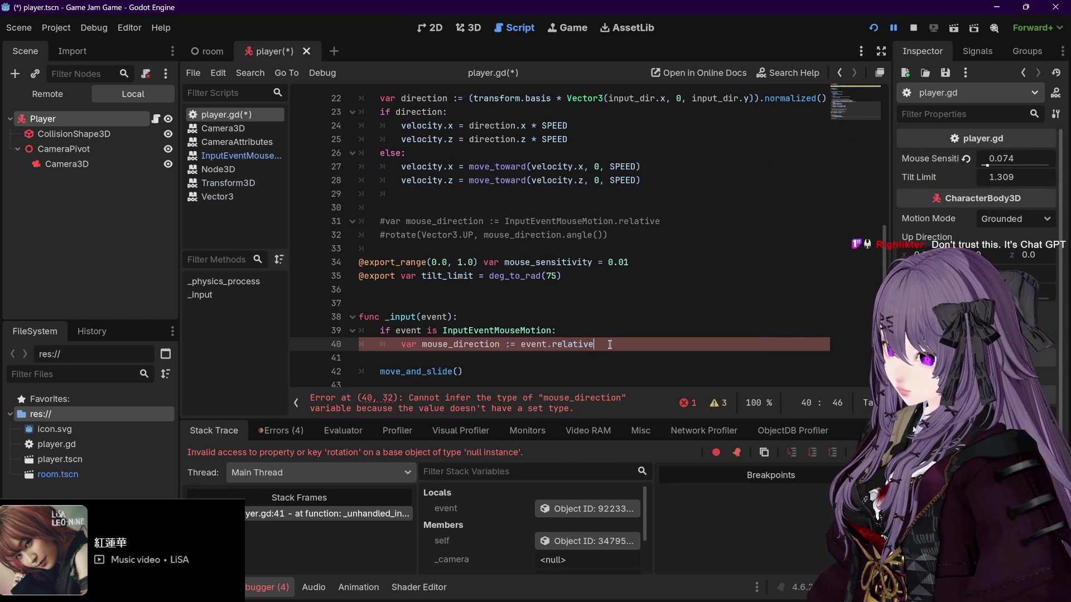
{"action": "left_click", "coordinate": [511, 344]}
{"action": "key", "text": "BackSpace"}
{"action": "key", "text": "End"}
Copy the commented rotate call onto a new line 41 and save the script.
{"action": "key", "text": "Return"}
{"action": "key", "text": "Up"}
{"action": "key", "text": "Up"}
{"action": "key", "text": "Up"}
{"action": "key", "text": "Left"}
{"action": "key", "text": "Left"}
{"action": "key", "text": "Left"}
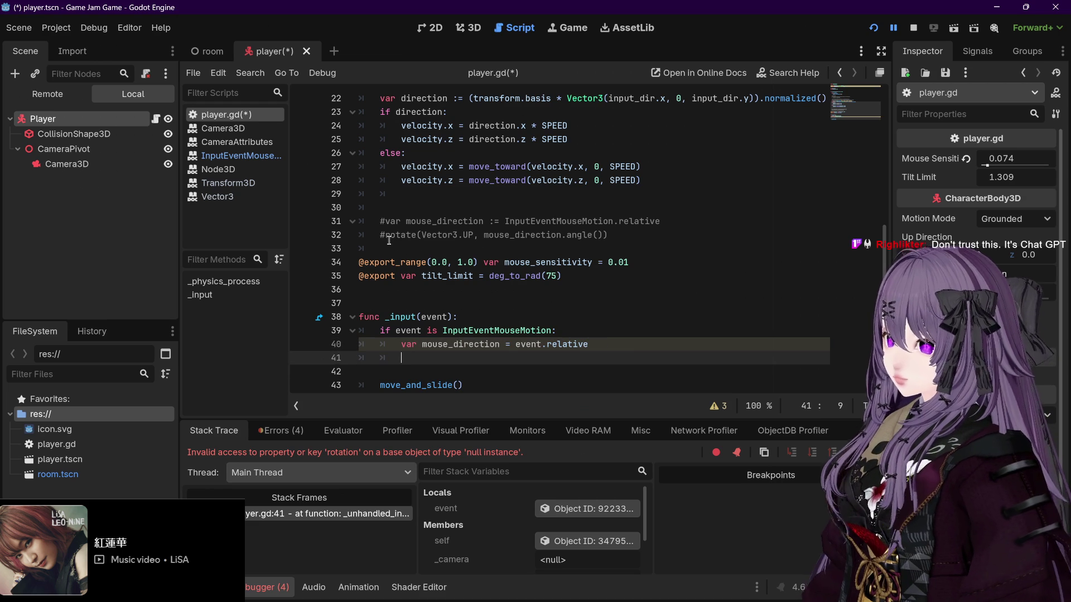
{"action": "key", "text": "shift+End"}
{"action": "key", "text": "ctrl+c"}
{"action": "left_click", "coordinate": [642, 357]}
{"action": "key", "text": "ctrl+v"}
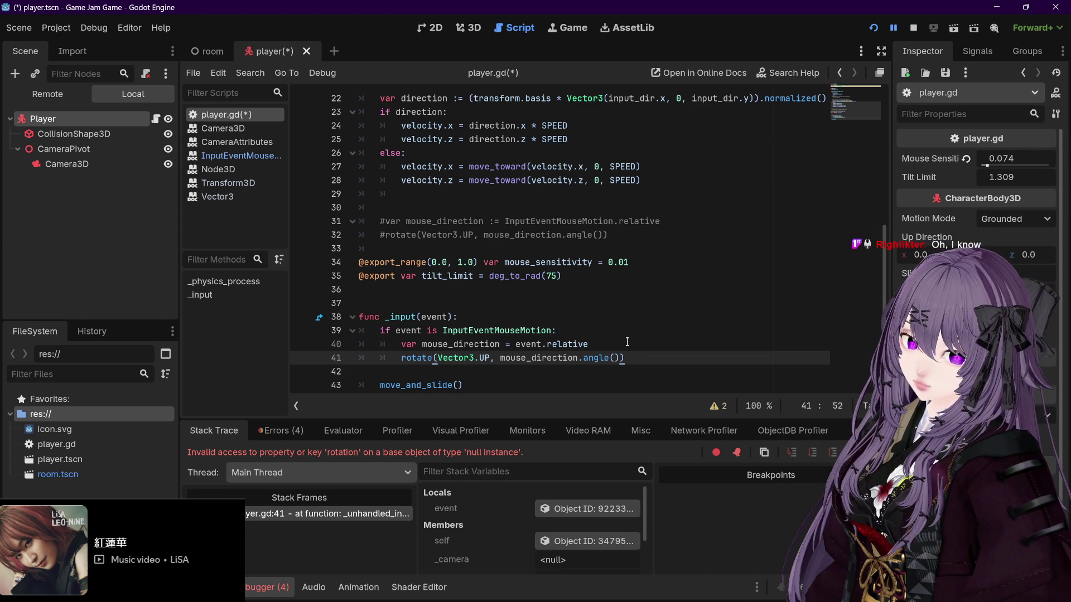
{"action": "key", "text": "ctrl+s"}
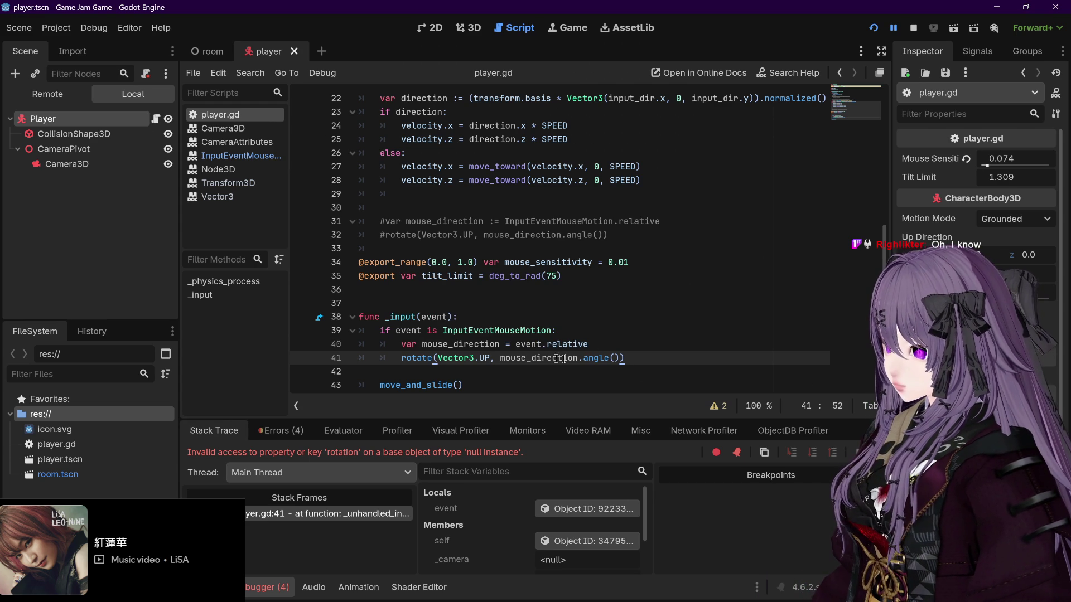
Replace .angle() on line 41 with .y /10.
{"action": "left_click_drag", "start_coordinate": [620, 358], "coordinate": [580, 358]}
{"action": "key", "text": "BackSpace"}
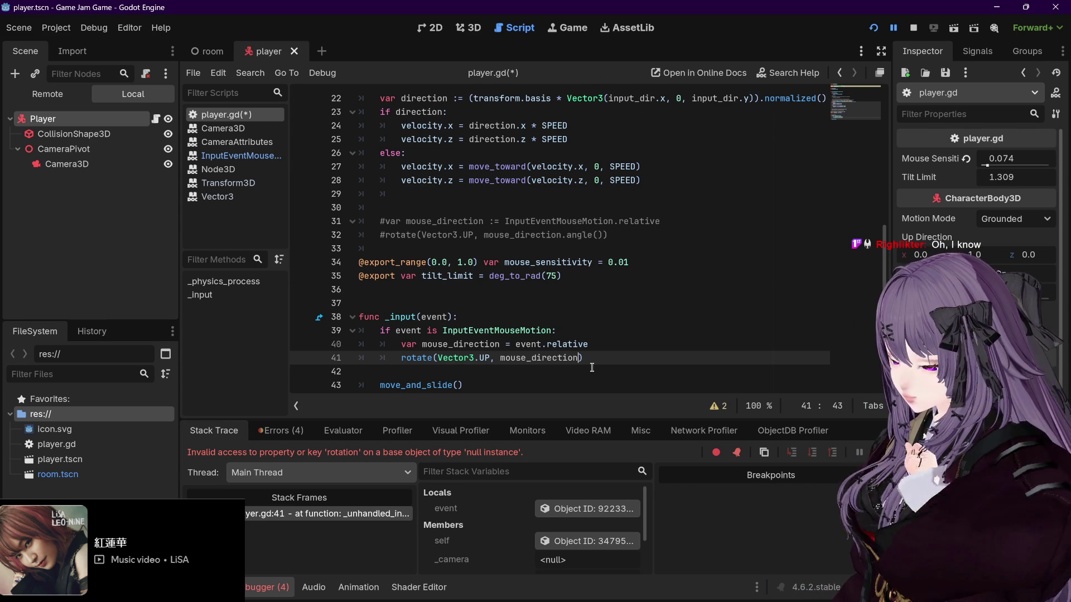
{"action": "type", "text": ".y"}
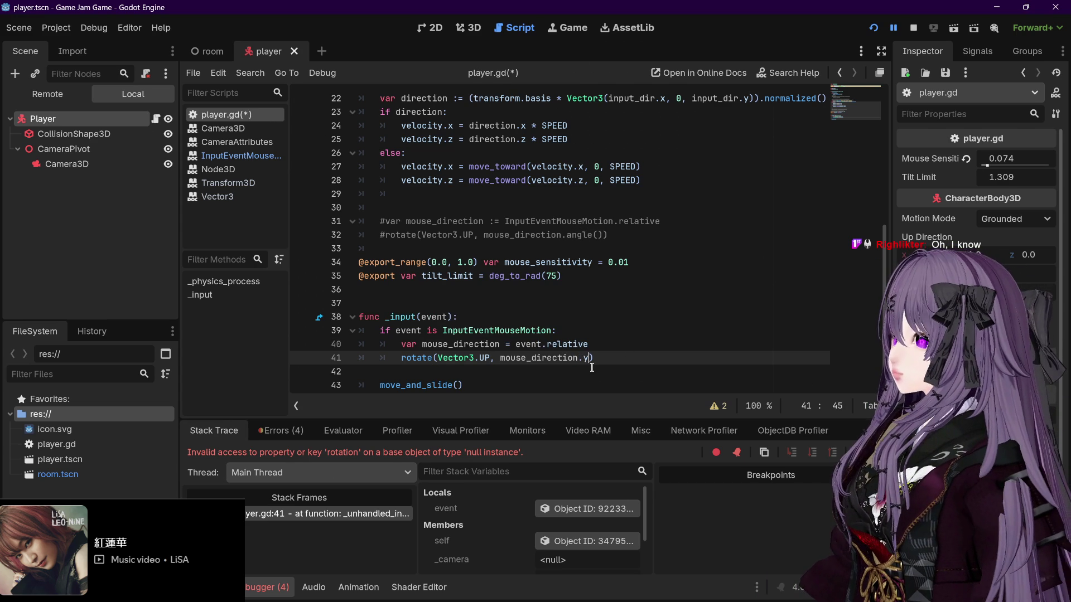
{"action": "type", "text": " /10"}
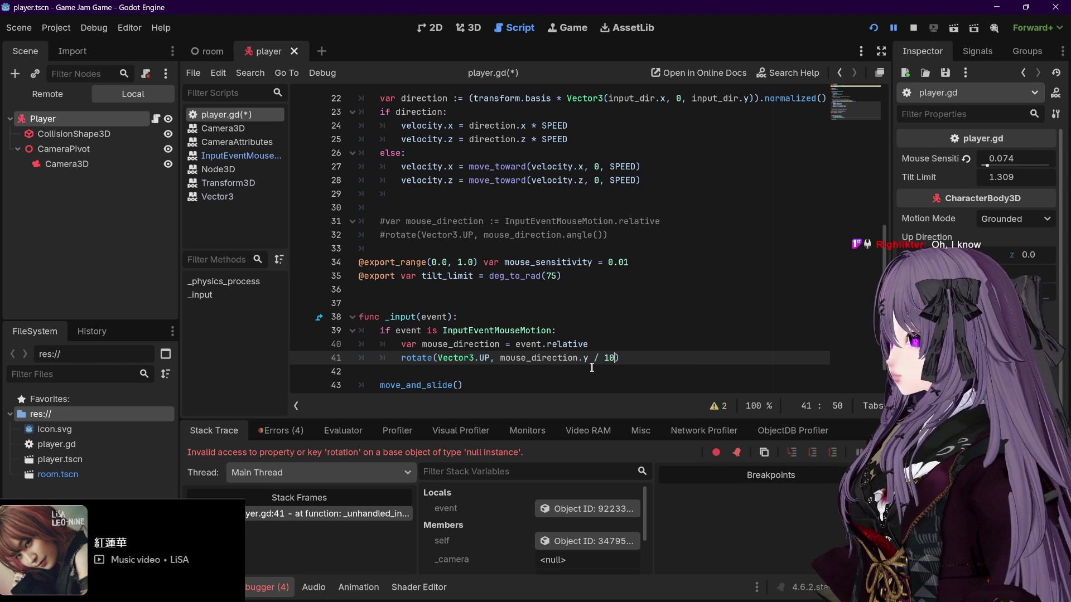
{"action": "key", "text": "Left"}
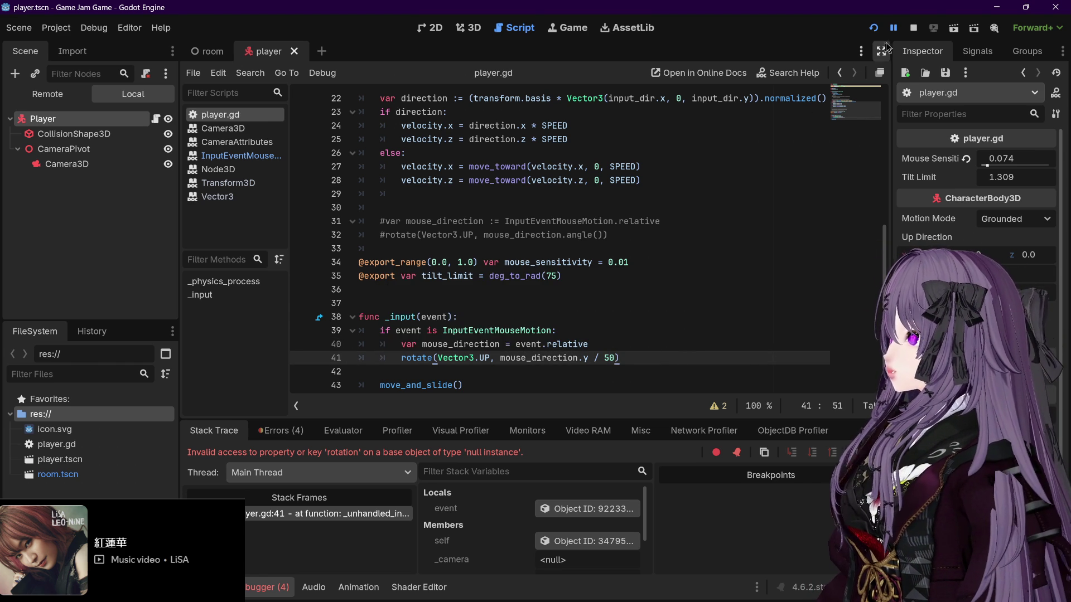
Test-run the game, switch line 41's turn to use mouse_direction.x, then save and run again.
{"action": "left_click", "coordinate": [874, 28]}
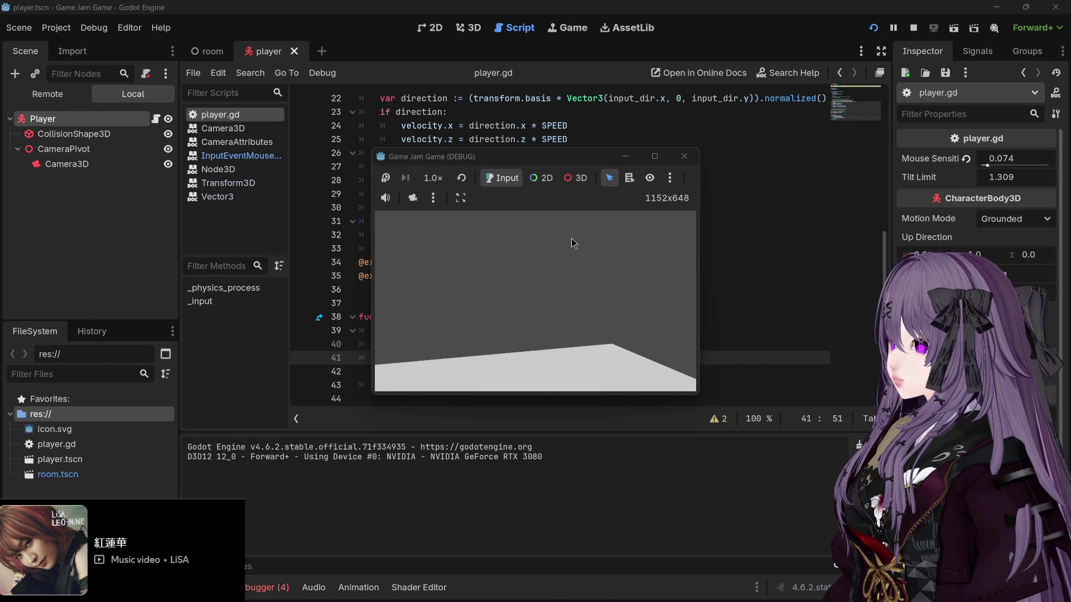
{"action": "left_click", "coordinate": [683, 158]}
{"action": "type", "text": "x"}
{"action": "key", "text": "End"}
{"action": "key", "text": "ctrl+s"}
{"action": "left_click", "coordinate": [874, 31]}
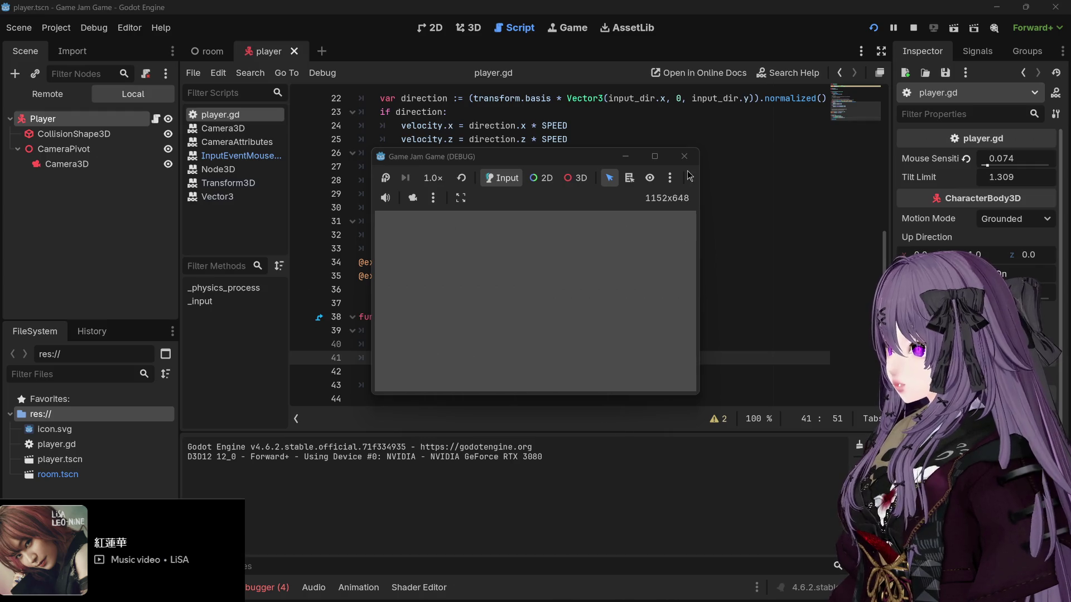
{"action": "key", "text": "F8"}
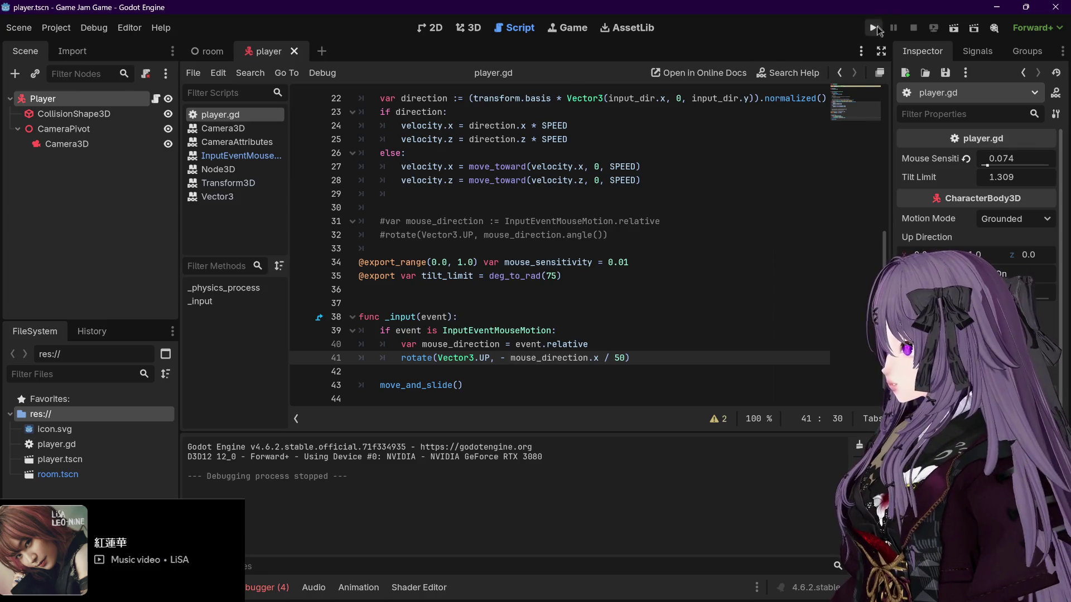
Change the turn divisor from 50 to 100 and test-run the slower turning.
{"action": "left_click", "coordinate": [873, 27]}
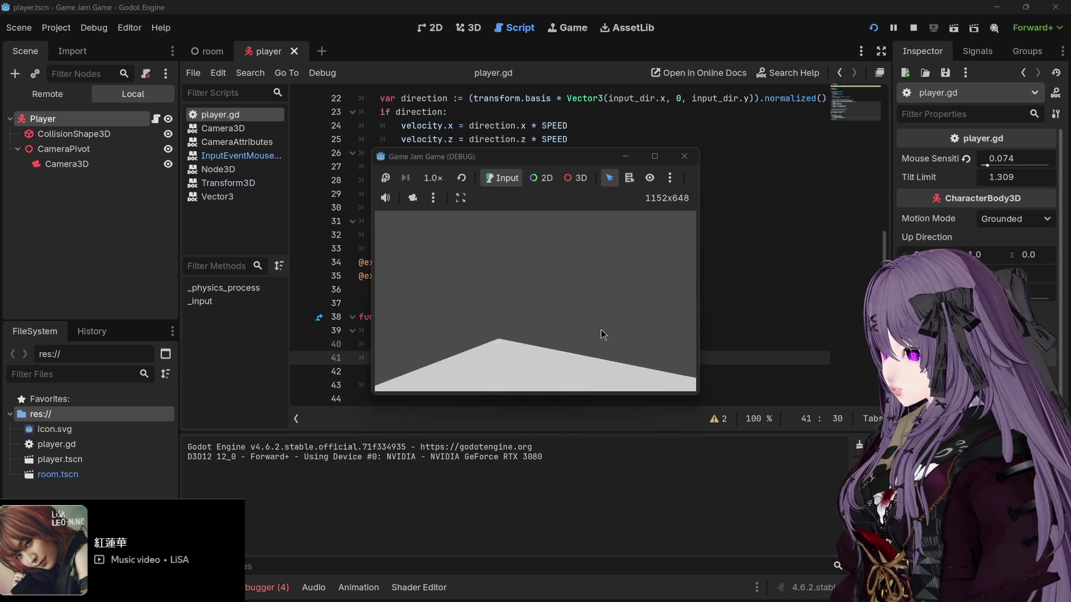
{"action": "key", "text": "alt+F4"}
{"action": "left_click", "coordinate": [616, 357]}
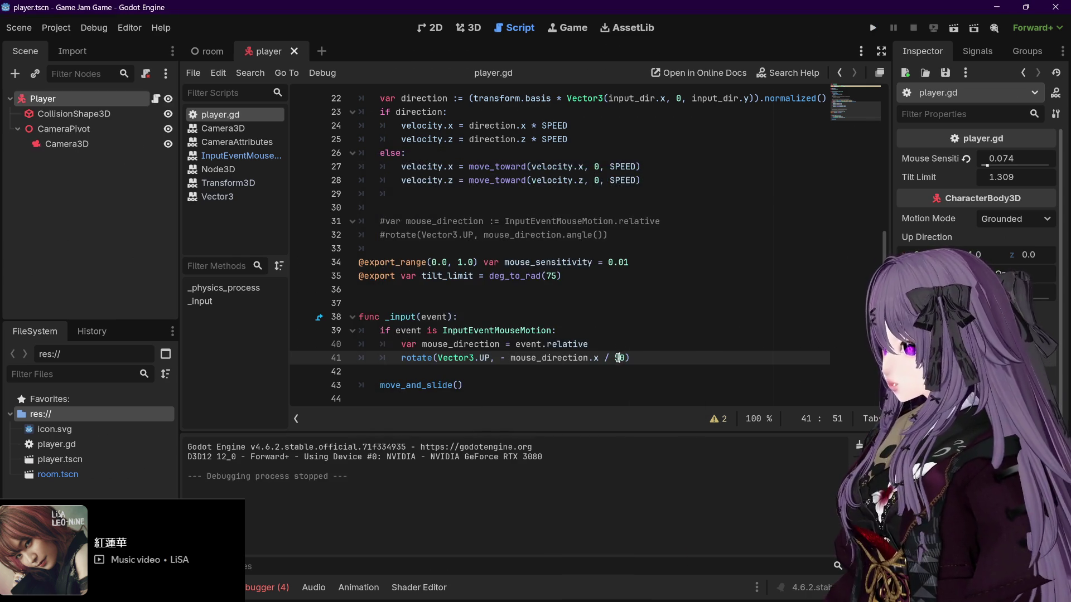
{"action": "type", "text": "1"}
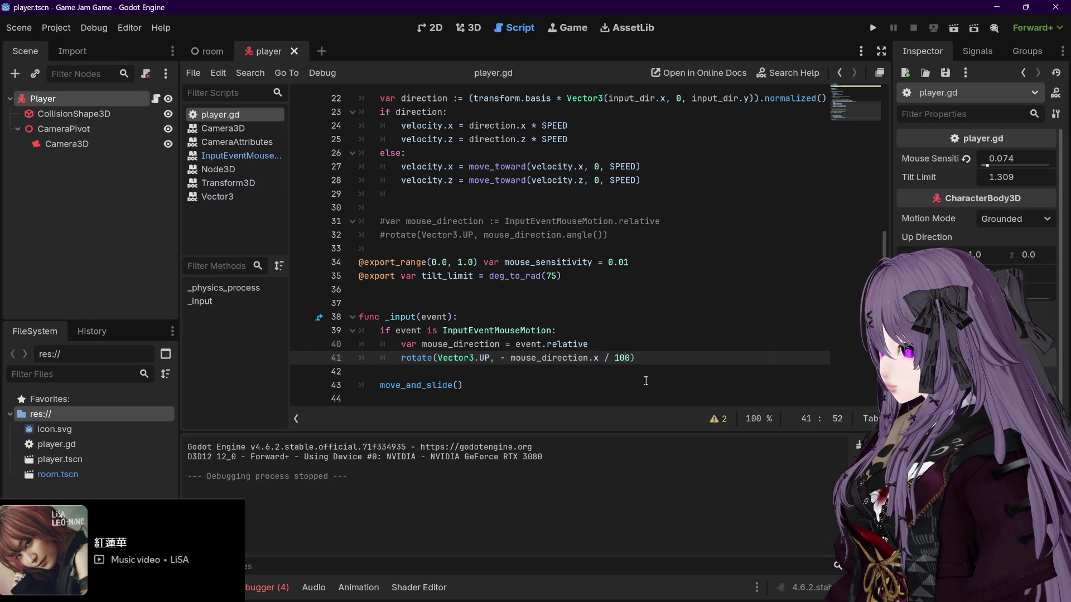
{"action": "left_click", "coordinate": [872, 28]}
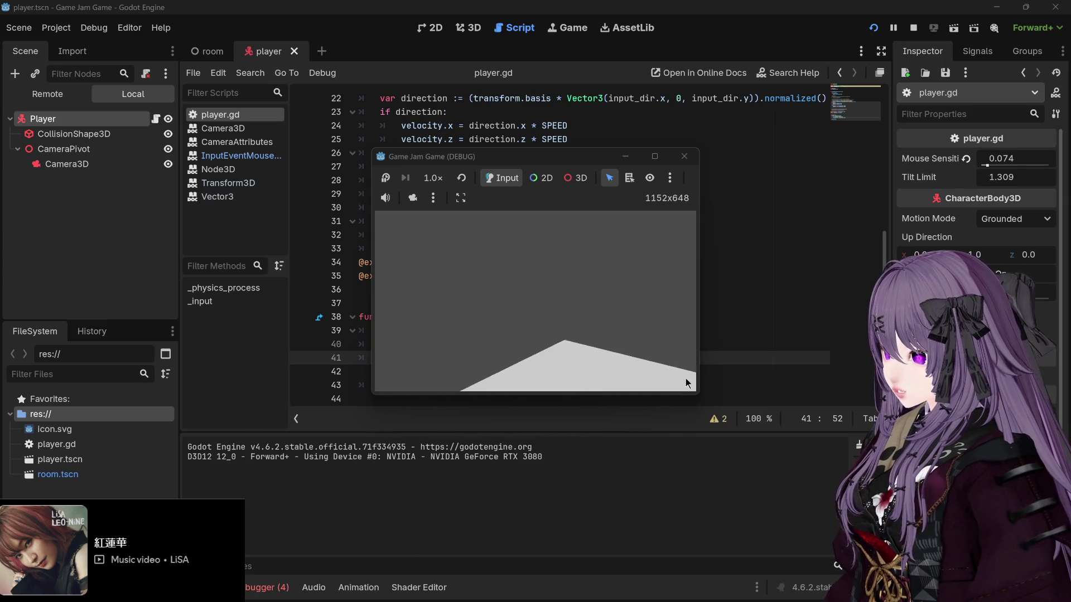
{"action": "left_click", "coordinate": [684, 157]}
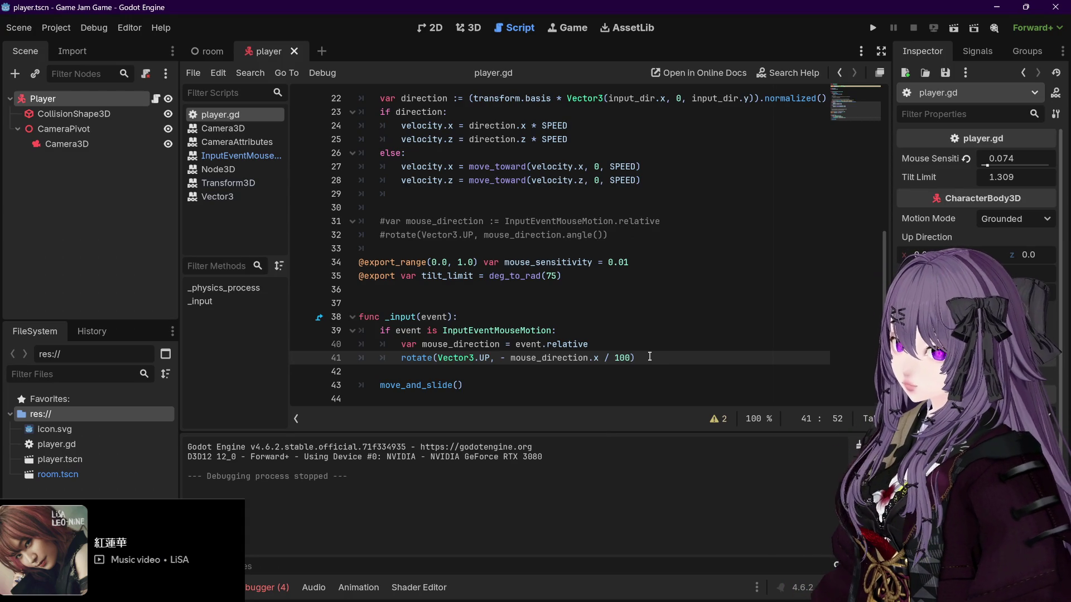
{"action": "scroll", "coordinate": [530, 316], "scroll_direction": "up", "scroll_amount": 7}
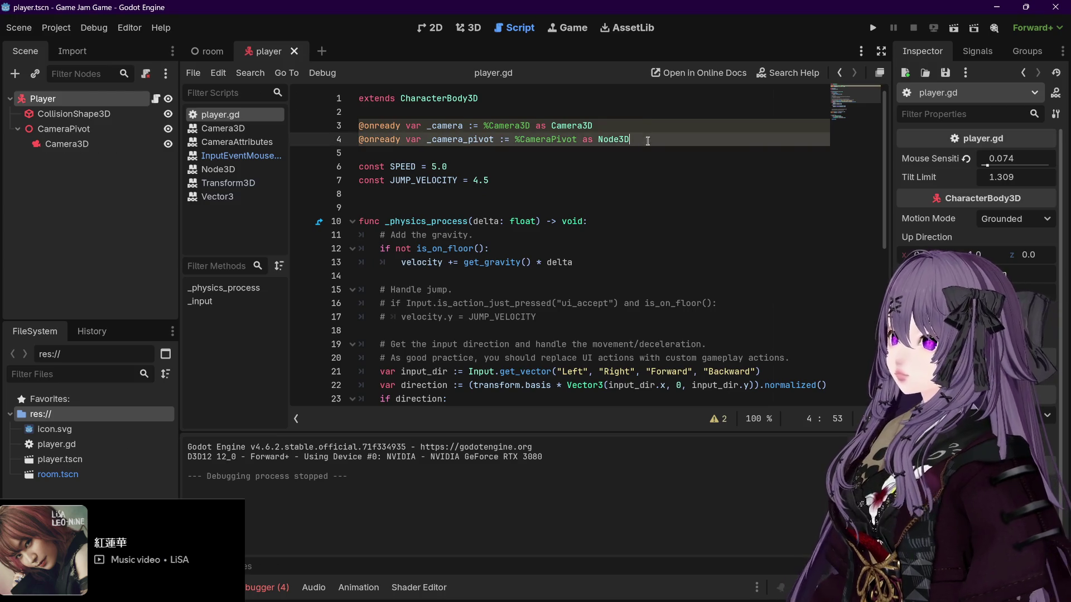
{"action": "left_click_drag", "start_coordinate": [631, 139], "coordinate": [362, 126]}
{"action": "key", "text": "BackSpace"}
{"action": "key", "text": "BackSpace"}
{"action": "key", "text": "BackSpace"}
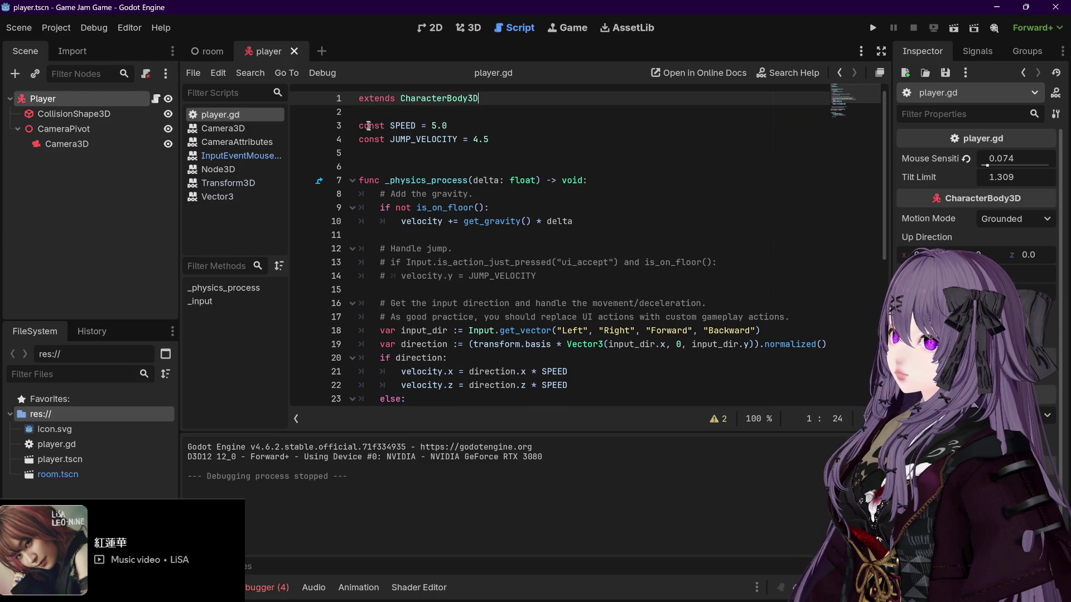
In the 3D view, move Camera3D to the capsule's centre and raise CameraPivot to about 0.641 on Y.
{"action": "left_click", "coordinate": [129, 130]}
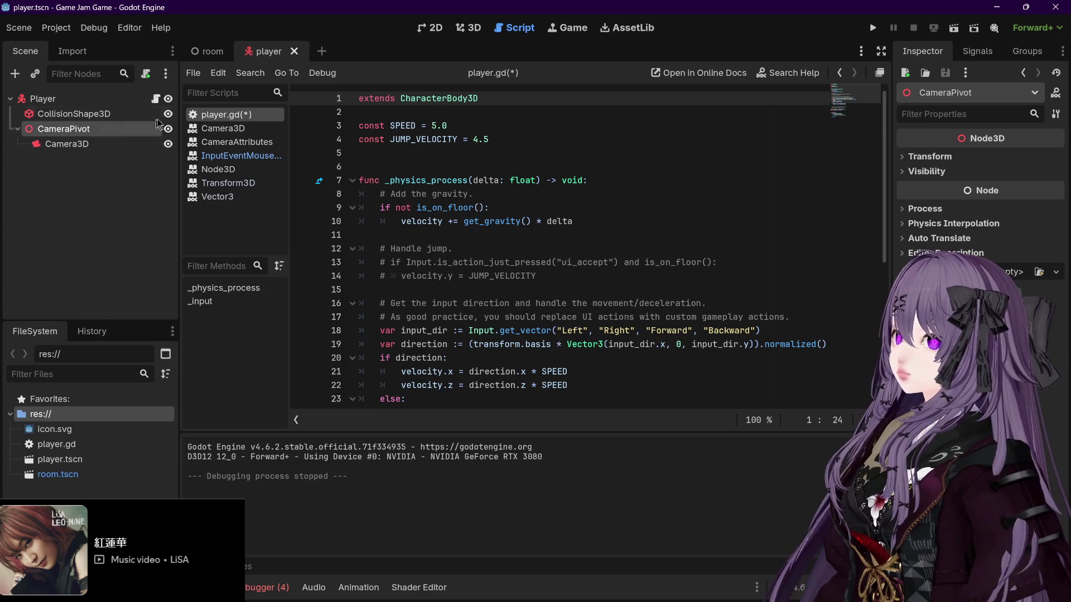
{"action": "left_click", "coordinate": [462, 29]}
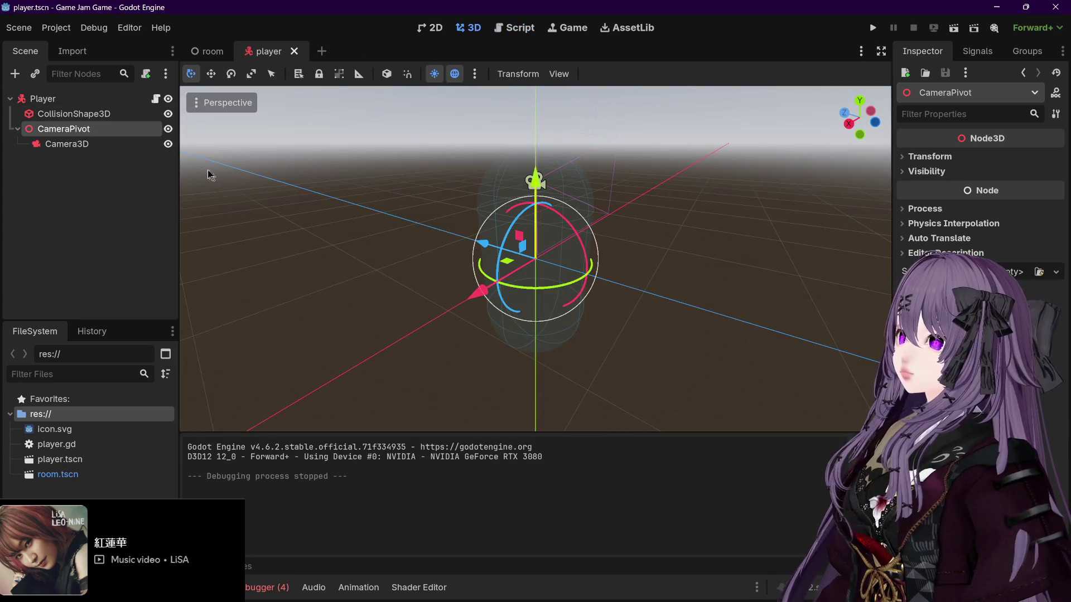
{"action": "left_click", "coordinate": [103, 143]}
{"action": "left_click", "coordinate": [106, 133]}
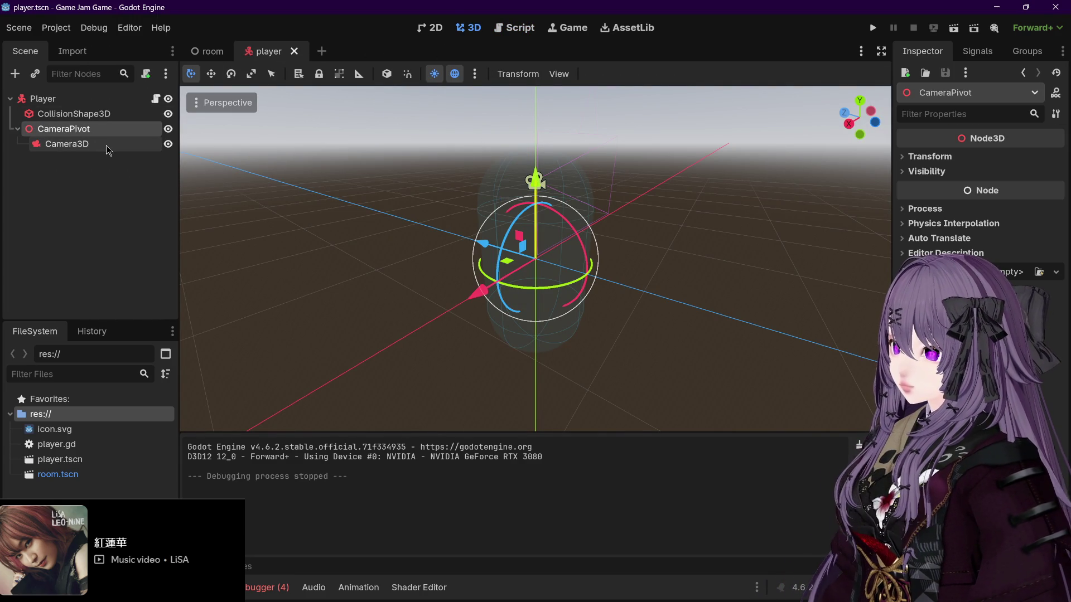
{"action": "left_click", "coordinate": [106, 146]}
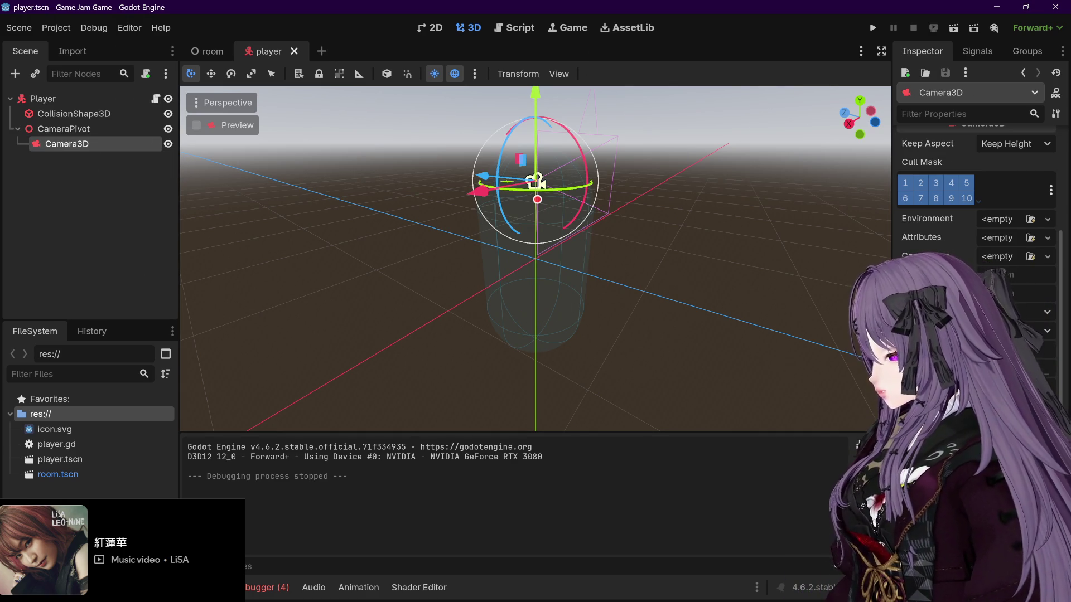
{"action": "left_click_drag", "start_coordinate": [536, 181], "coordinate": [536, 258]}
{"action": "left_click", "coordinate": [84, 129]}
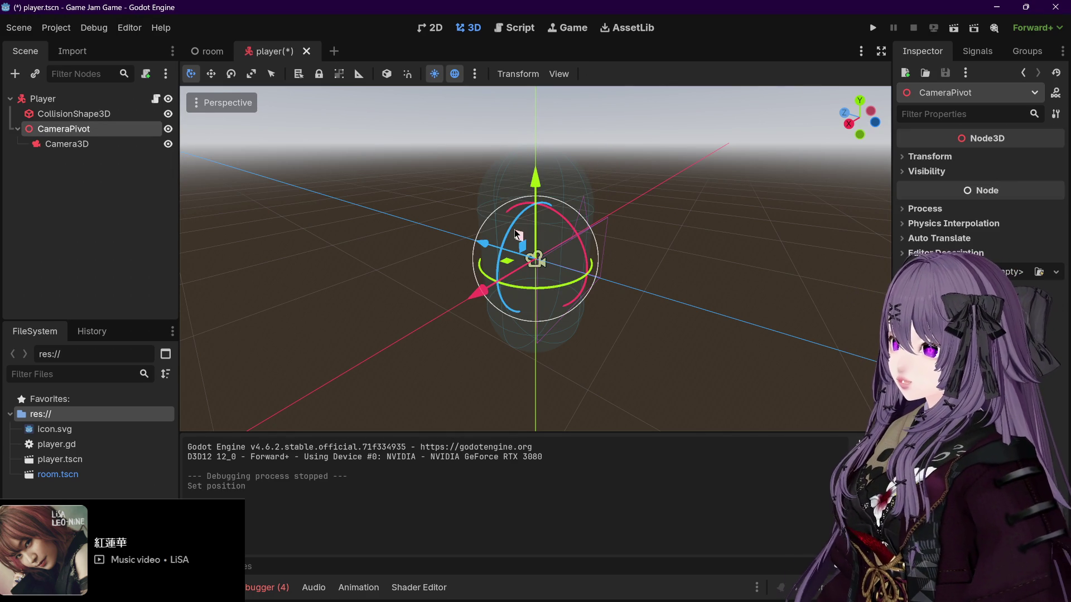
{"action": "mouse_move", "coordinate": [535, 195]}
{"action": "left_mouse_down"}
{"action": "mouse_move", "coordinate": [542, 85]}
{"action": "mouse_move", "coordinate": [541, 99]}
{"action": "left_mouse_up"}
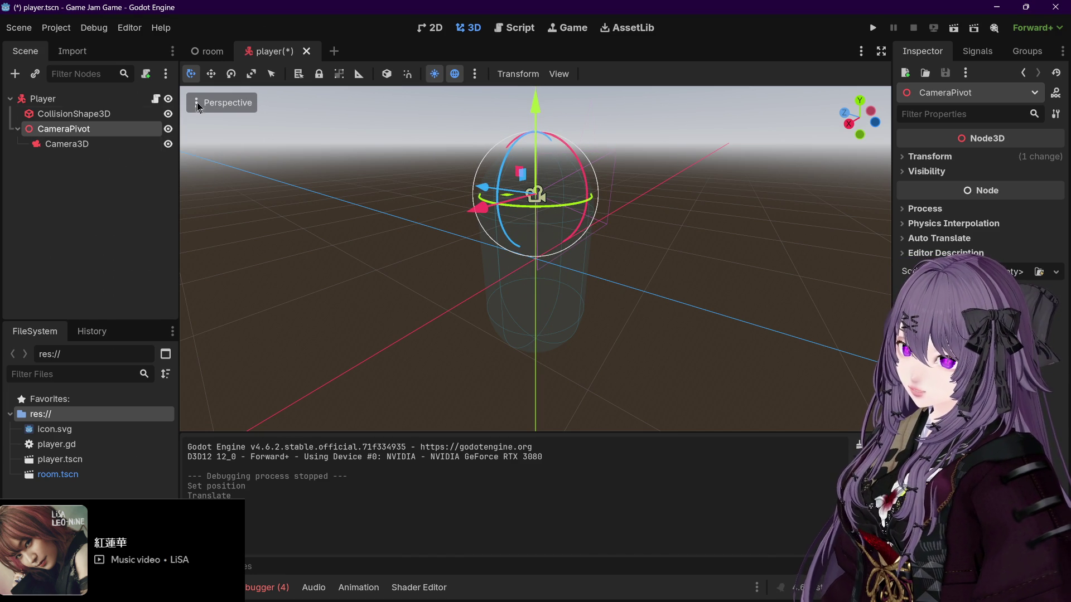
Save the player scene and reopen player.gd with the caret after the extends line.
{"action": "key", "text": "ctrl+s"}
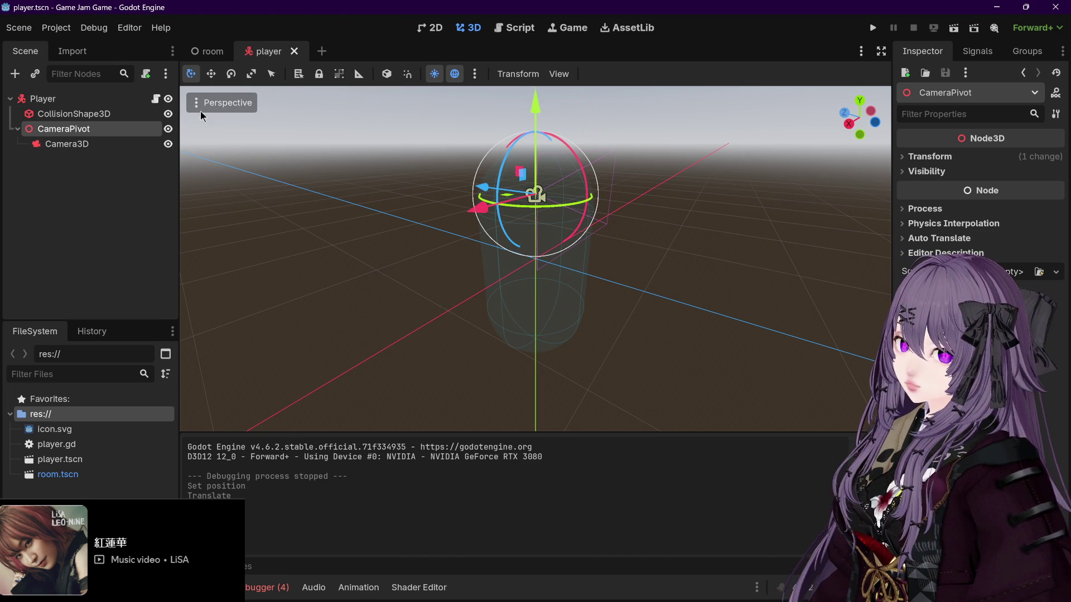
{"action": "left_click", "coordinate": [115, 144]}
{"action": "left_click", "coordinate": [115, 134]}
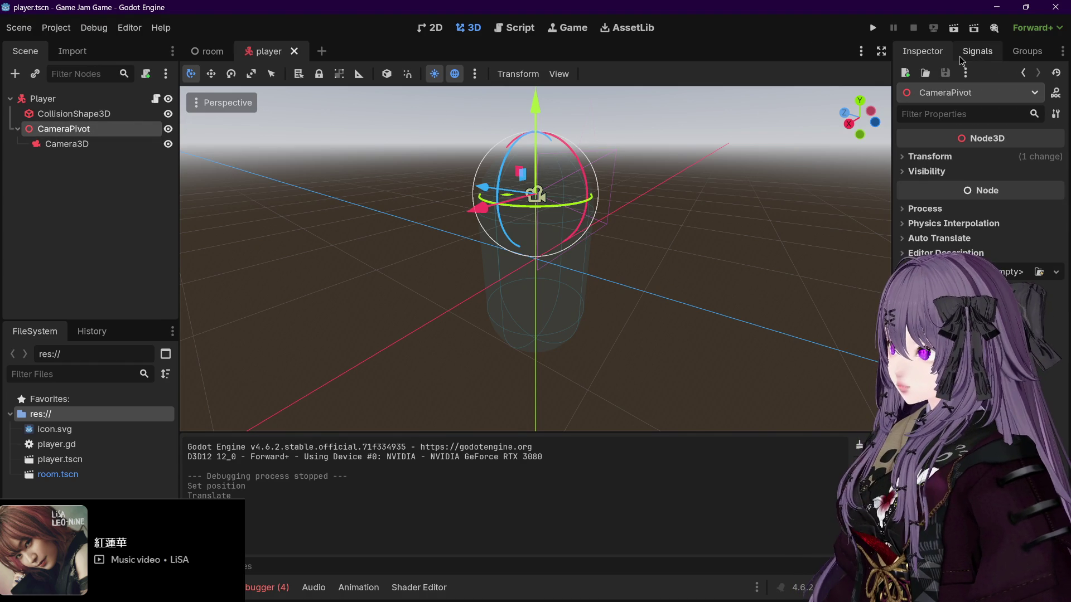
{"action": "left_click", "coordinate": [156, 99]}
{"action": "left_click", "coordinate": [442, 114]}
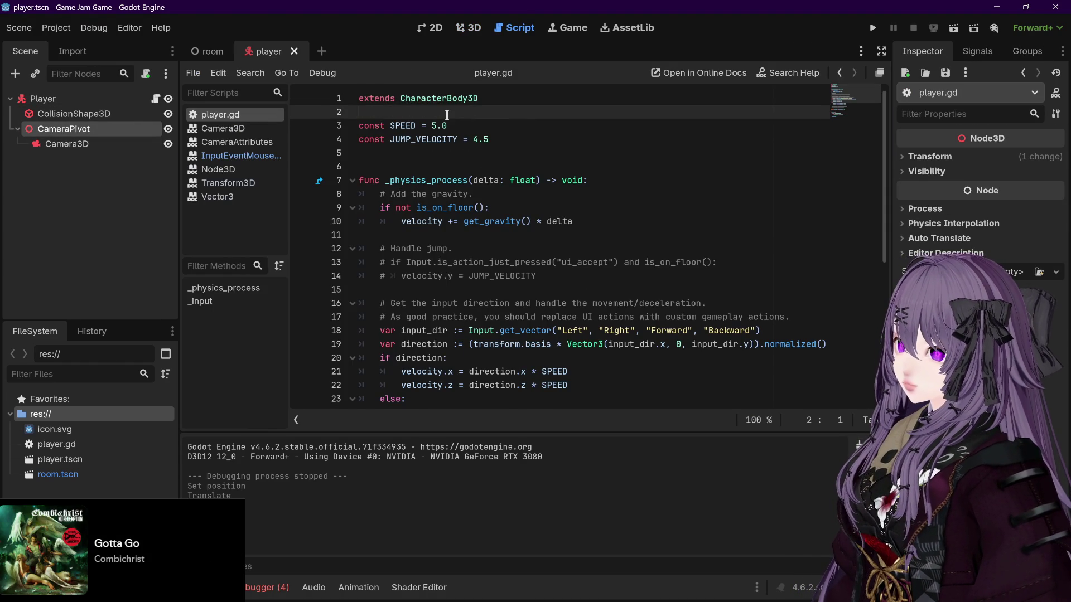
Insert blank lines below 'extends CharacterBody3D', leaving the caret on empty line 3.
{"action": "key", "text": "Return"}
{"action": "key", "text": "Return"}
{"action": "key", "text": "Up"}
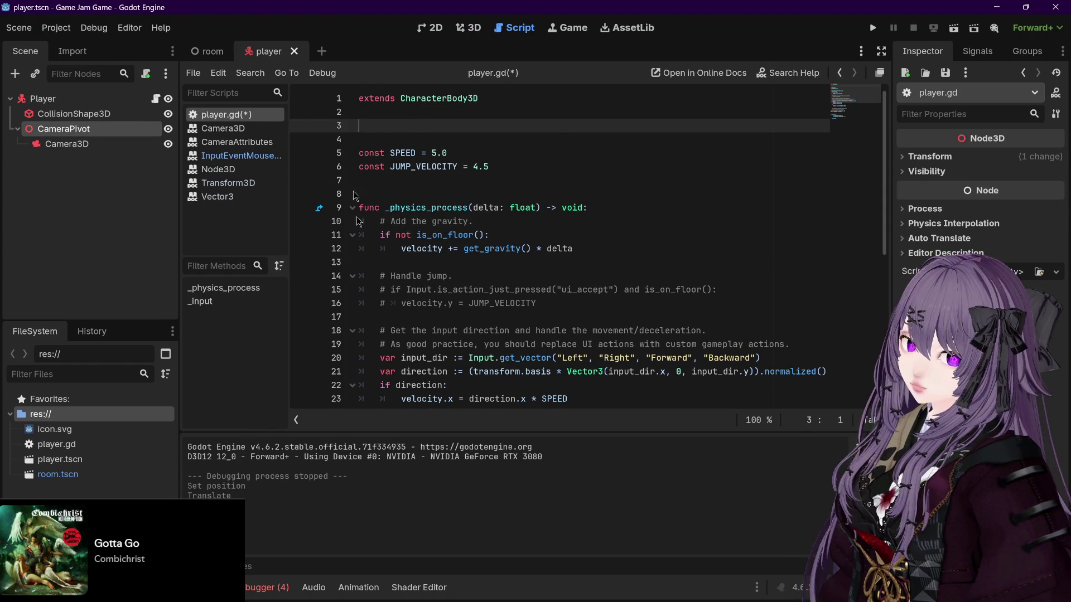
{"action": "mouse_move", "coordinate": [347, 600]}
{"action": "mouse_move", "coordinate": [220, 588]}
{"action": "mouse_move", "coordinate": [217, 524]}
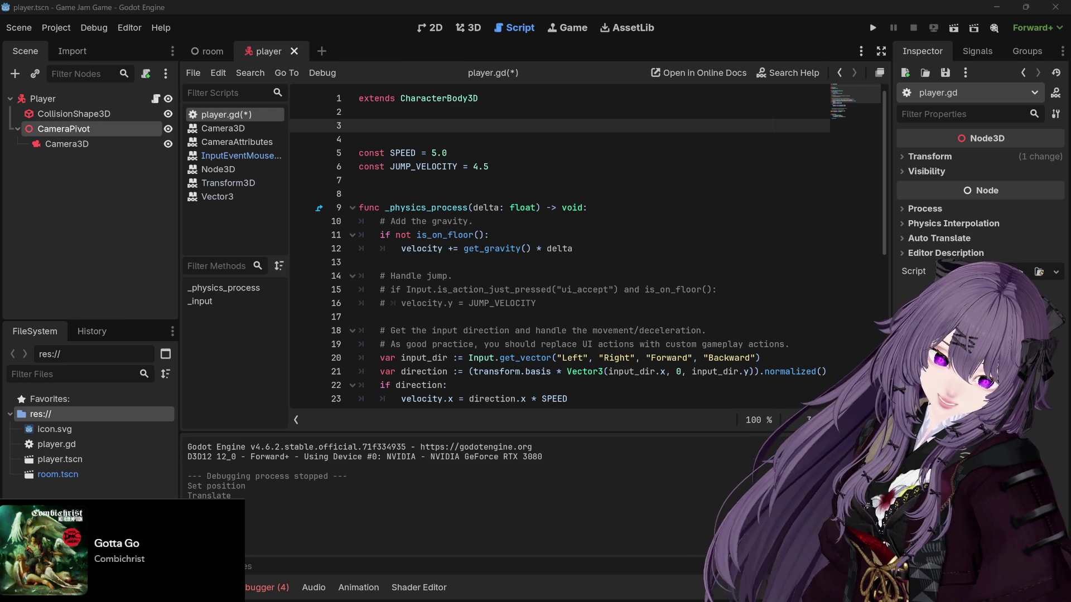
{"action": "left_click", "coordinate": [470, 131]}
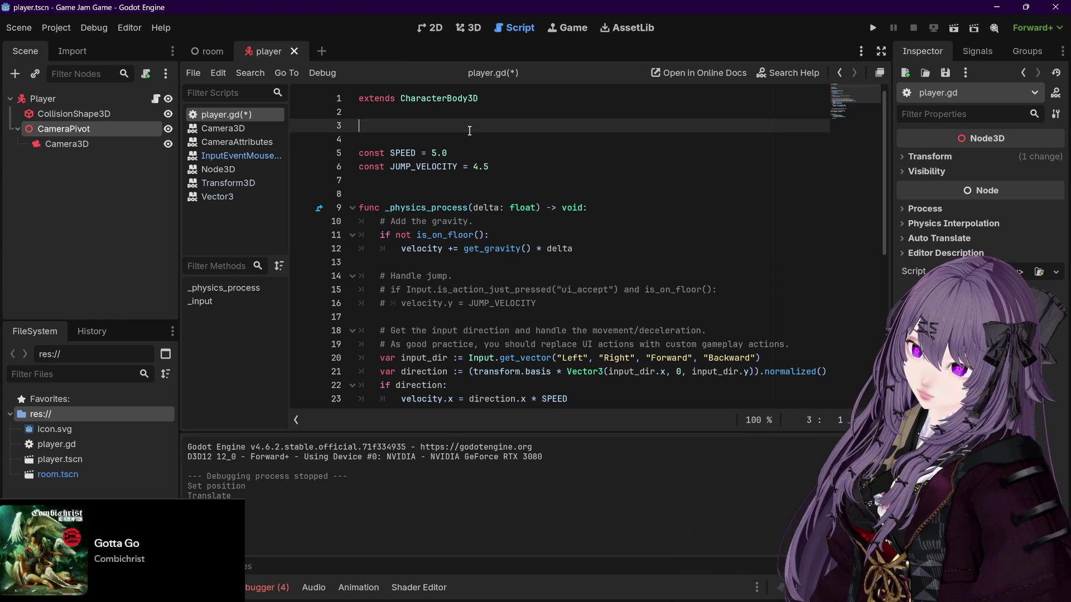
{"action": "type", "text": "@export"}
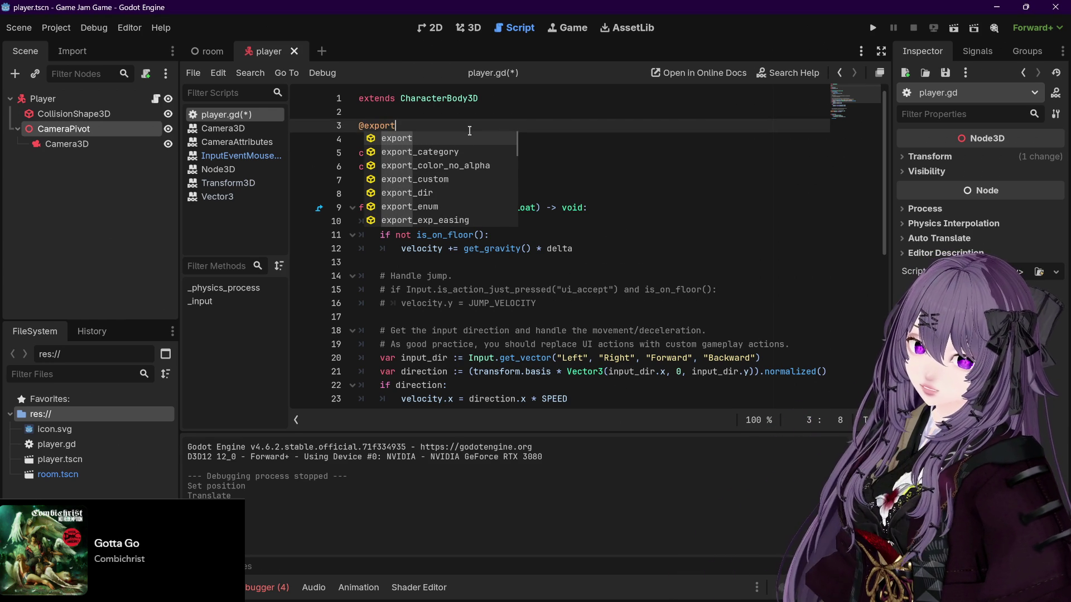
{"action": "type", "text": " var"}
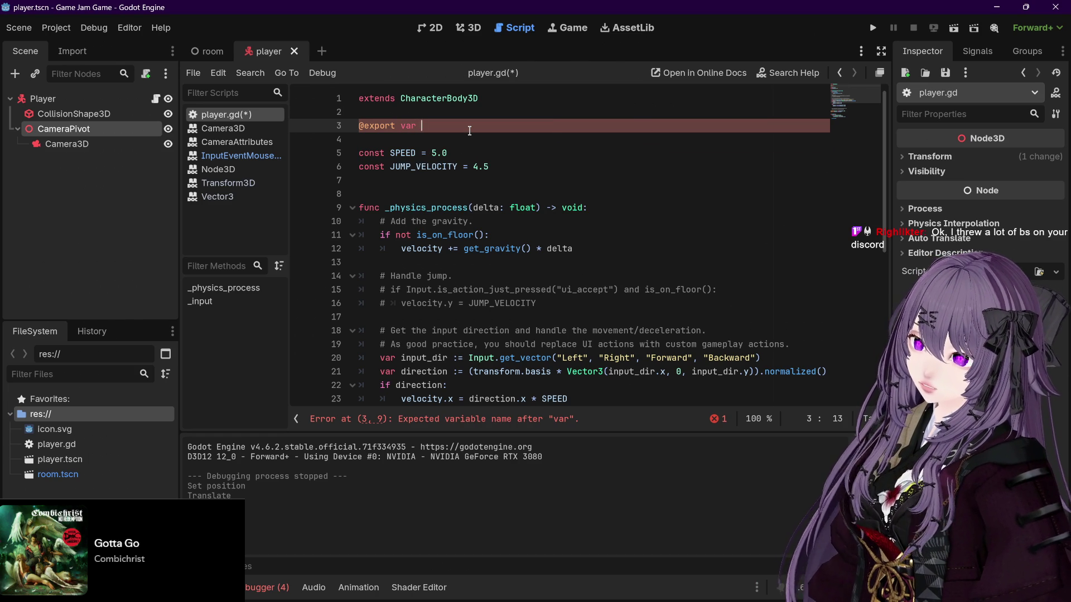
{"action": "type", "text": "camer"}
{"action": "key", "text": "BackSpace"}
{"action": "key", "text": "BackSpace"}
{"action": "key", "text": "BackSpace"}
{"action": "key", "text": "BackSpace"}
{"action": "key", "text": "BackSpace"}
{"action": "type", "text": "_cam"}
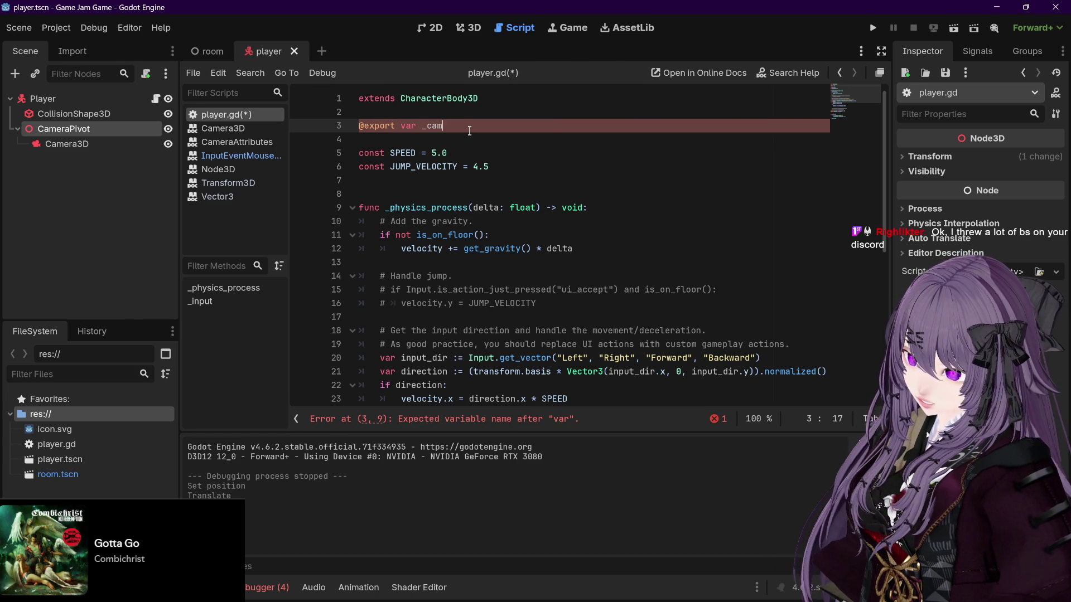
{"action": "type", "text": "_pivot:"}
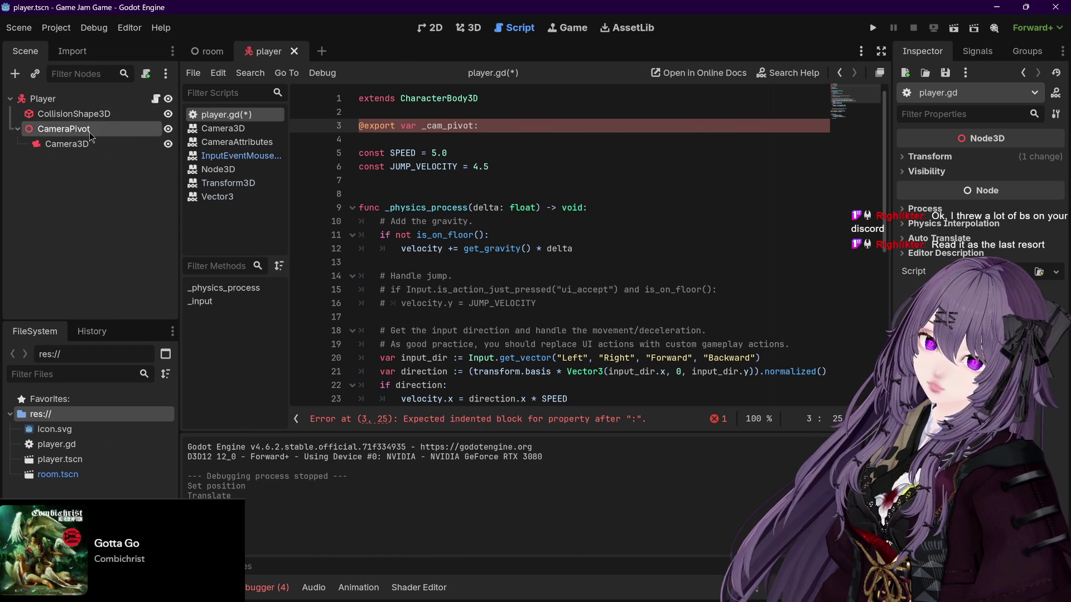
{"action": "type", "text": "Node3D"}
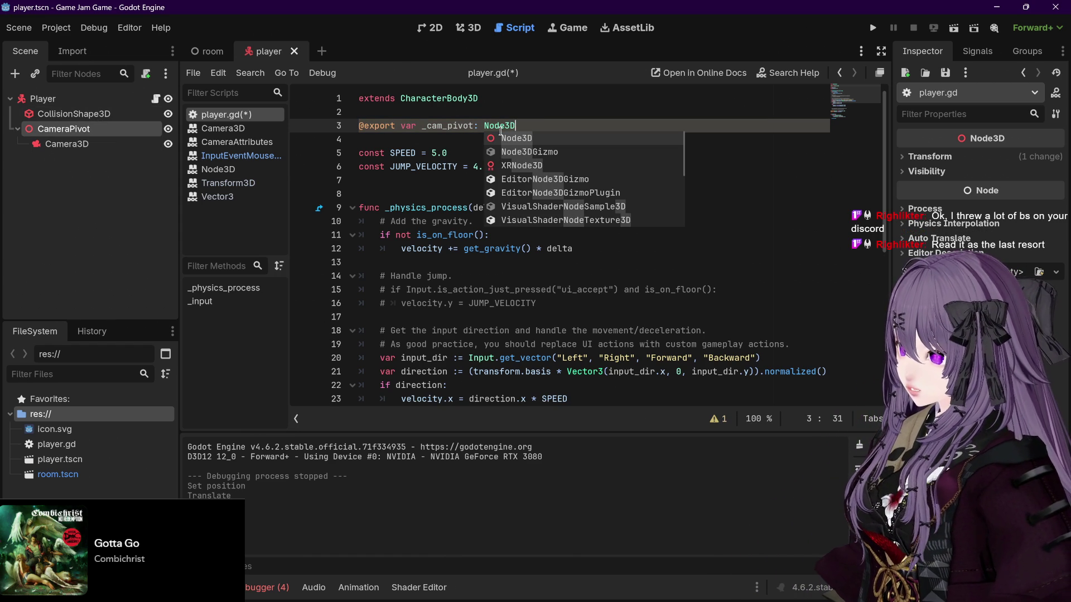
{"action": "key", "text": "Escape"}
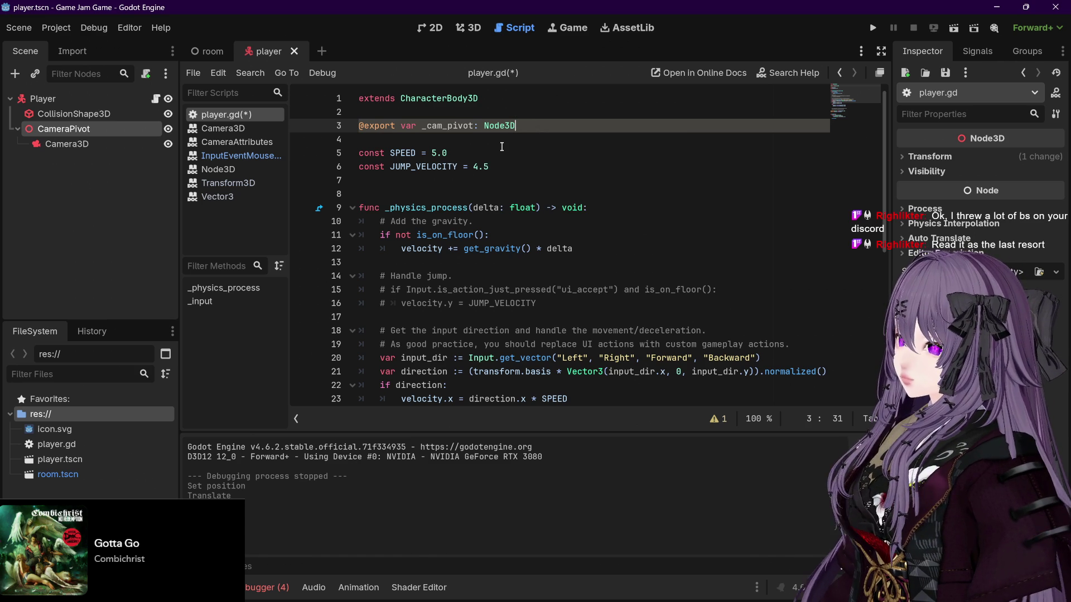
{"action": "left_click", "coordinate": [42, 99]}
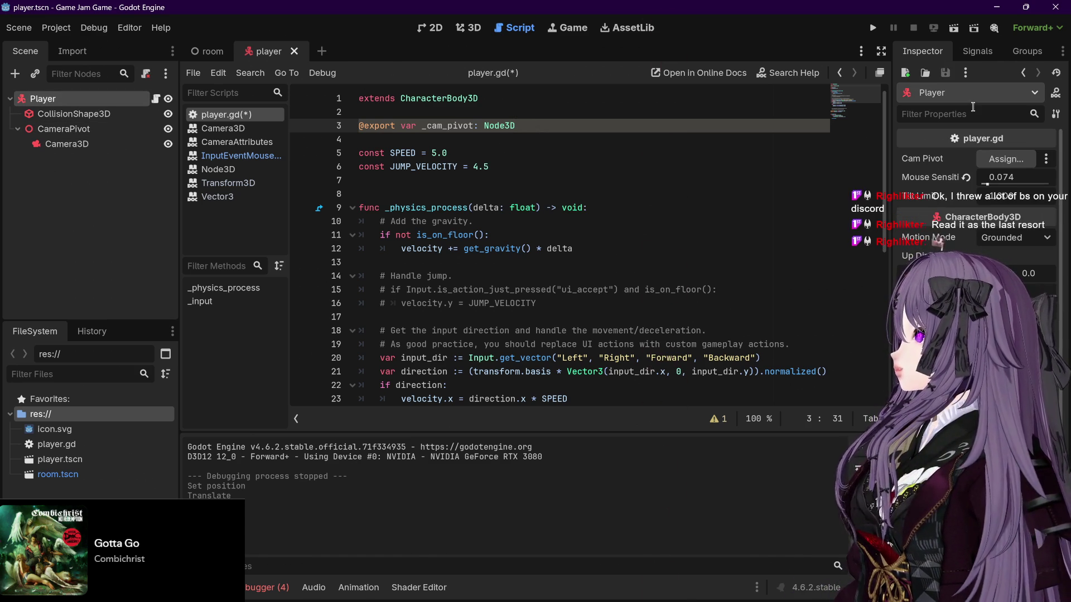
{"action": "left_click", "coordinate": [98, 125]}
{"action": "left_click", "coordinate": [101, 113]}
{"action": "left_click", "coordinate": [101, 98]}
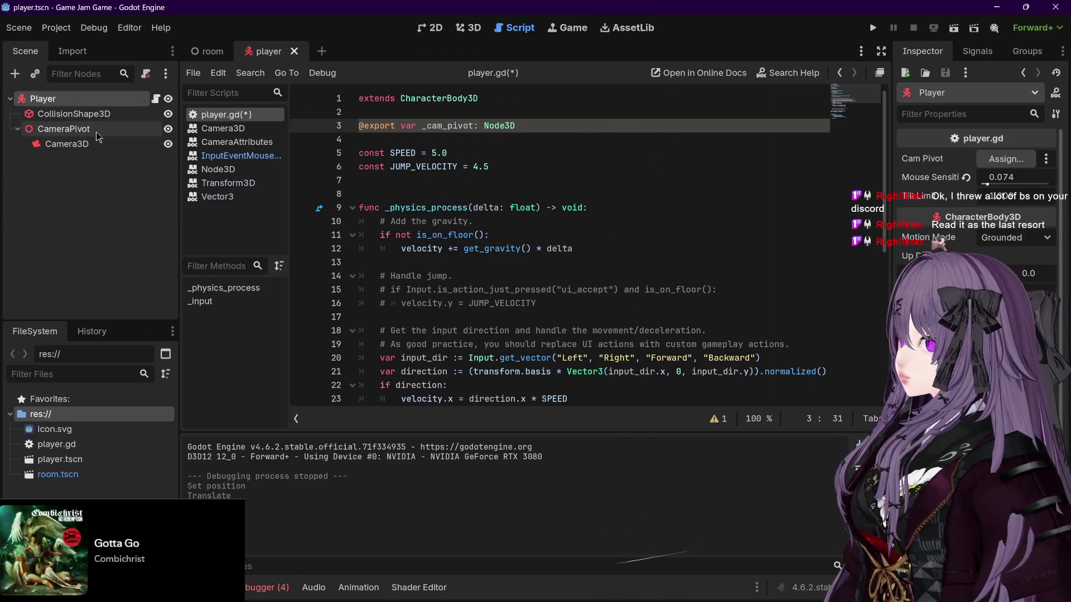
{"action": "left_click", "coordinate": [96, 131]}
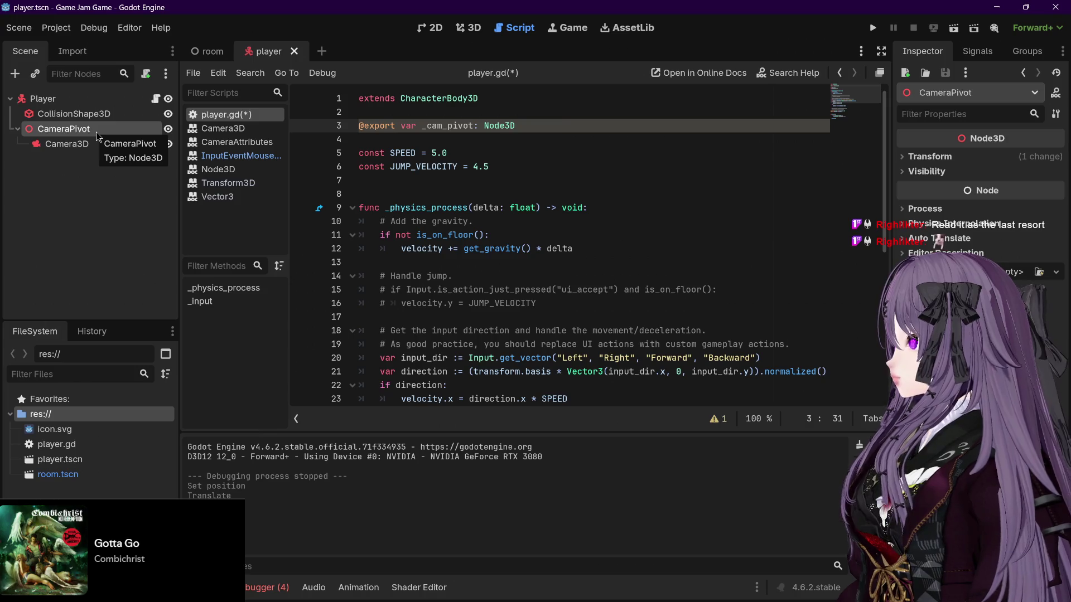
{"action": "left_click", "coordinate": [925, 155]}
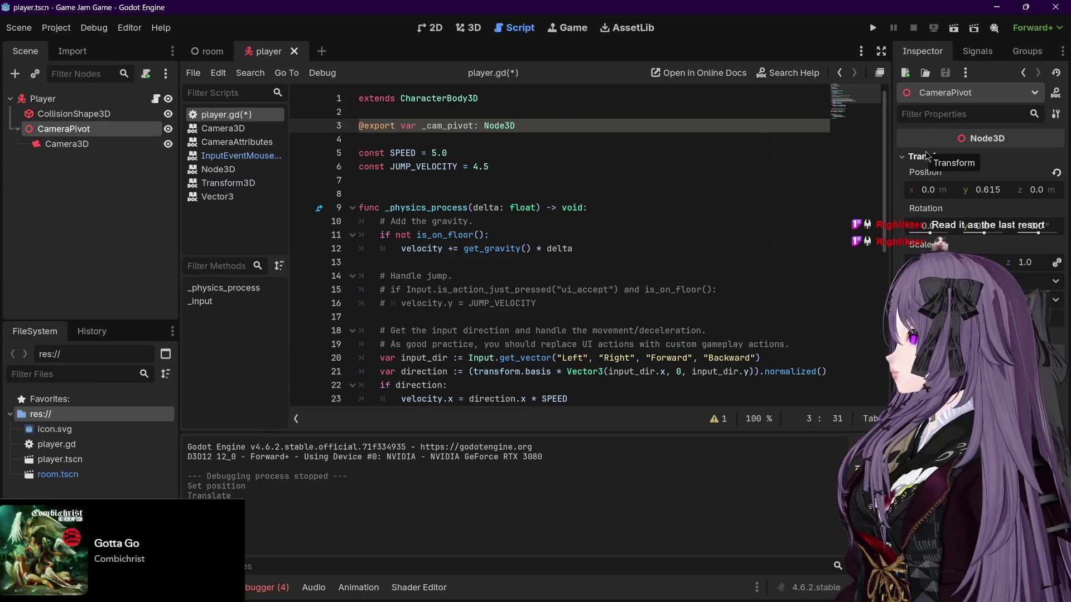
{"action": "left_click", "coordinate": [925, 155]}
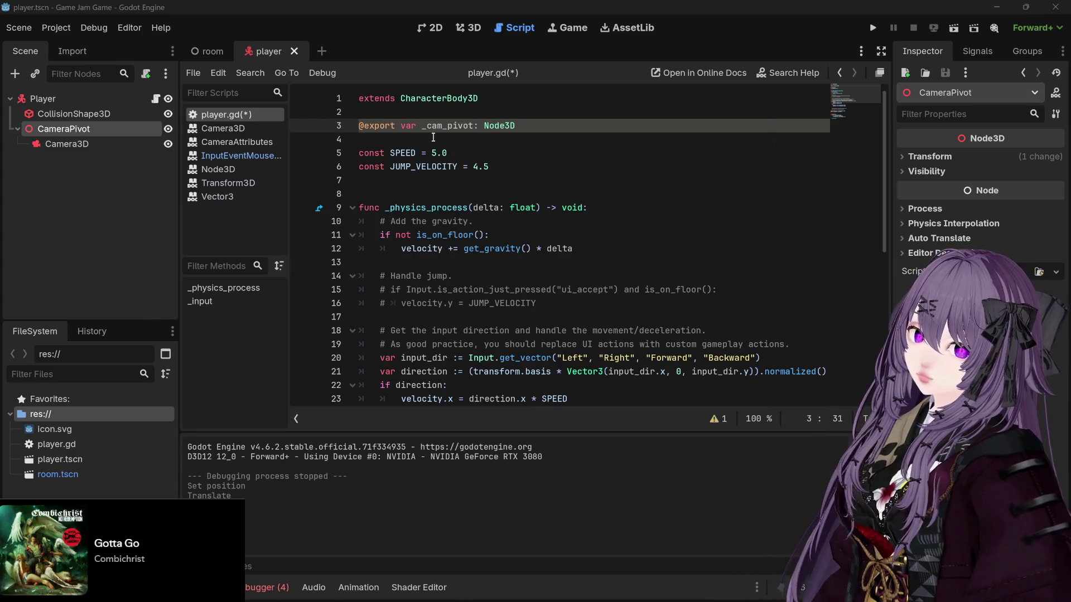
{"action": "left_click", "coordinate": [62, 99]}
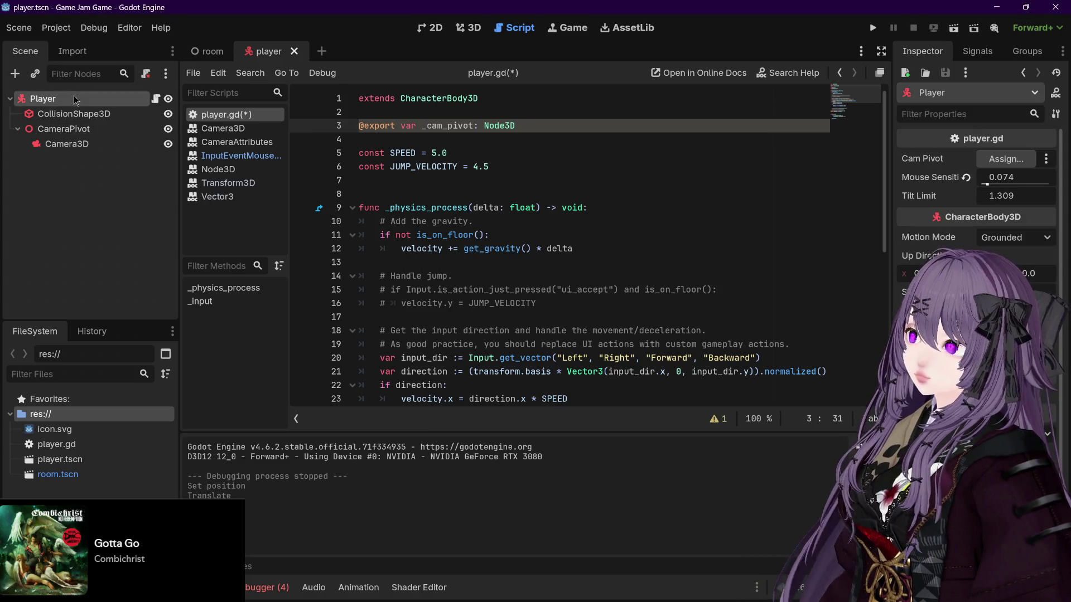
Comment out the mouse_sensitivity and tilt_limit exports on lines 33 and 34.
{"action": "left_click", "coordinate": [75, 114]}
{"action": "left_click", "coordinate": [45, 99]}
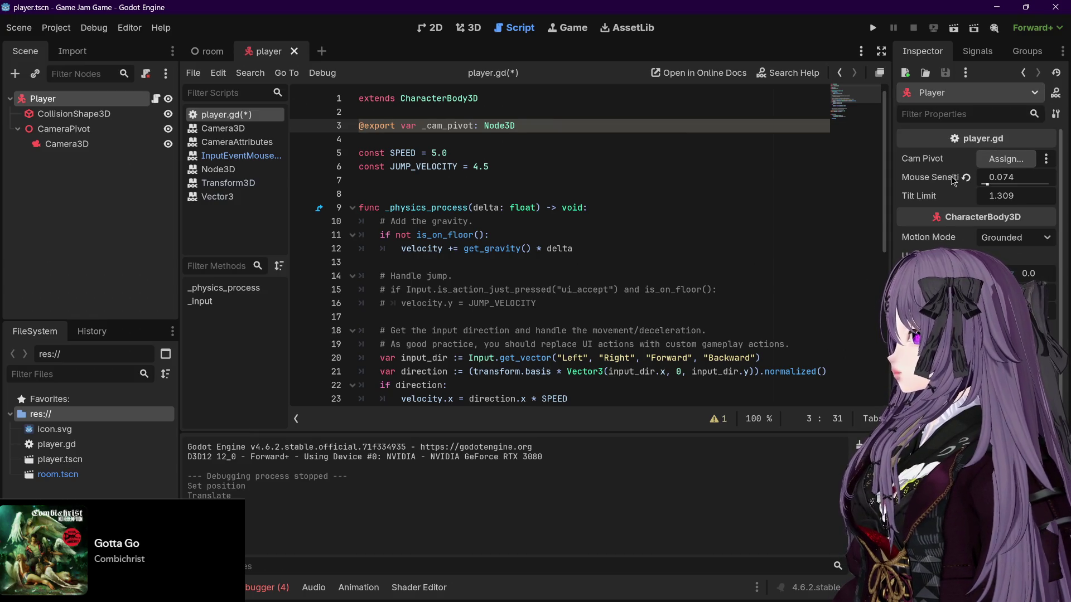
{"action": "scroll", "coordinate": [442, 333], "scroll_direction": "down", "scroll_amount": 7}
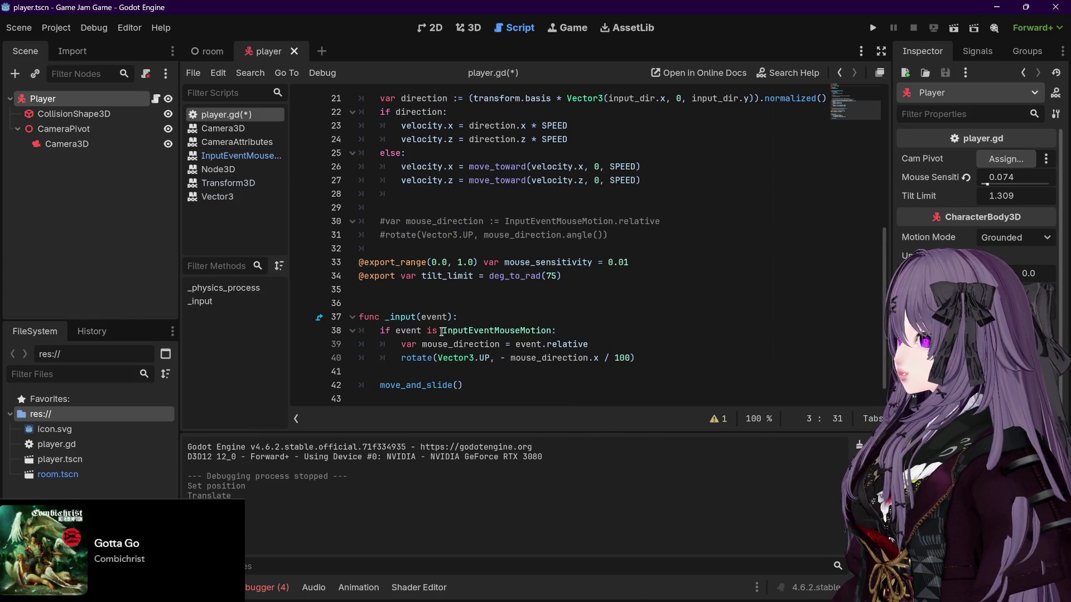
{"action": "left_click", "coordinate": [361, 266]}
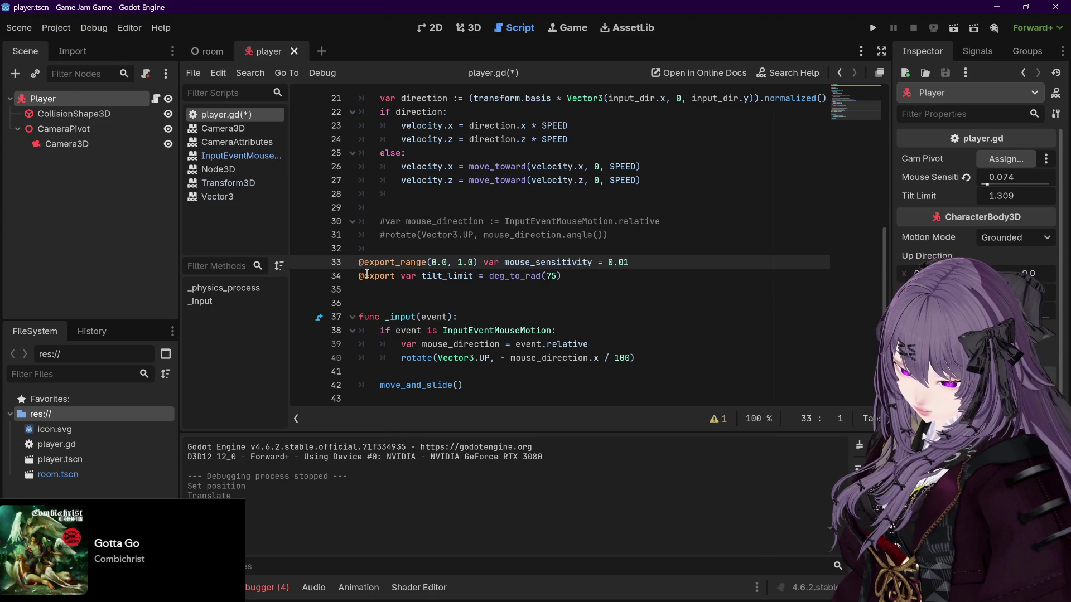
{"action": "type", "text": "#"}
{"action": "left_click", "coordinate": [361, 276]}
{"action": "type", "text": "#"}
{"action": "key", "text": "End"}
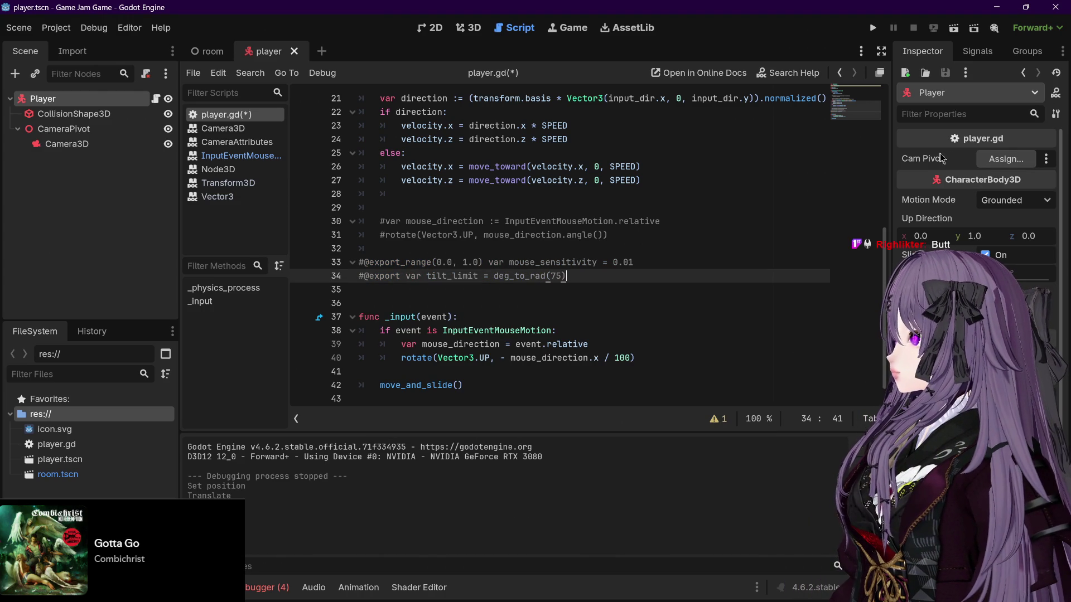
Assign the CameraPivot node to the Player's Cam Pivot property and verify it.
{"action": "left_click", "coordinate": [1005, 159]}
{"action": "left_click", "coordinate": [532, 174]}
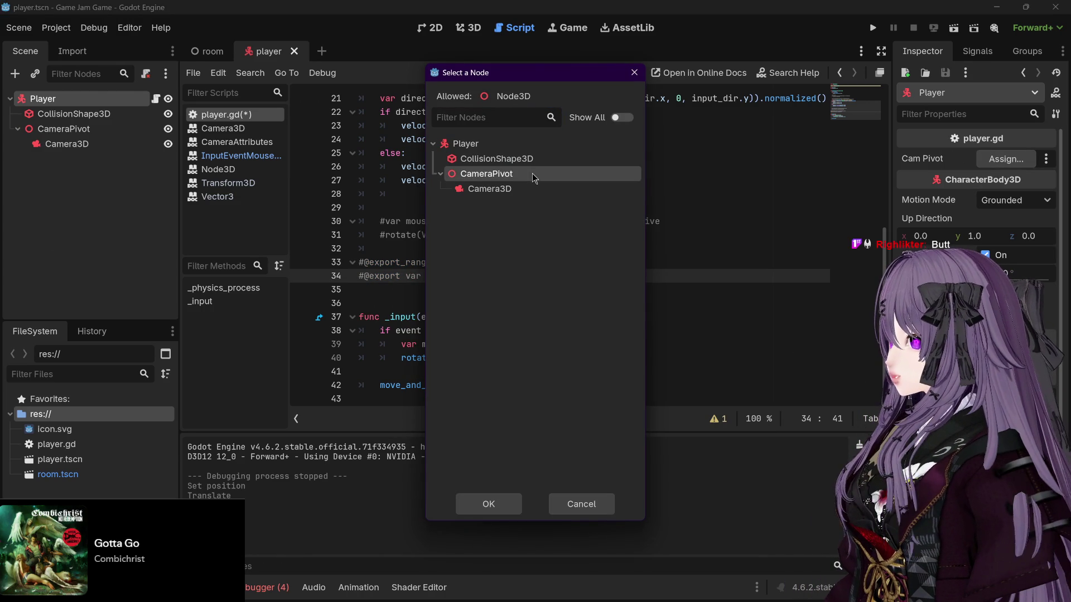
{"action": "left_click", "coordinate": [488, 504]}
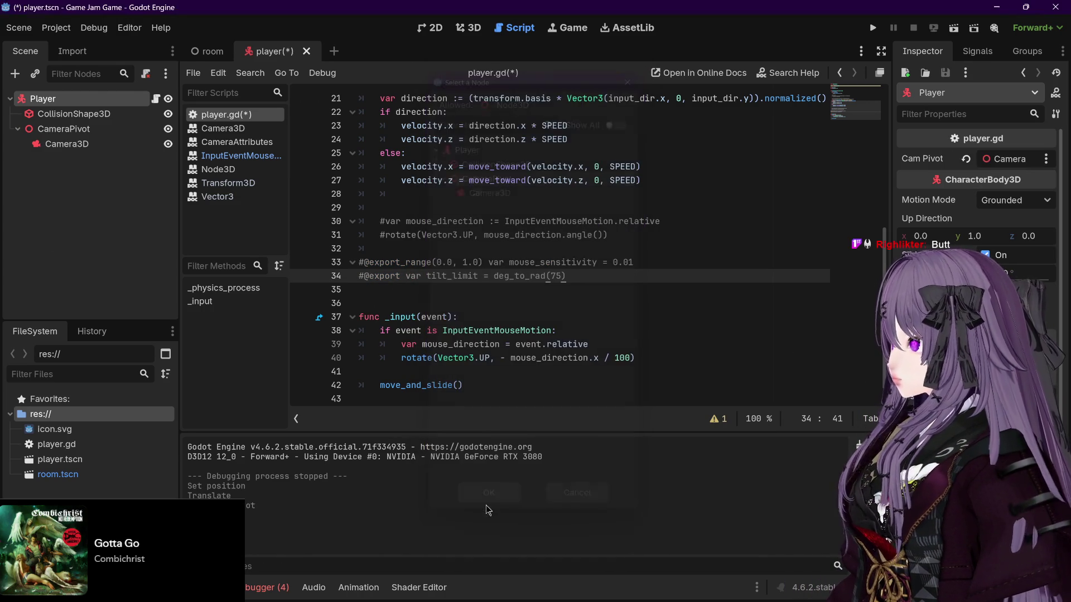
{"action": "left_click", "coordinate": [1046, 159]}
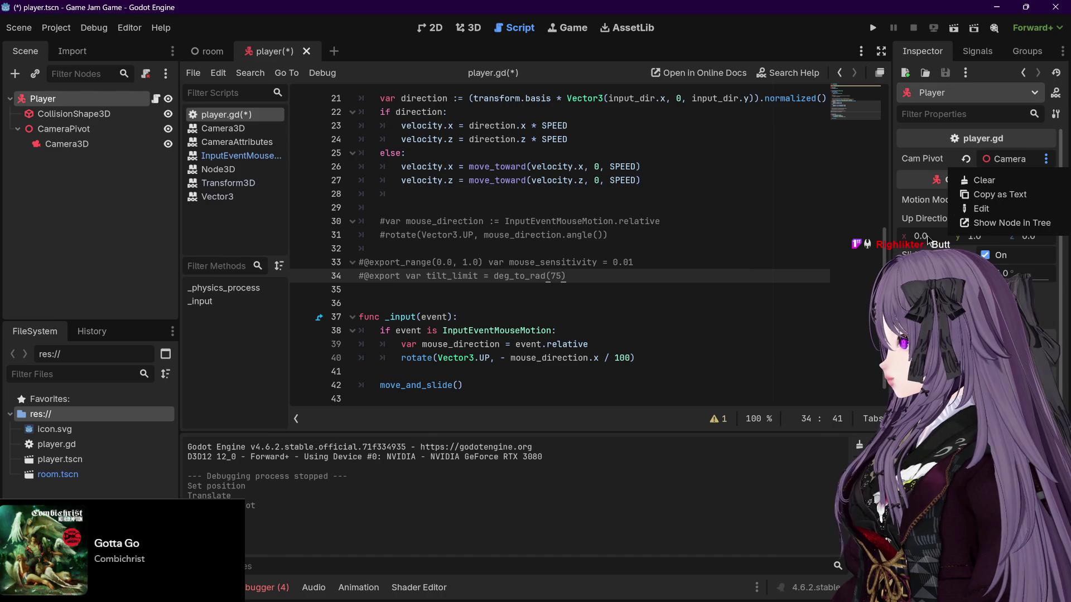
{"action": "left_click", "coordinate": [1000, 222]}
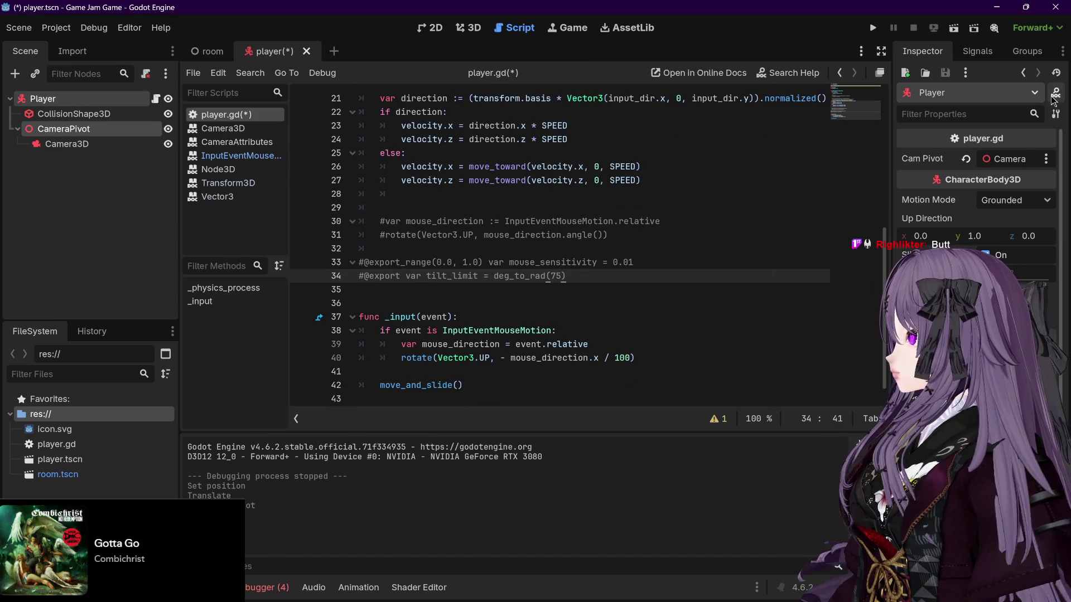
{"action": "scroll", "coordinate": [632, 285], "scroll_direction": "up", "scroll_amount": 2}
{"action": "scroll", "coordinate": [633, 284], "scroll_direction": "down", "scroll_amount": 2}
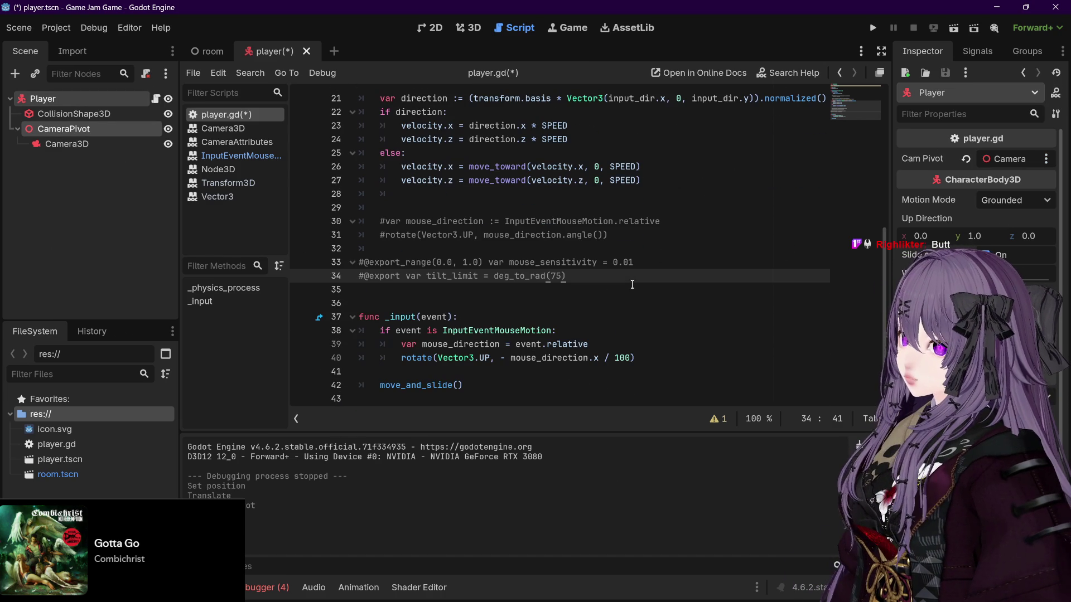
{"action": "left_click", "coordinate": [1046, 159]}
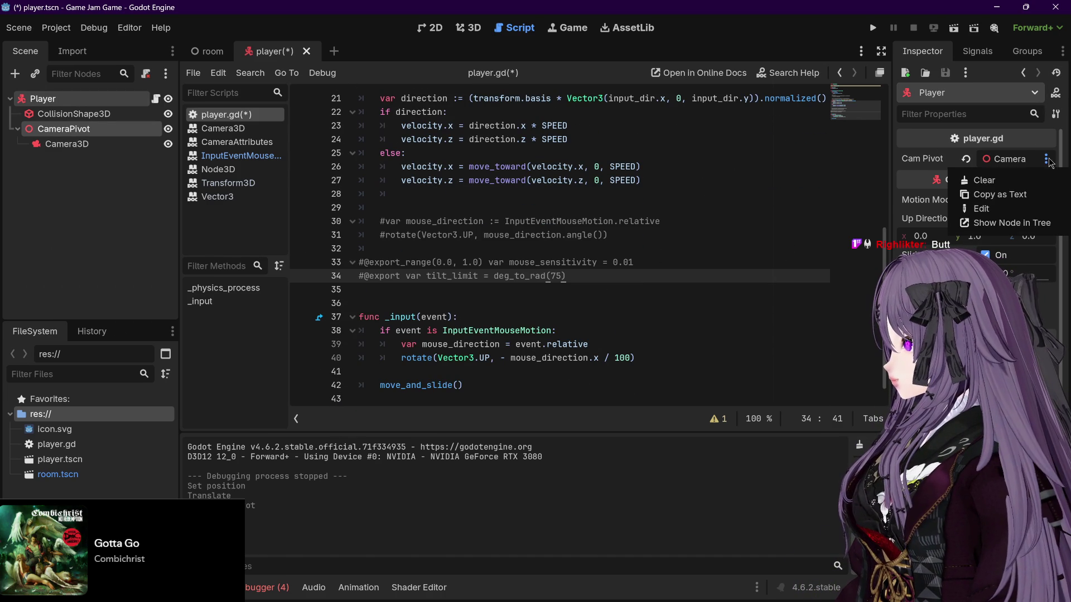
{"action": "left_click", "coordinate": [1026, 223]}
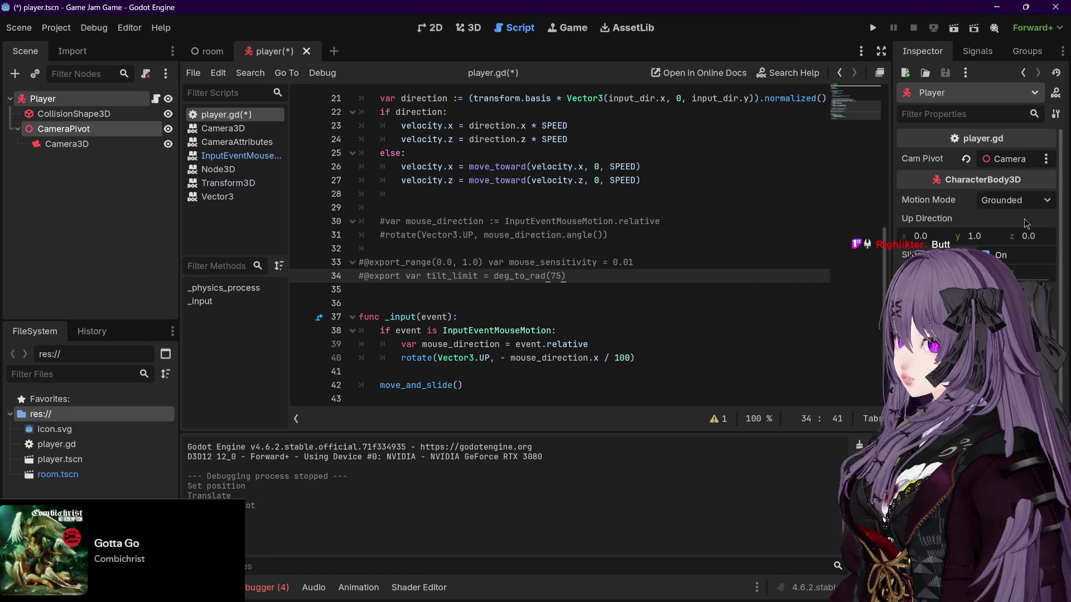
Look up the InputEventMouseMotion, Camera3D and CameraAttributes docs, then return to player.gd.
{"action": "left_click", "coordinate": [238, 156]}
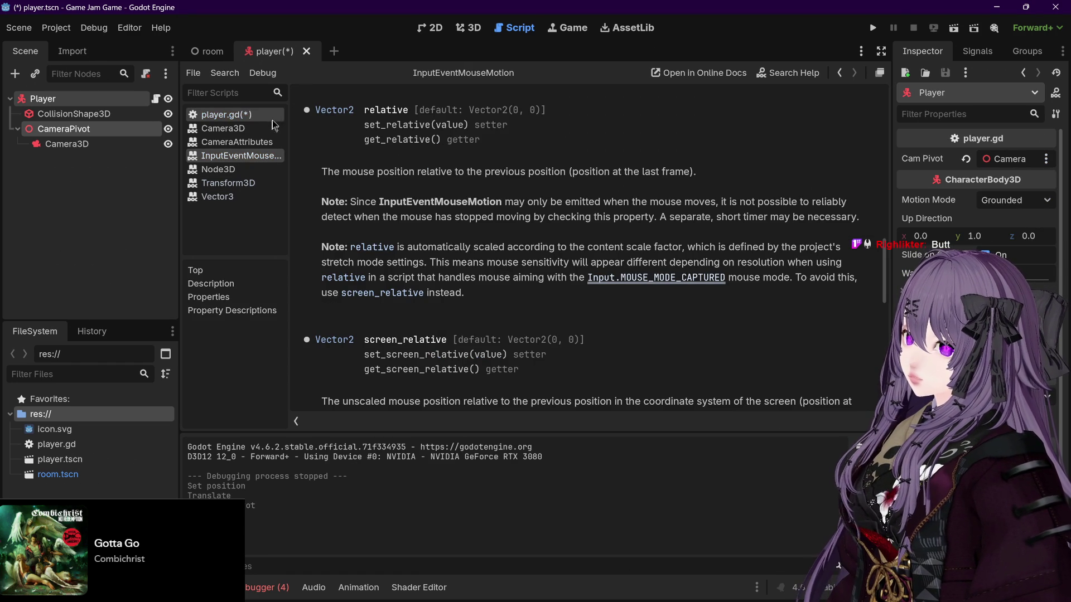
{"action": "left_click", "coordinate": [839, 75]}
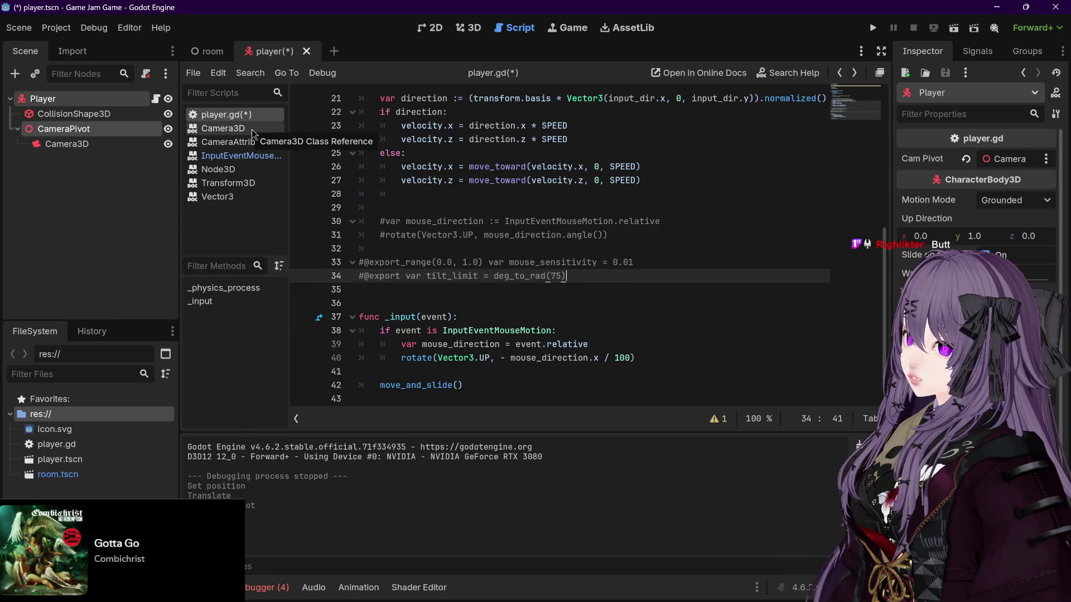
{"action": "left_click", "coordinate": [252, 129]}
{"action": "left_click", "coordinate": [255, 140]}
{"action": "left_click", "coordinate": [248, 116]}
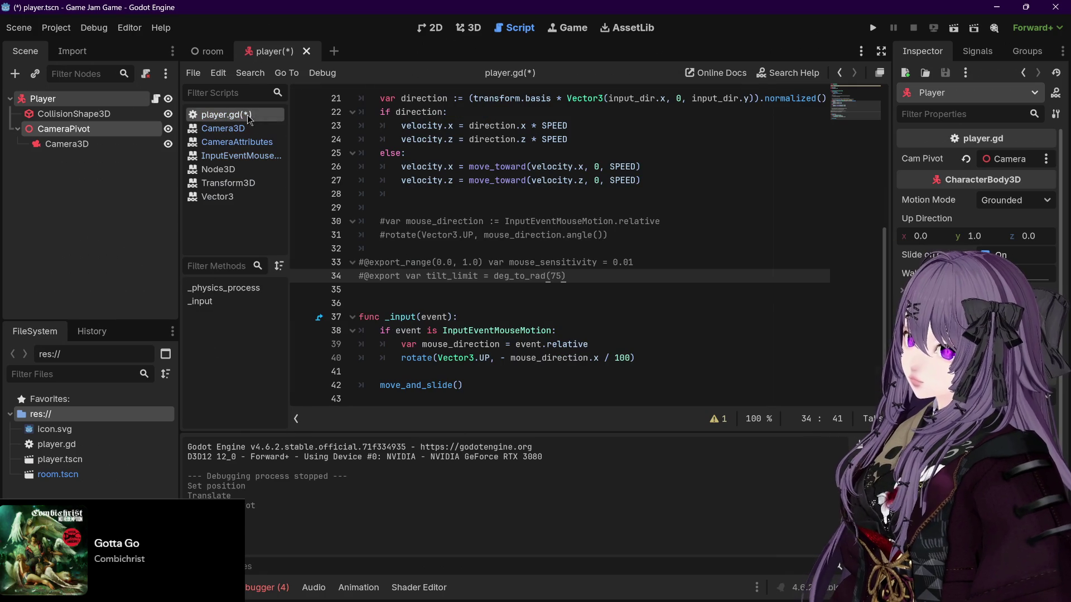
Check the Cam Pivot property options and place the caret on empty line 35.
{"action": "left_click", "coordinate": [1046, 160]}
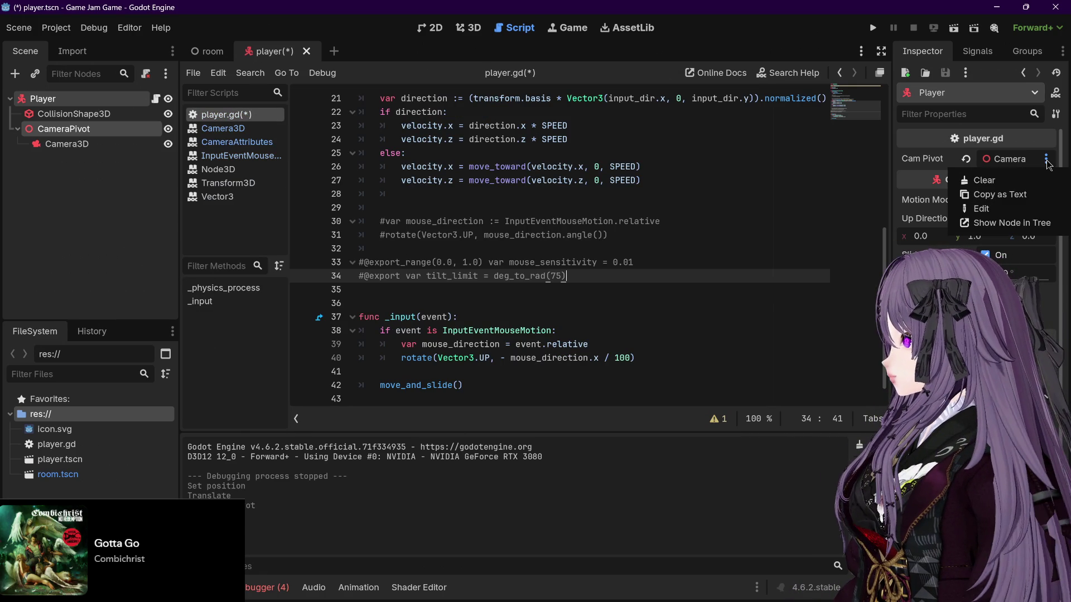
{"action": "left_click", "coordinate": [1045, 223]}
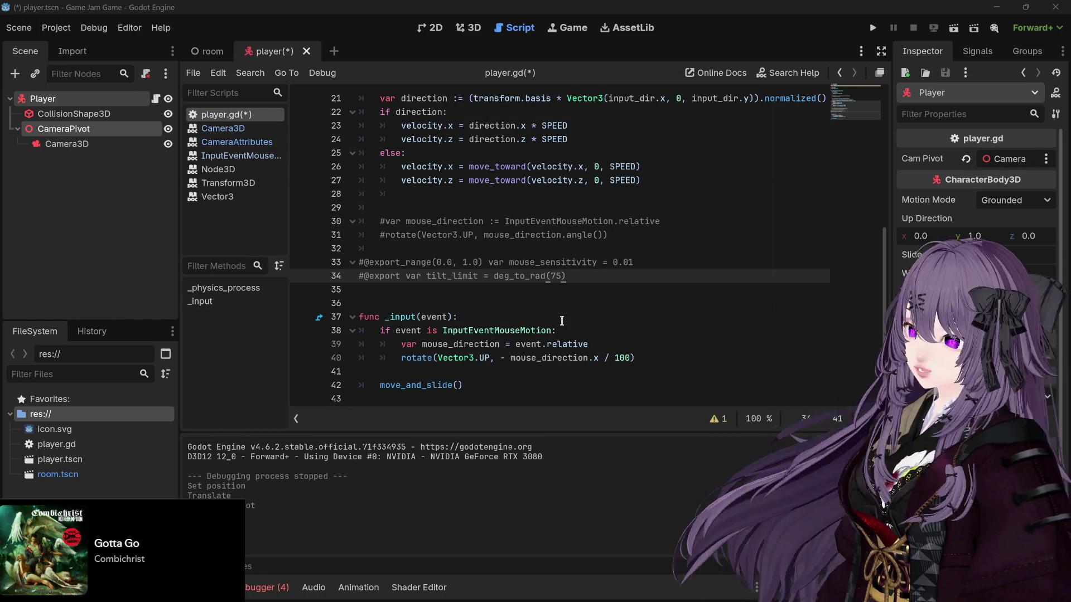
{"action": "left_click", "coordinate": [469, 308]}
{"action": "left_click", "coordinate": [464, 289]}
Type CameraPivot on line 35 and check the _cam_pivot variable name on line 3.
{"action": "type", "text": "CameraPivot"}
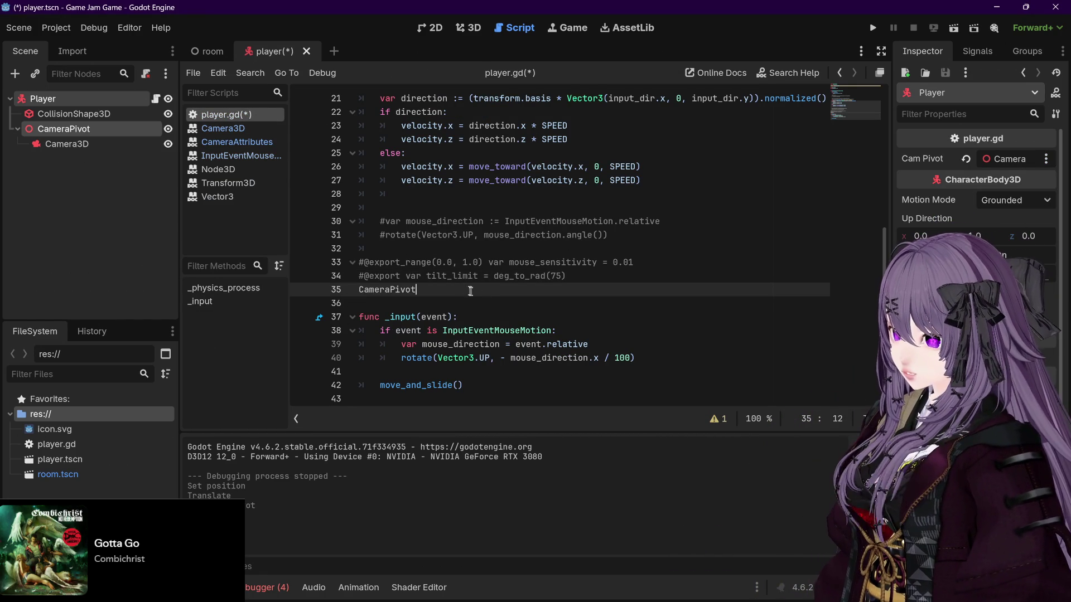
{"action": "scroll", "coordinate": [484, 292], "scroll_direction": "up", "scroll_amount": 7}
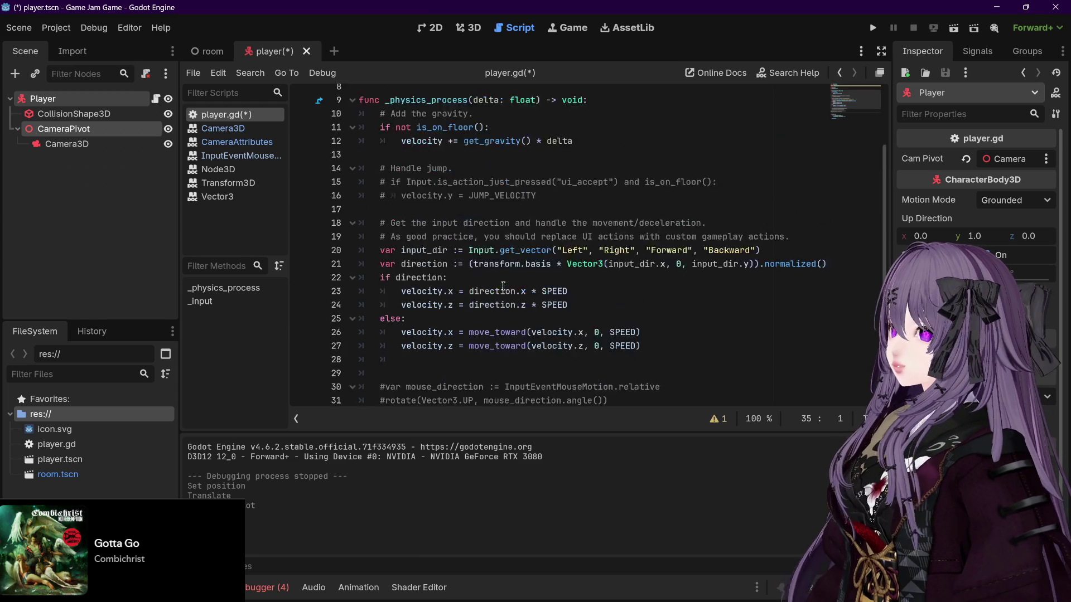
{"action": "left_click_drag", "start_coordinate": [422, 125], "coordinate": [428, 125]}
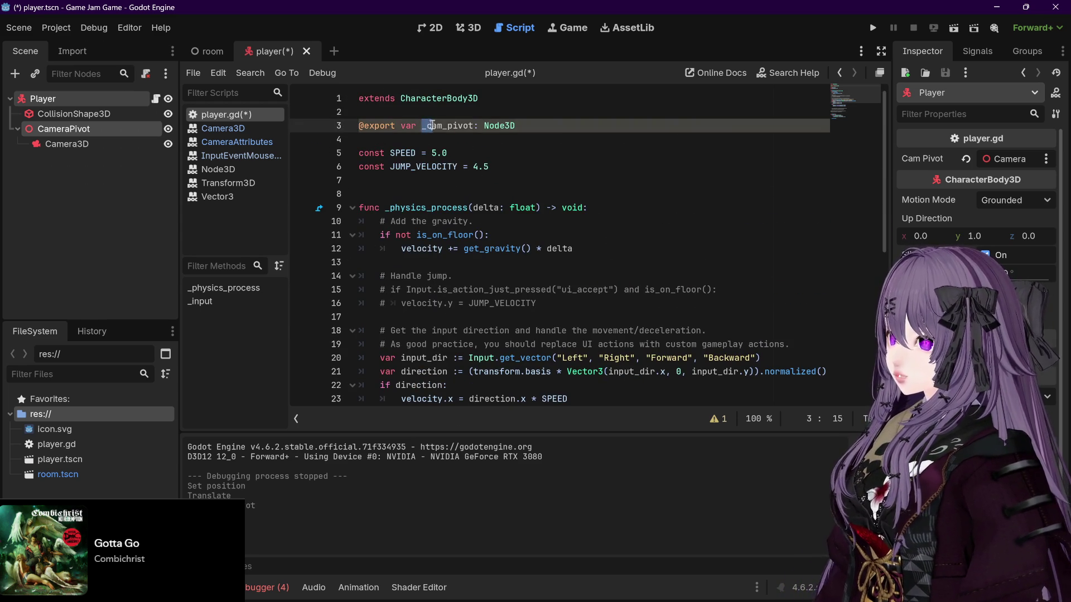
{"action": "left_click", "coordinate": [548, 146]}
{"action": "scroll", "coordinate": [556, 220], "scroll_direction": "down", "scroll_amount": 7}
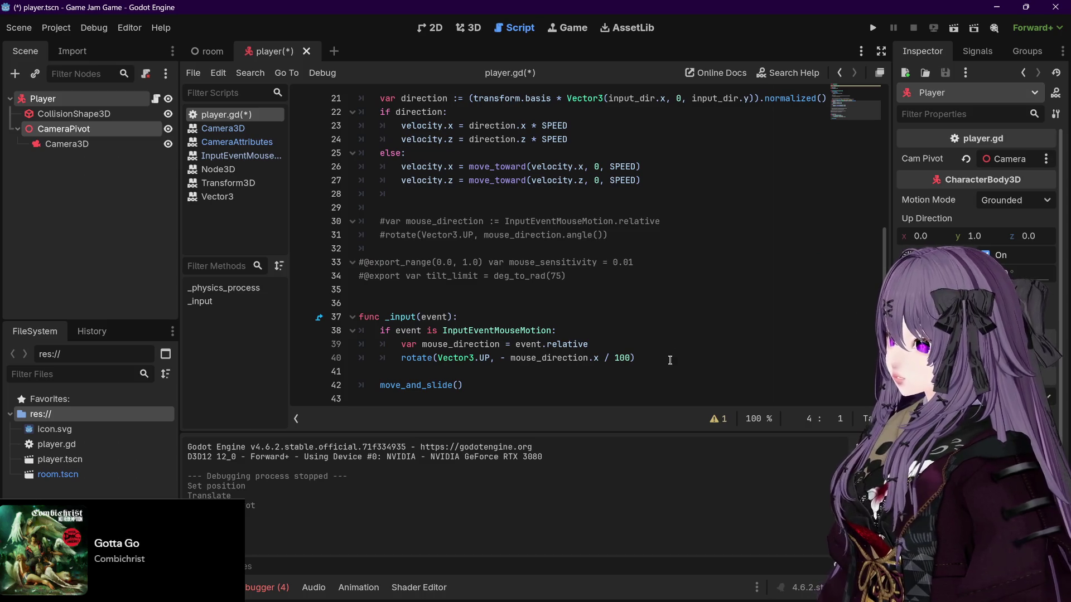
{"action": "scroll", "coordinate": [670, 359], "scroll_direction": "up", "scroll_amount": 7}
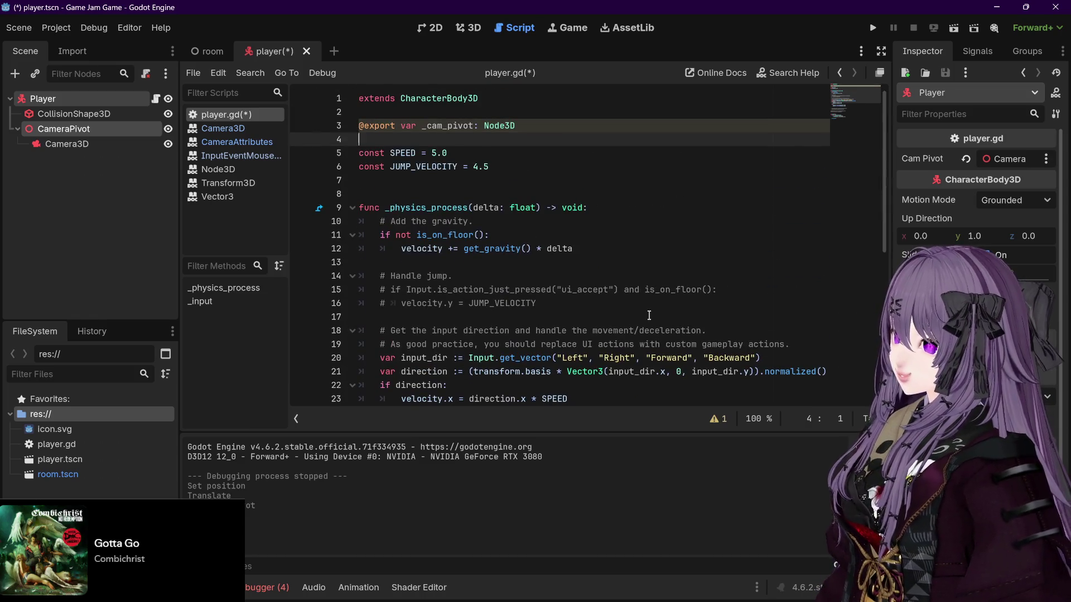
{"action": "scroll", "coordinate": [648, 315], "scroll_direction": "down", "scroll_amount": 7}
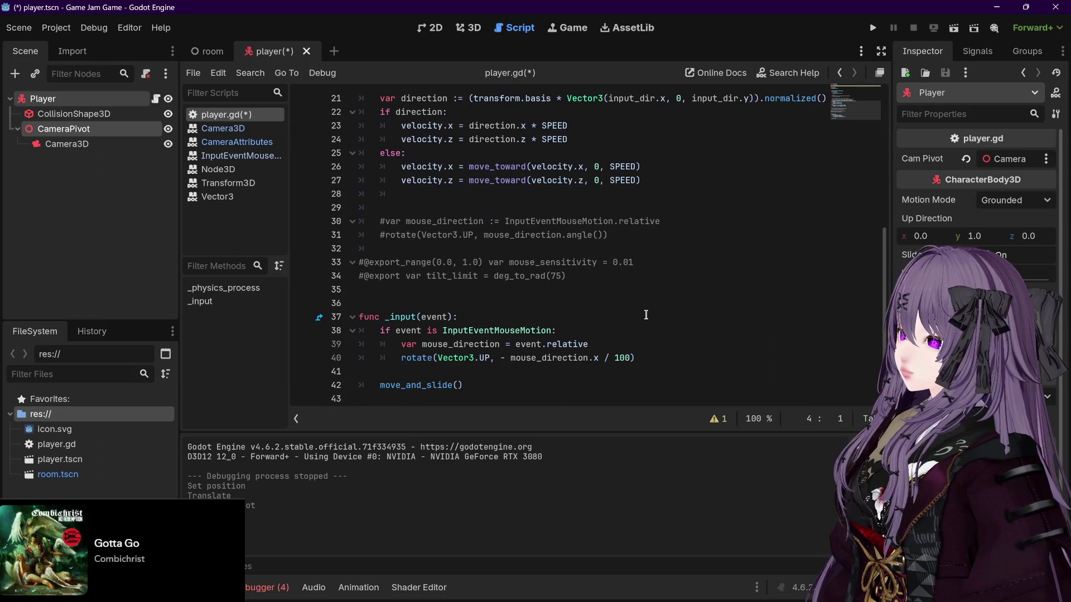
Add a new line 41 under the rotate line with a _cam_pivot rotate call from autocomplete.
{"action": "left_click", "coordinate": [666, 358]}
{"action": "key", "text": "Return"}
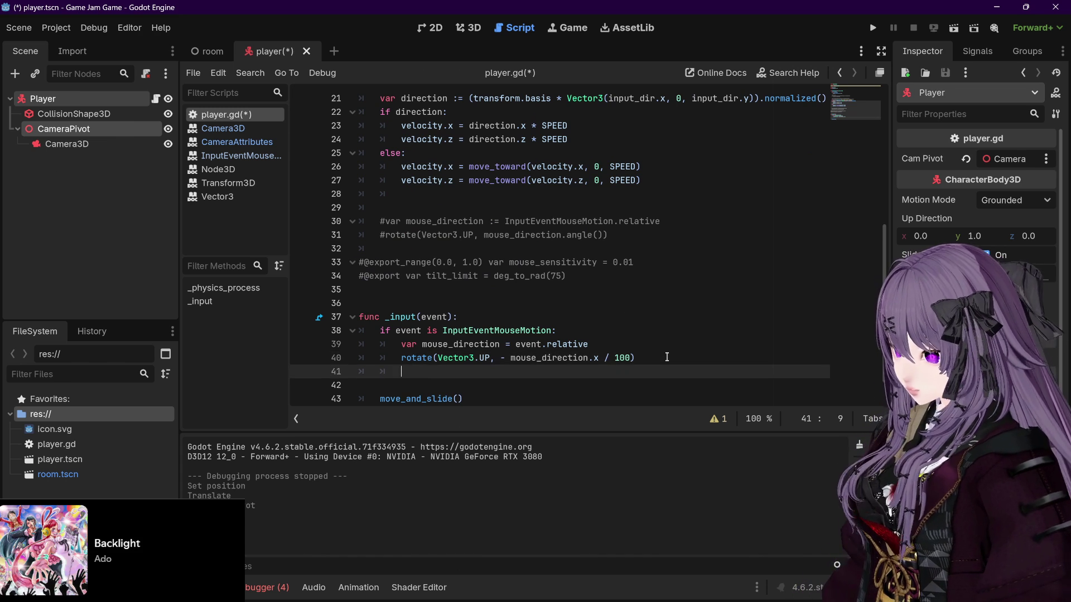
{"action": "type", "text": "rp"}
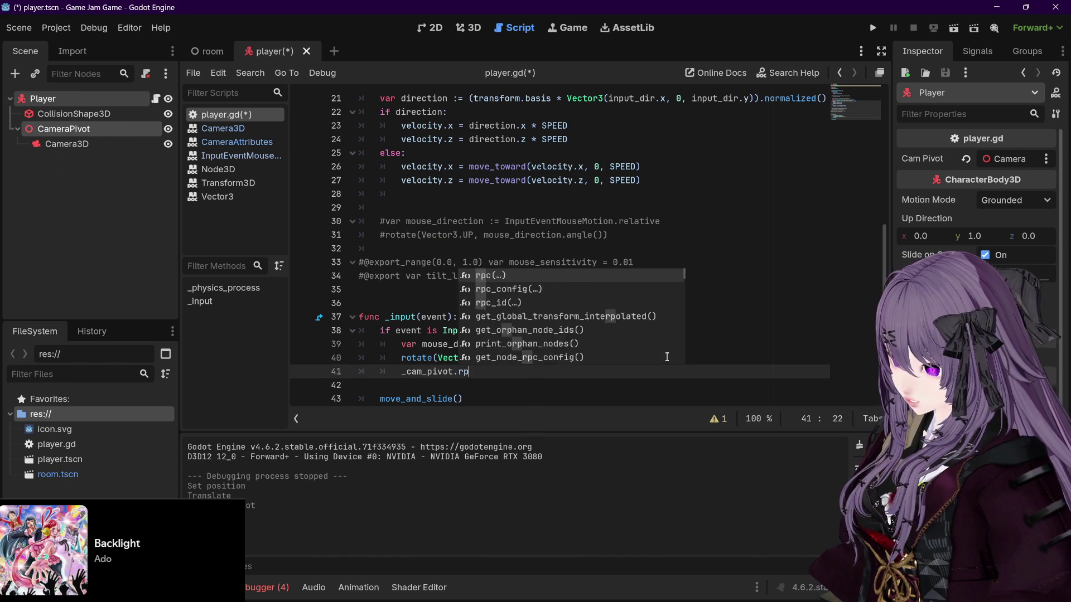
{"action": "type", "text": "ortat"}
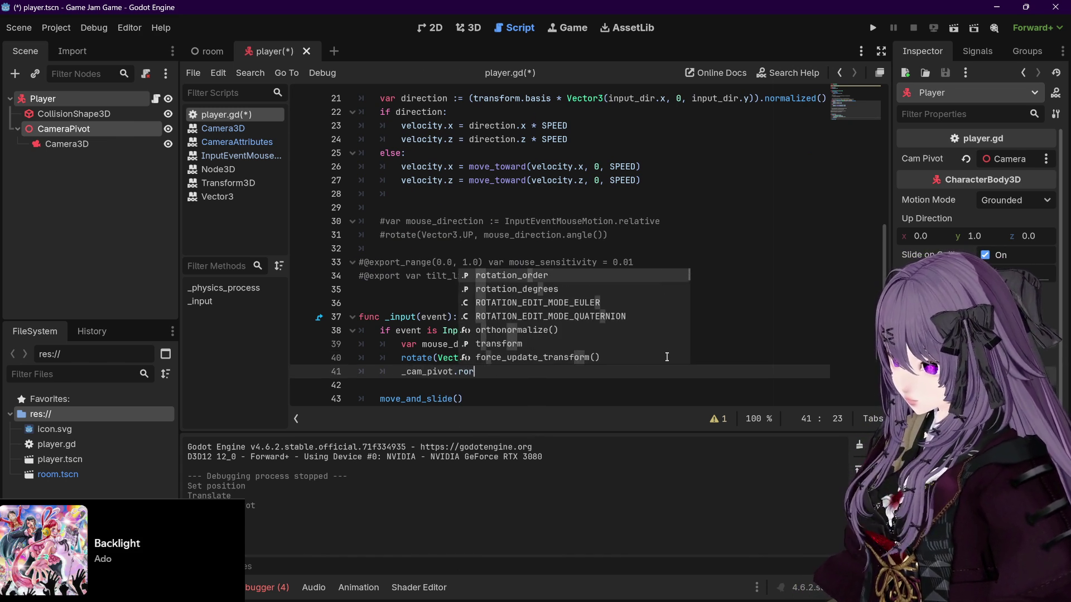
{"action": "type", "text": "e"}
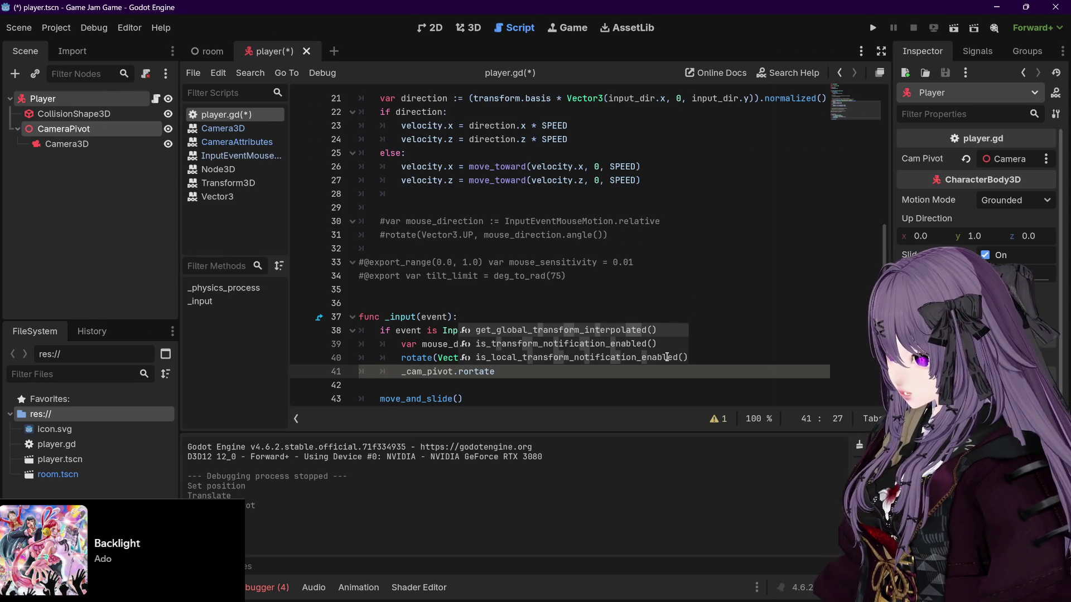
{"action": "type", "text": ".x"}
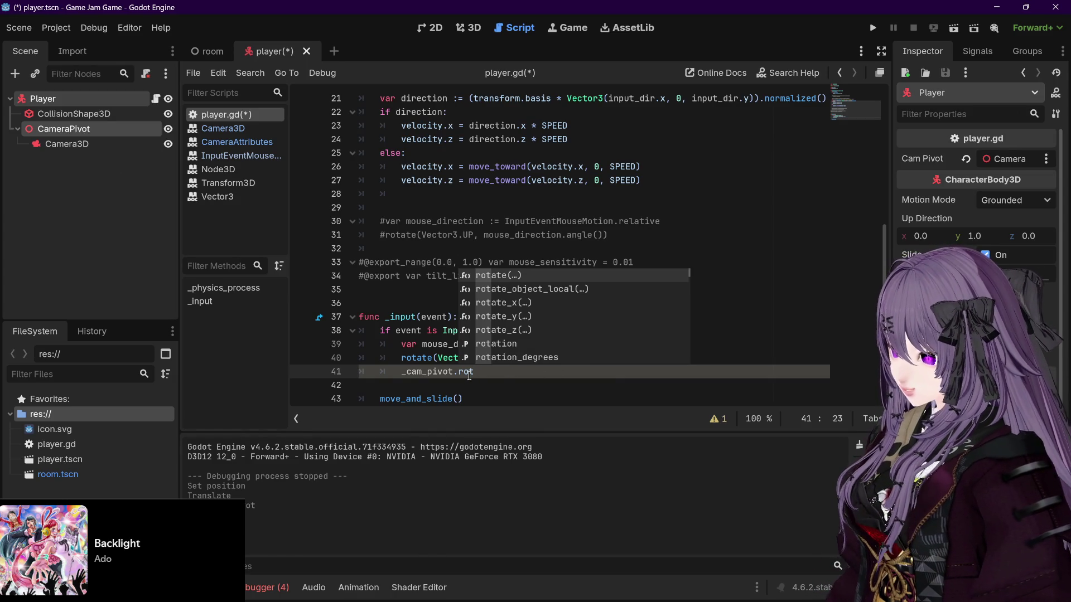
{"action": "key", "text": "Down"}
{"action": "key", "text": "Down"}
{"action": "key", "text": "Return"}
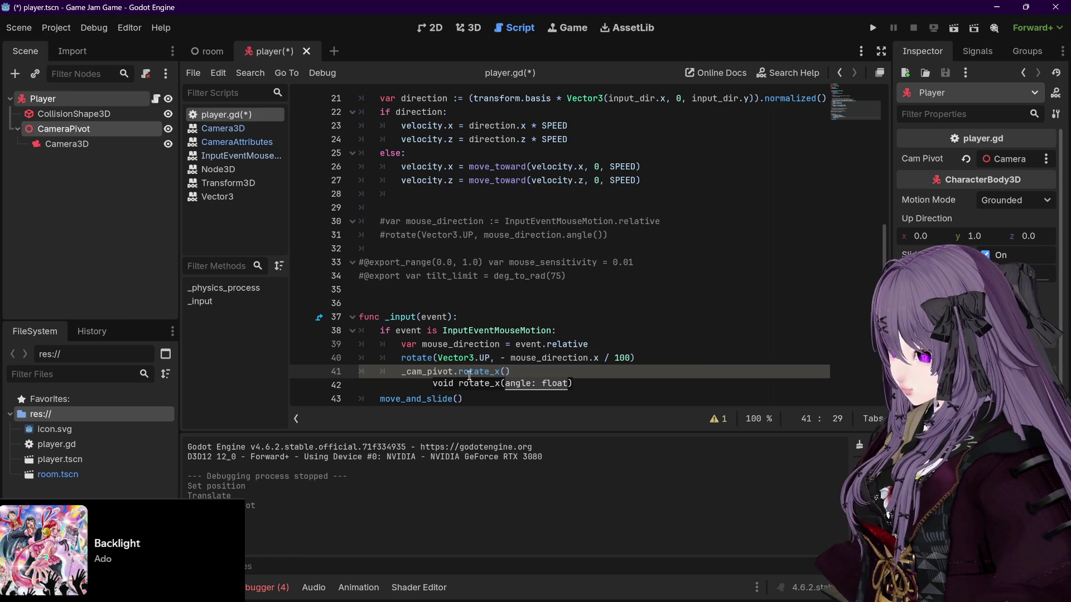
{"action": "left_click", "coordinate": [499, 372]}
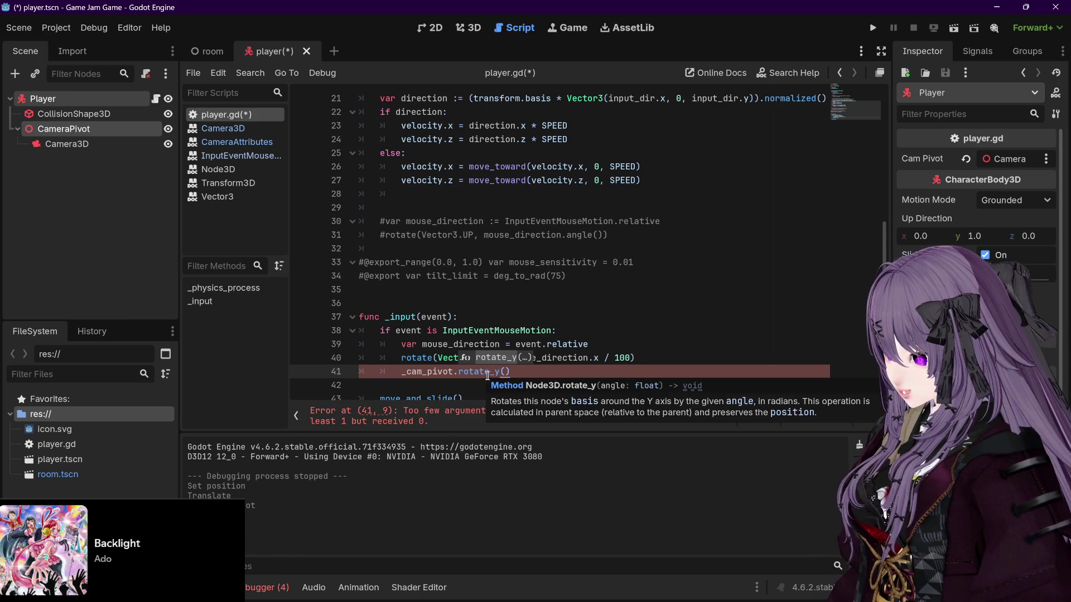
{"action": "left_click", "coordinate": [505, 376]}
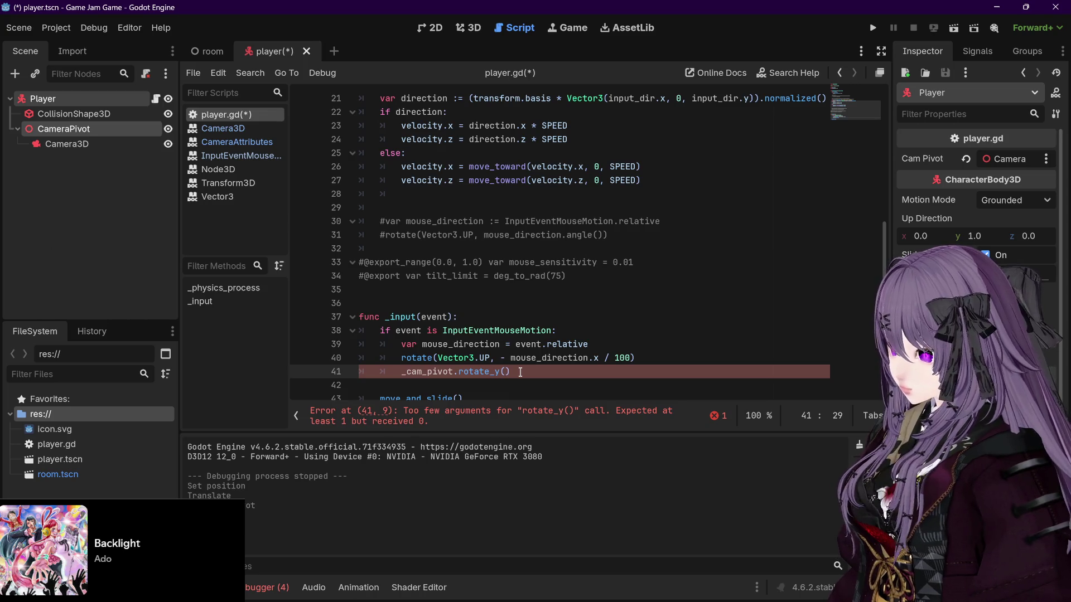
Copy the mouse_direction argument from line 40 into the line 41 call and save the script.
{"action": "left_click_drag", "start_coordinate": [511, 359], "coordinate": [598, 362]}
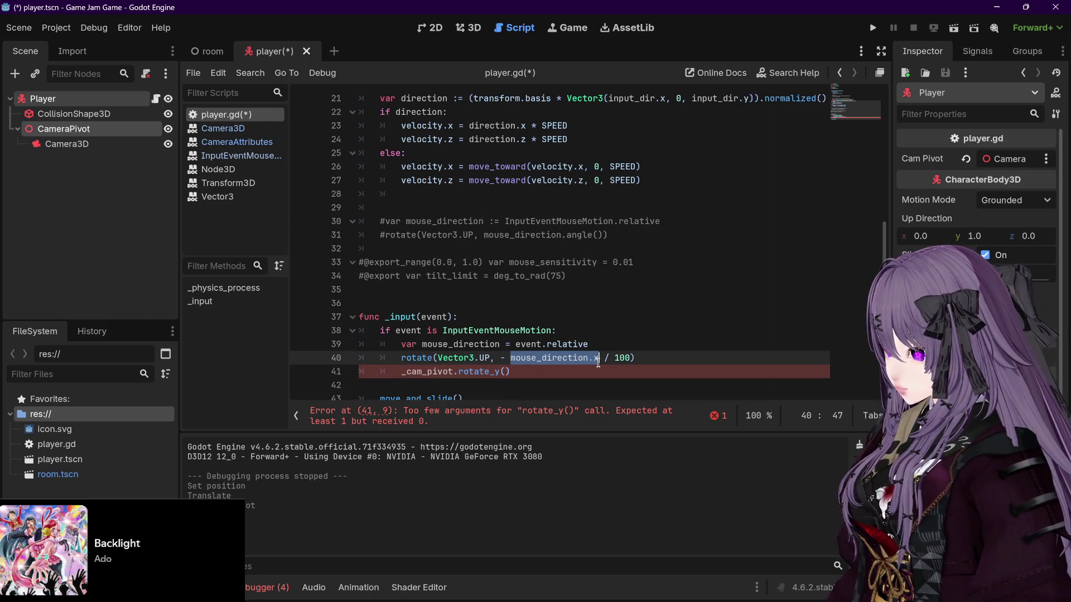
{"action": "key", "text": "ctrl+c"}
{"action": "left_click", "coordinate": [506, 372]}
{"action": "key", "text": "ctrl+v"}
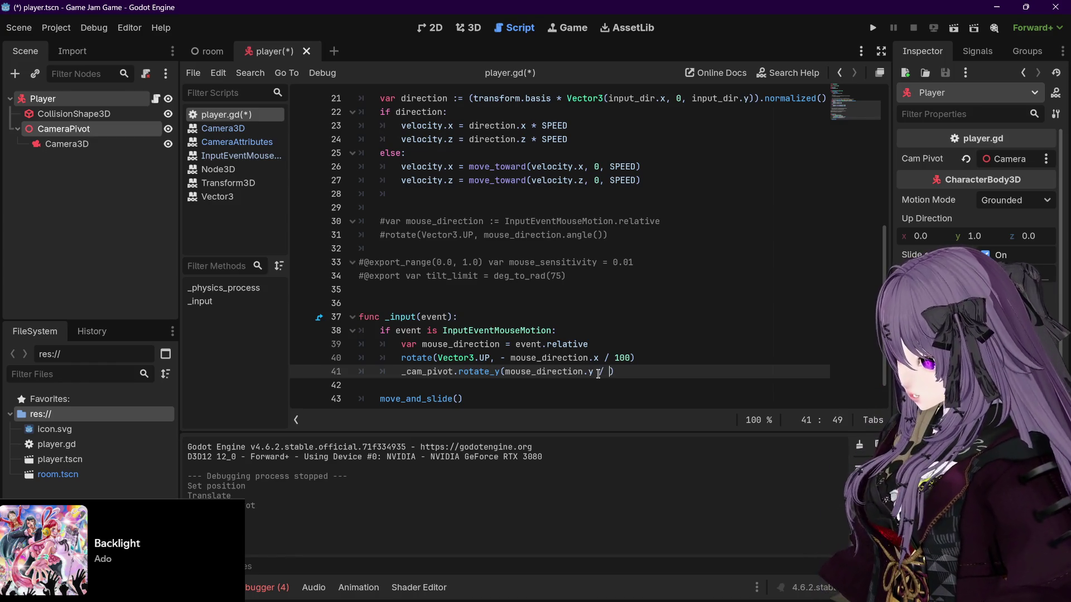
{"action": "key", "text": "ctrl+s"}
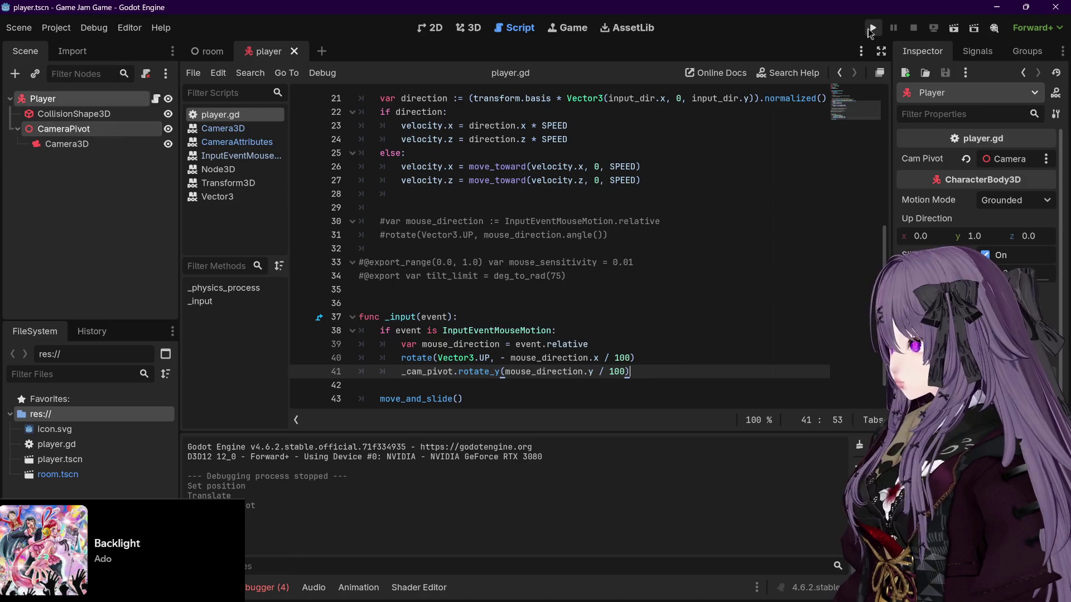
Test-run, change line 41 from rotate_y to rotate_x, then test the camera pitch again.
{"action": "left_click", "coordinate": [872, 29]}
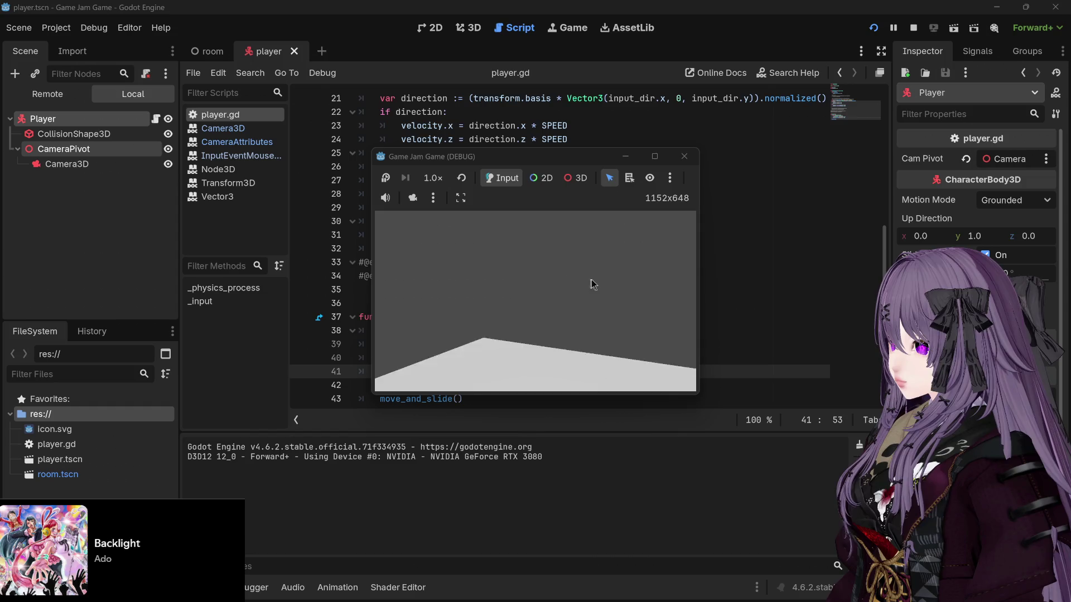
{"action": "left_click", "coordinate": [692, 156]}
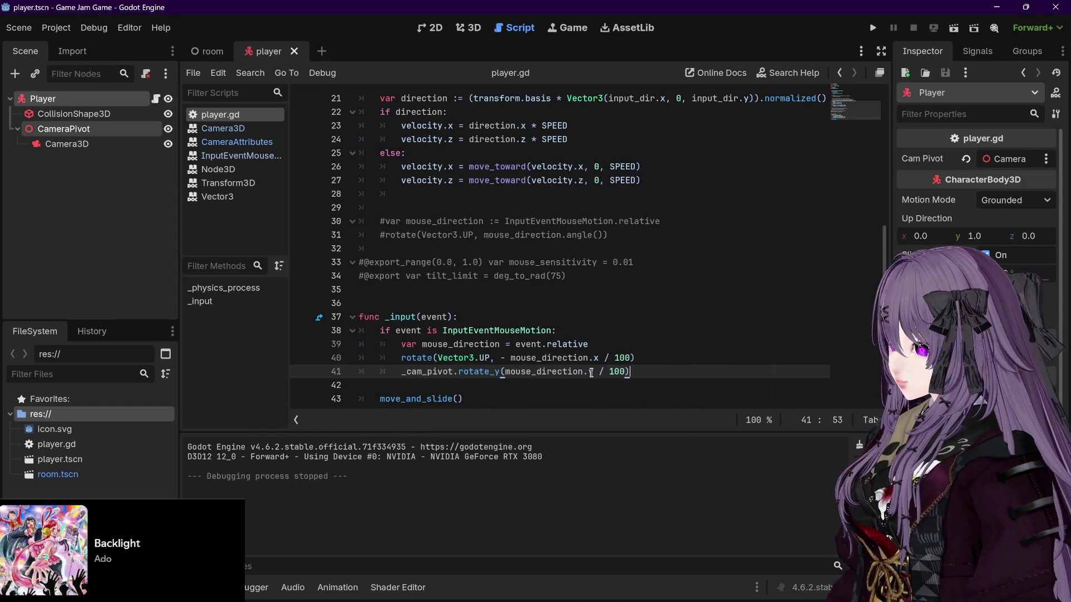
{"action": "mouse_move", "coordinate": [497, 373]}
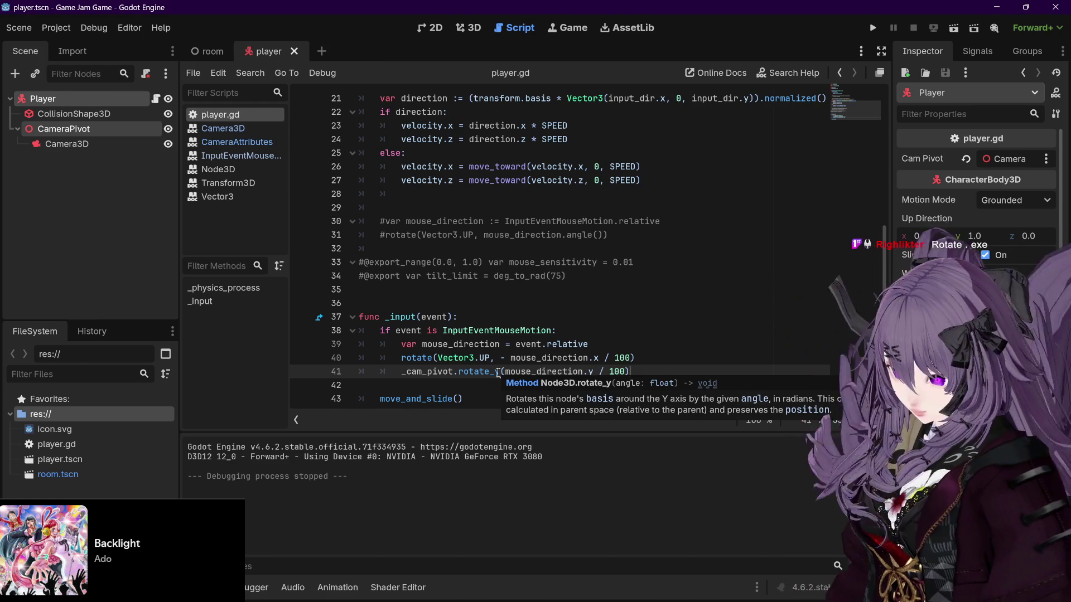
{"action": "left_click", "coordinate": [497, 372]}
{"action": "key", "text": "End"}
{"action": "left_click", "coordinate": [873, 28]}
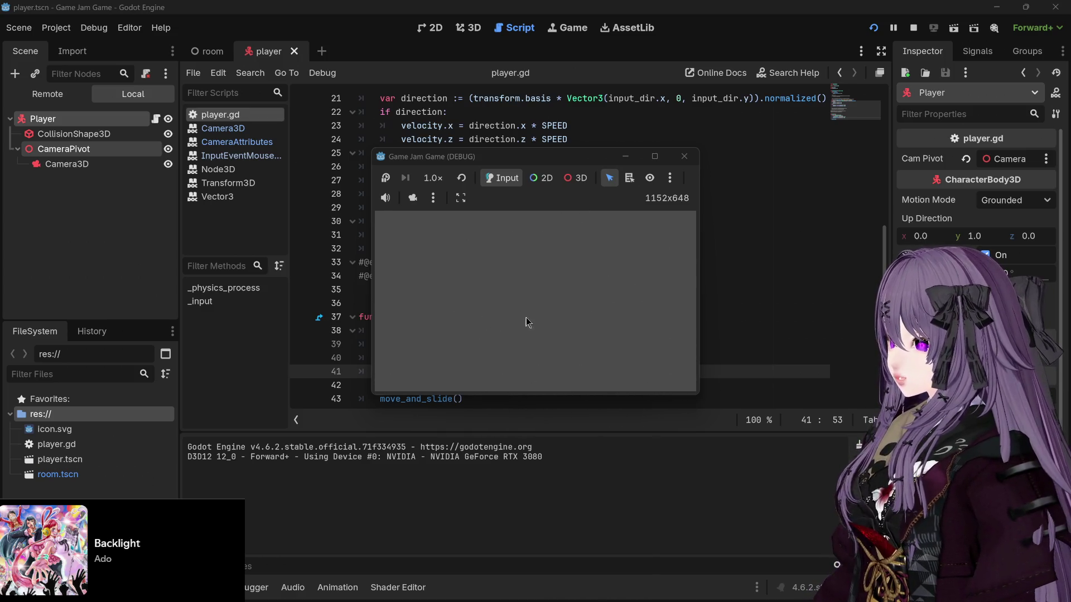
{"action": "left_click", "coordinate": [682, 157]}
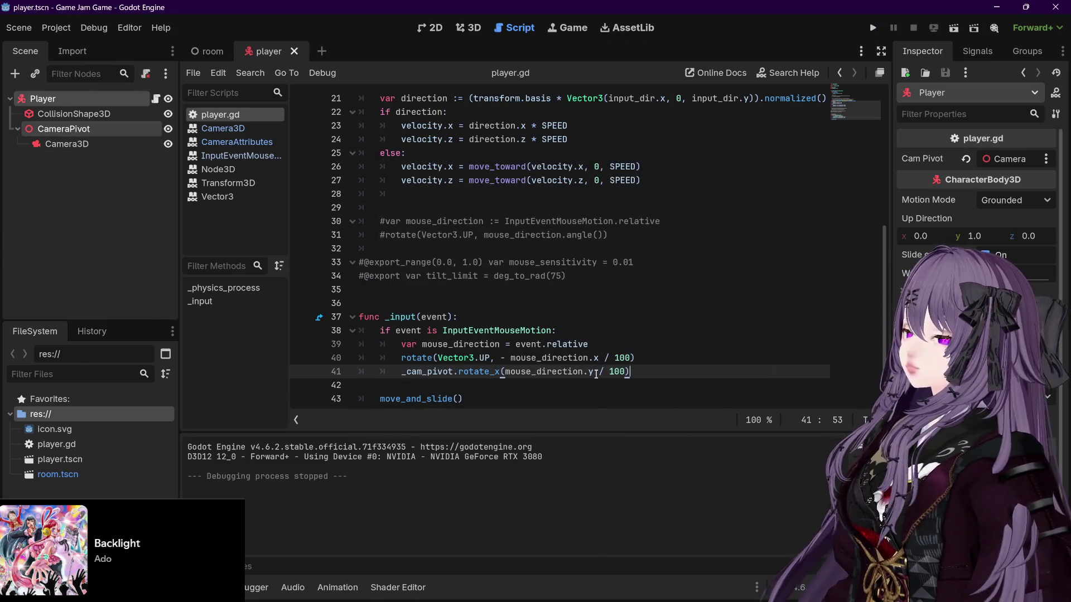
Negate line 41 to rotate_x(- mouse_direction.y / 100), then save and run with F5.
{"action": "mouse_move", "coordinate": [596, 374]}
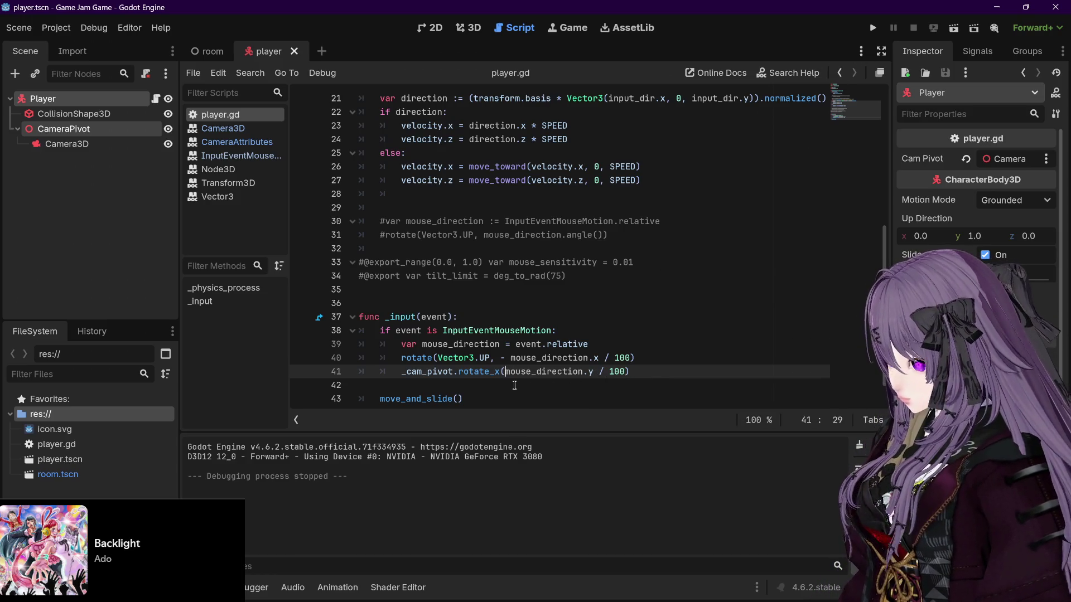
{"action": "left_click", "coordinate": [642, 363]}
{"action": "key", "text": "F5"}
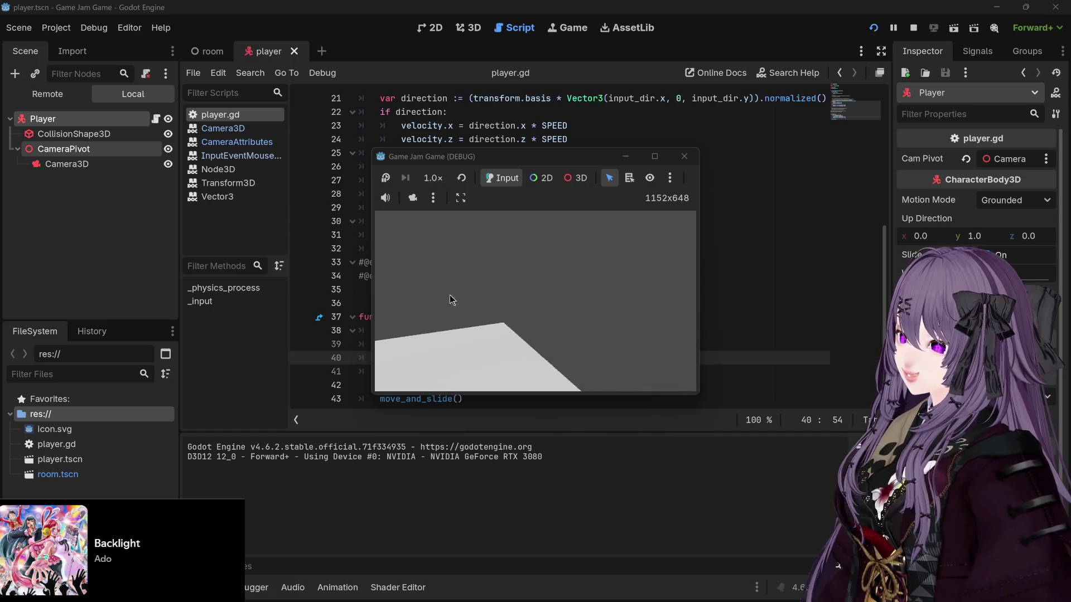
Run the game three times, dragging the mouse to test the look controls, closing the window each time.
{"action": "mouse_move", "coordinate": [483, 304]}
{"action": "left_mouse_down"}
{"action": "mouse_move", "coordinate": [513, 293]}
{"action": "mouse_move", "coordinate": [423, 307]}
{"action": "left_mouse_up"}
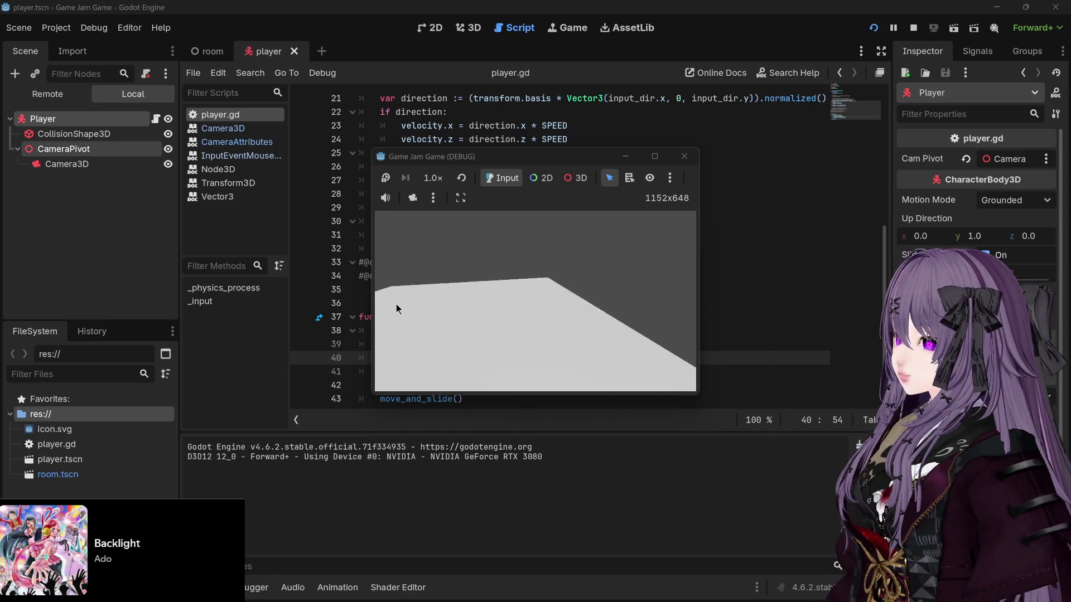
{"action": "left_click", "coordinate": [684, 157]}
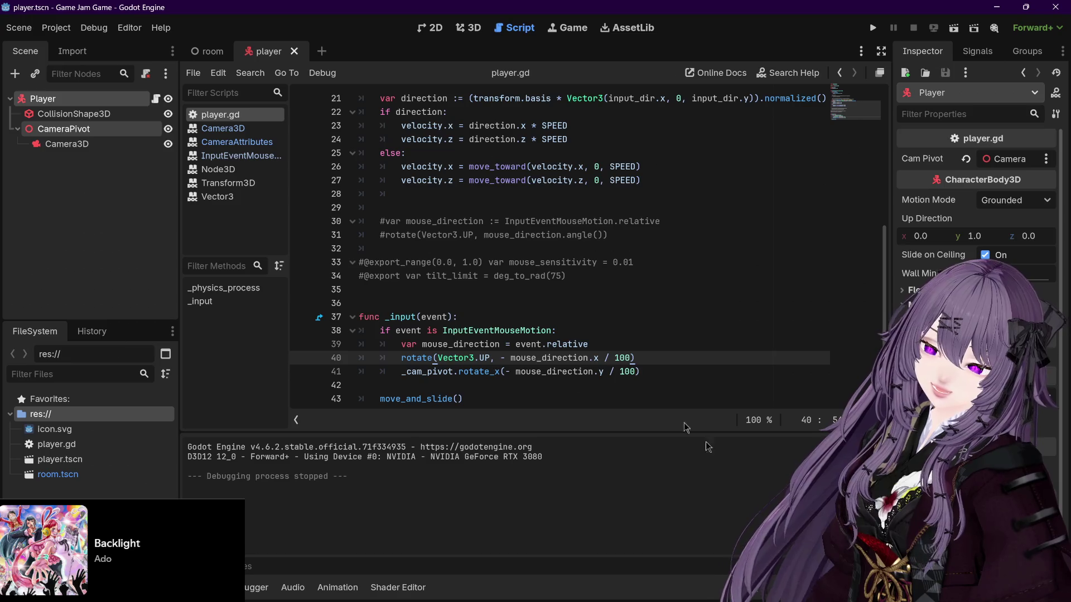
{"action": "key", "text": "F5"}
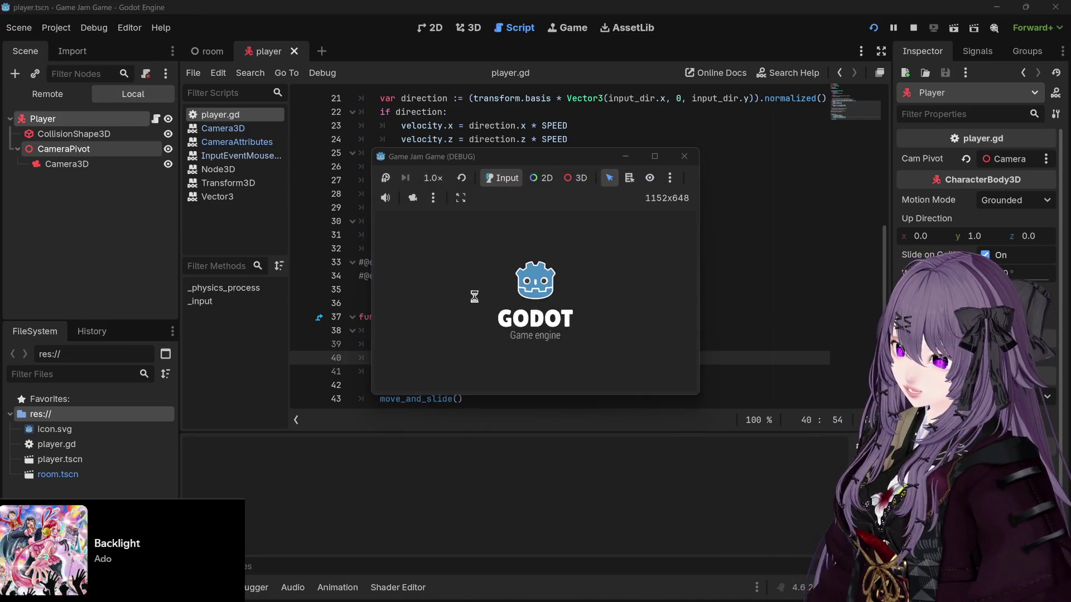
{"action": "mouse_move", "coordinate": [467, 308]}
{"action": "left_mouse_down"}
{"action": "mouse_move", "coordinate": [414, 307]}
{"action": "mouse_move", "coordinate": [577, 309]}
{"action": "mouse_move", "coordinate": [617, 276]}
{"action": "mouse_move", "coordinate": [623, 302]}
{"action": "left_mouse_up"}
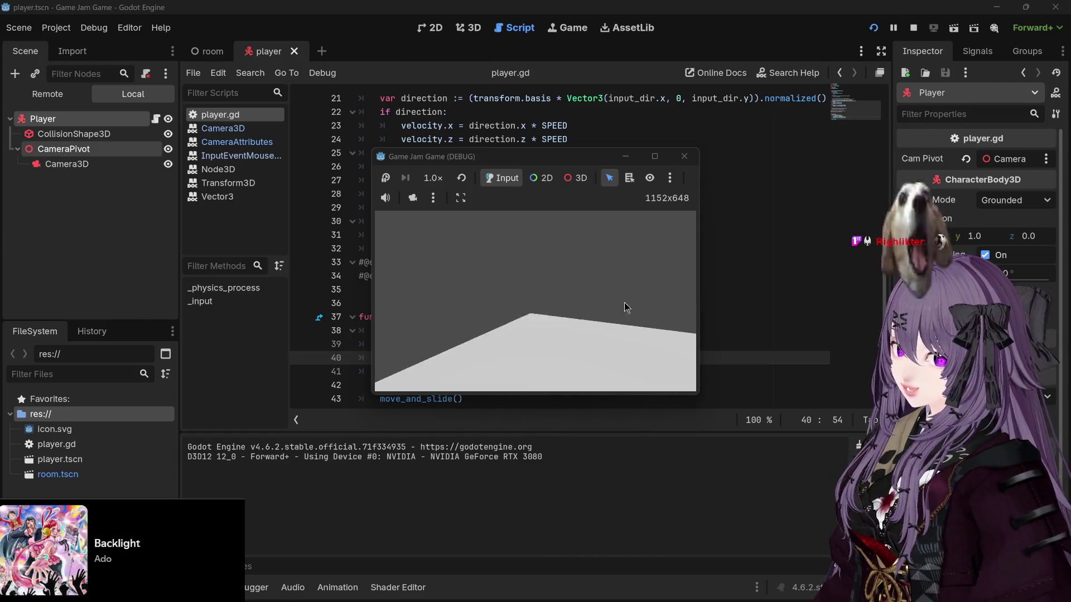
{"action": "left_click", "coordinate": [684, 157]}
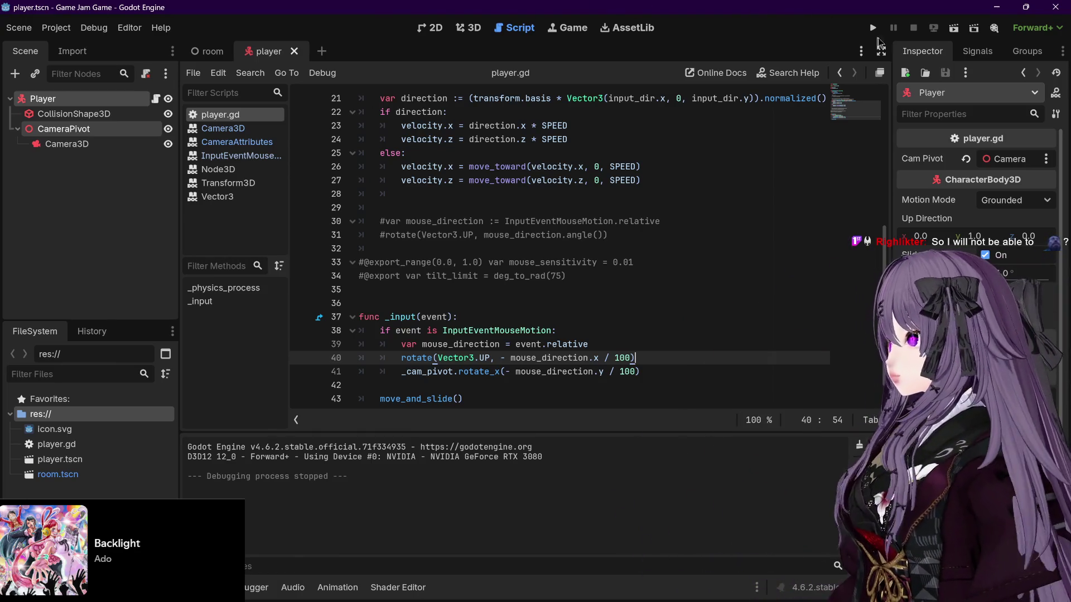
{"action": "left_click", "coordinate": [873, 31]}
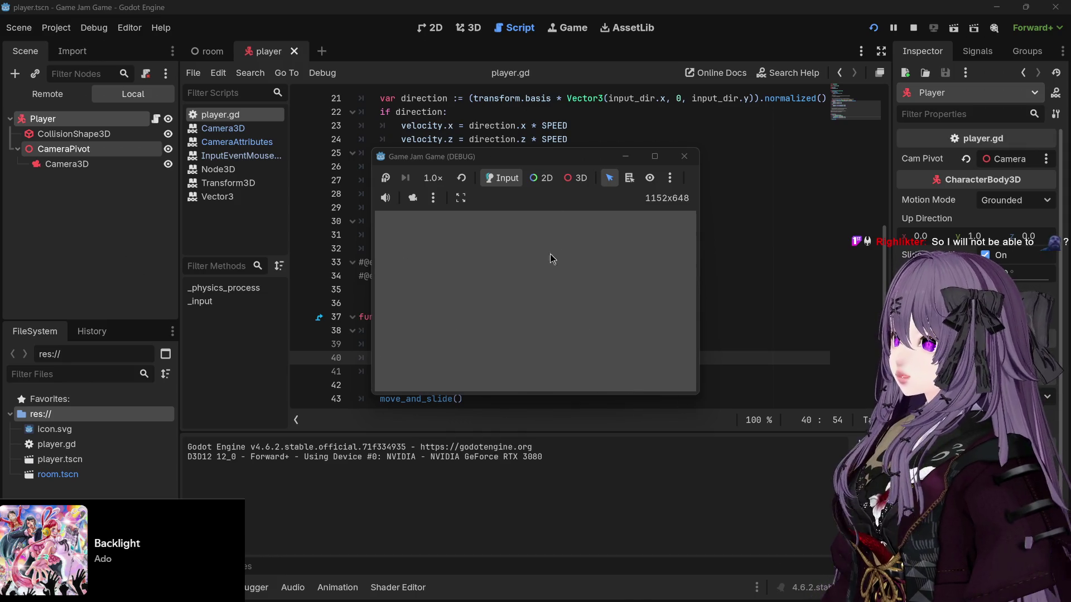
{"action": "left_click", "coordinate": [684, 156]}
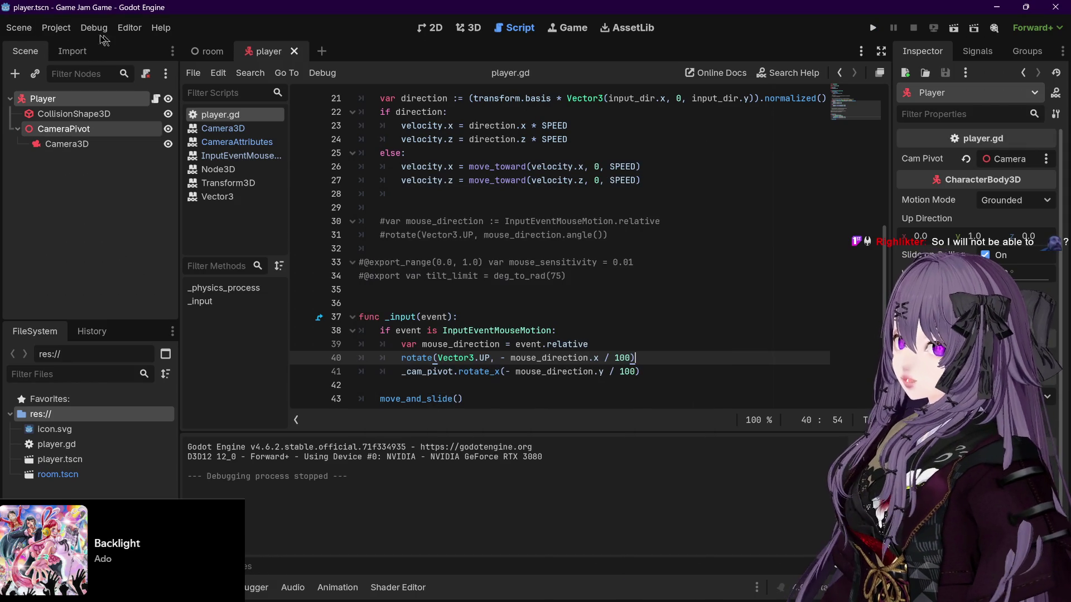
Open Project Settings and browse its General, Rendering, Localization, Globals and Input Map sections.
{"action": "left_click", "coordinate": [54, 31]}
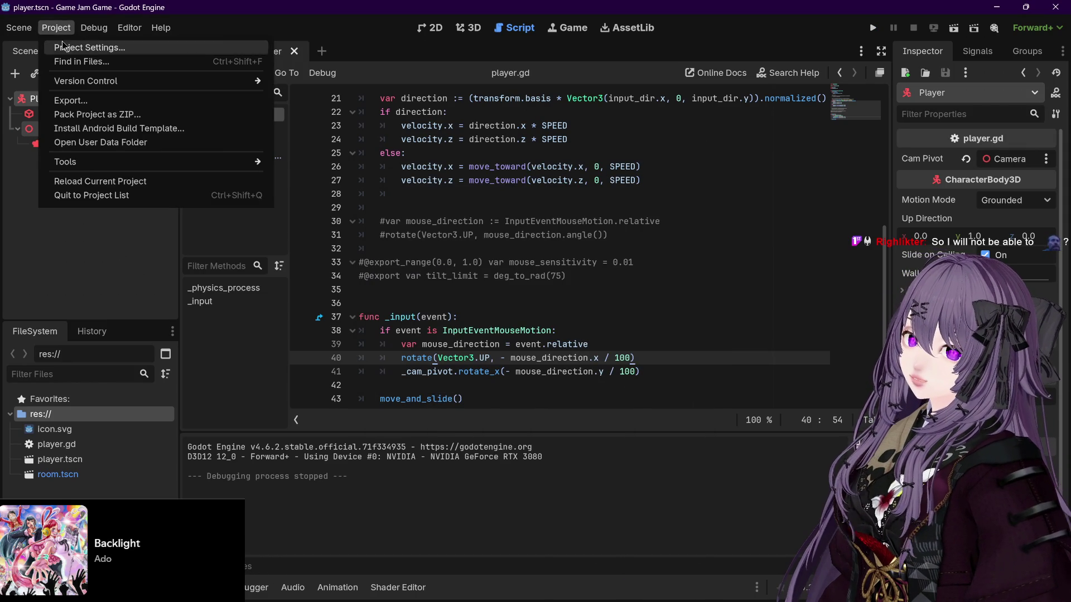
{"action": "left_click", "coordinate": [63, 47]}
{"action": "left_click", "coordinate": [313, 98]}
{"action": "left_click", "coordinate": [214, 98]}
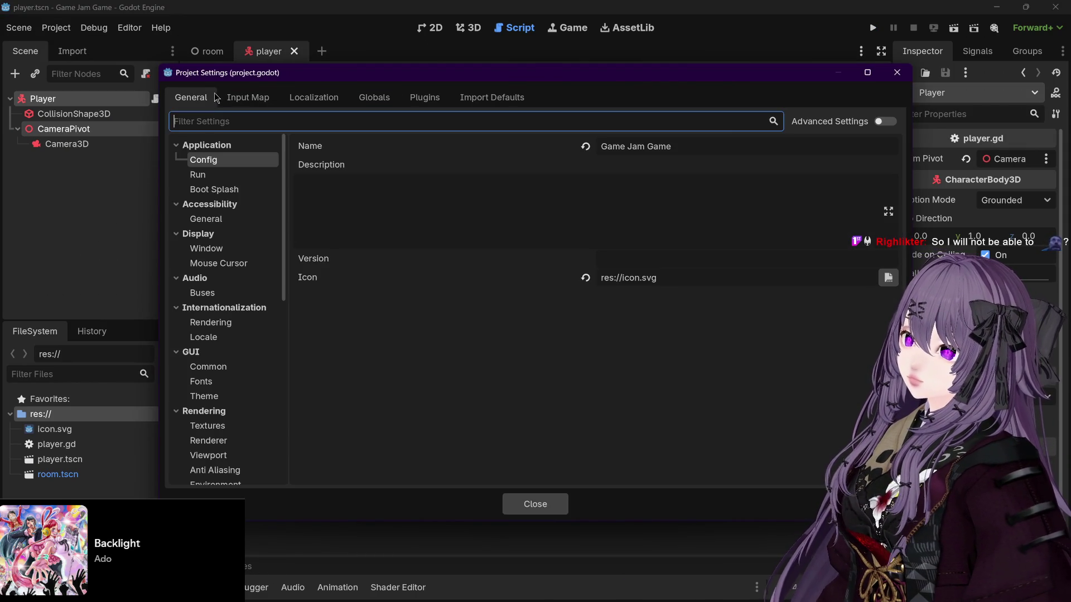
{"action": "scroll", "coordinate": [233, 367], "scroll_direction": "down", "scroll_amount": 3}
{"action": "left_click", "coordinate": [232, 354]}
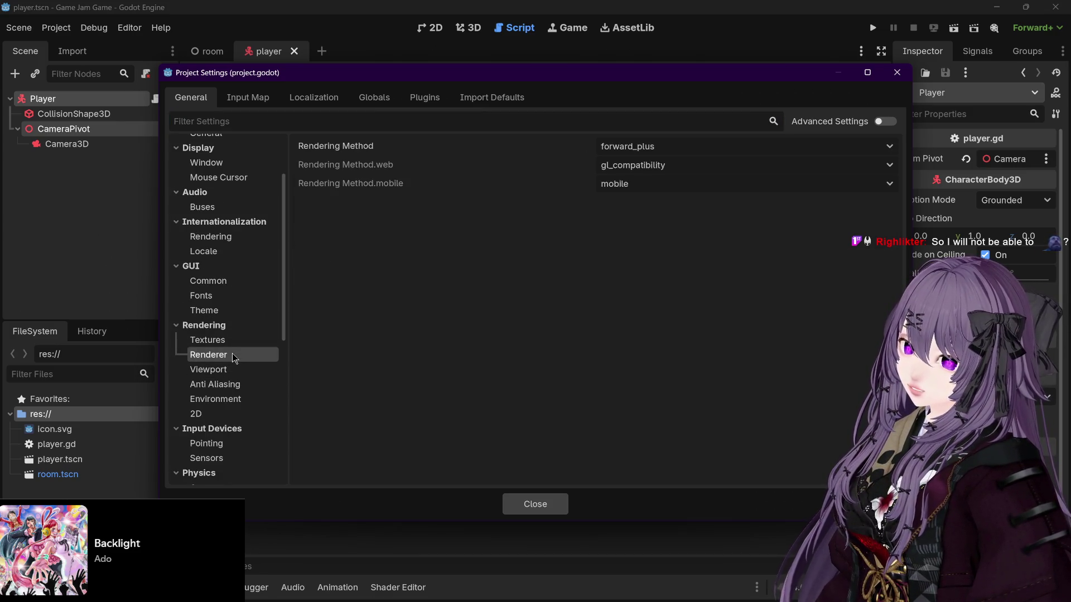
{"action": "left_click", "coordinate": [227, 368]}
{"action": "left_click", "coordinate": [226, 355]}
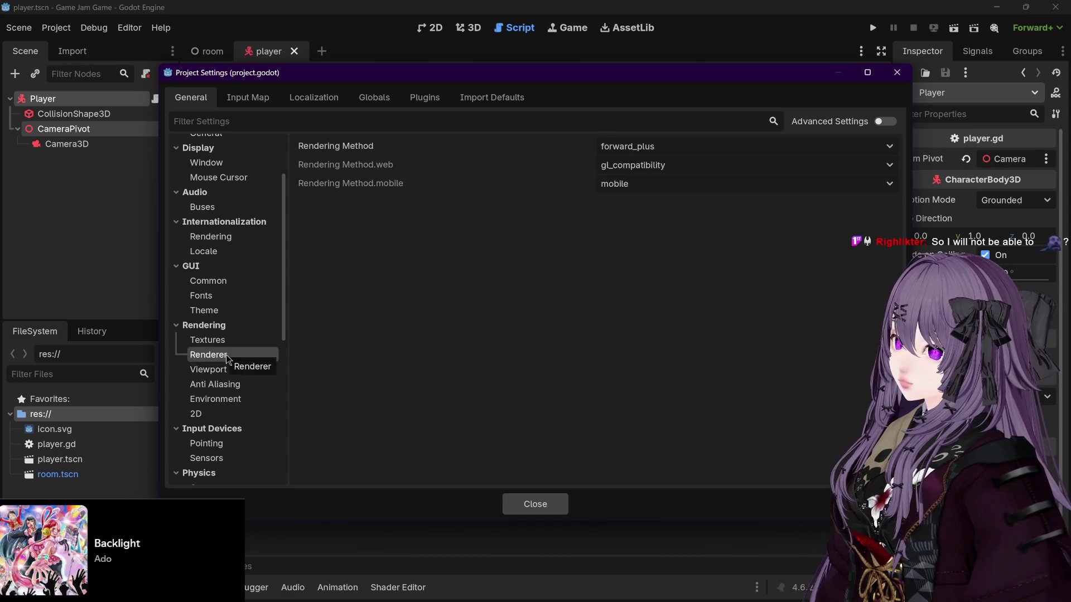
{"action": "scroll", "coordinate": [226, 355], "scroll_direction": "down", "scroll_amount": 6}
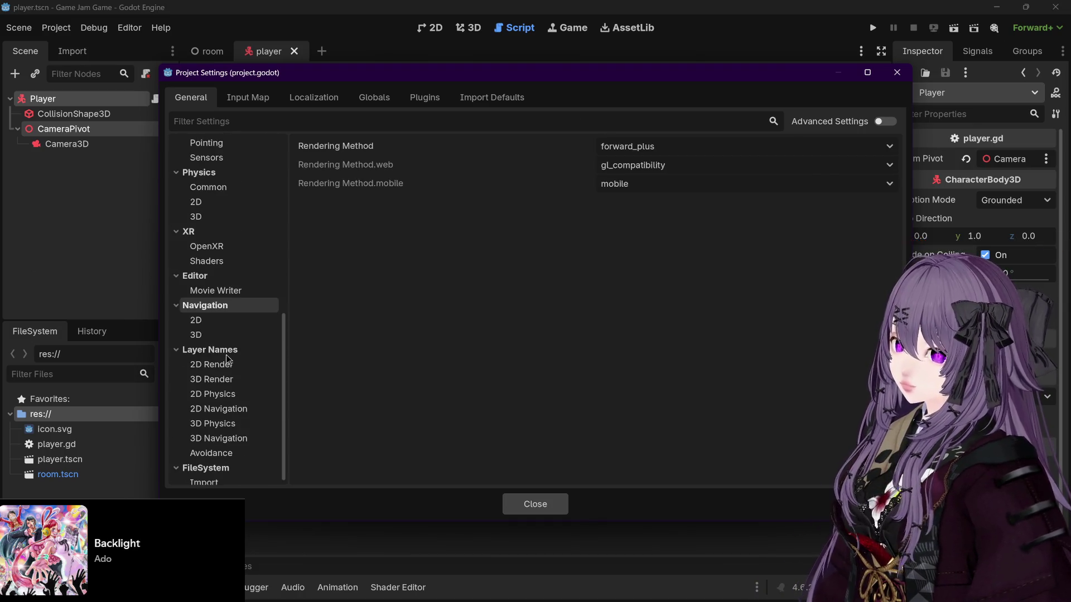
{"action": "left_click", "coordinate": [420, 100]}
{"action": "key", "text": "Right"}
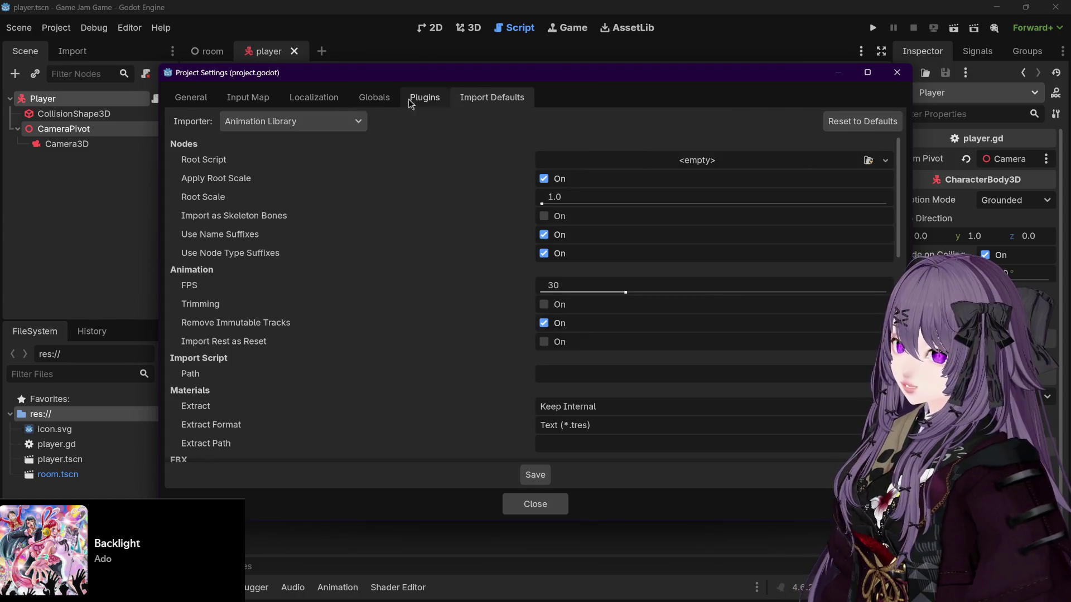
{"action": "left_click", "coordinate": [321, 101]}
{"action": "left_click", "coordinate": [373, 99]}
{"action": "left_click", "coordinate": [247, 99]}
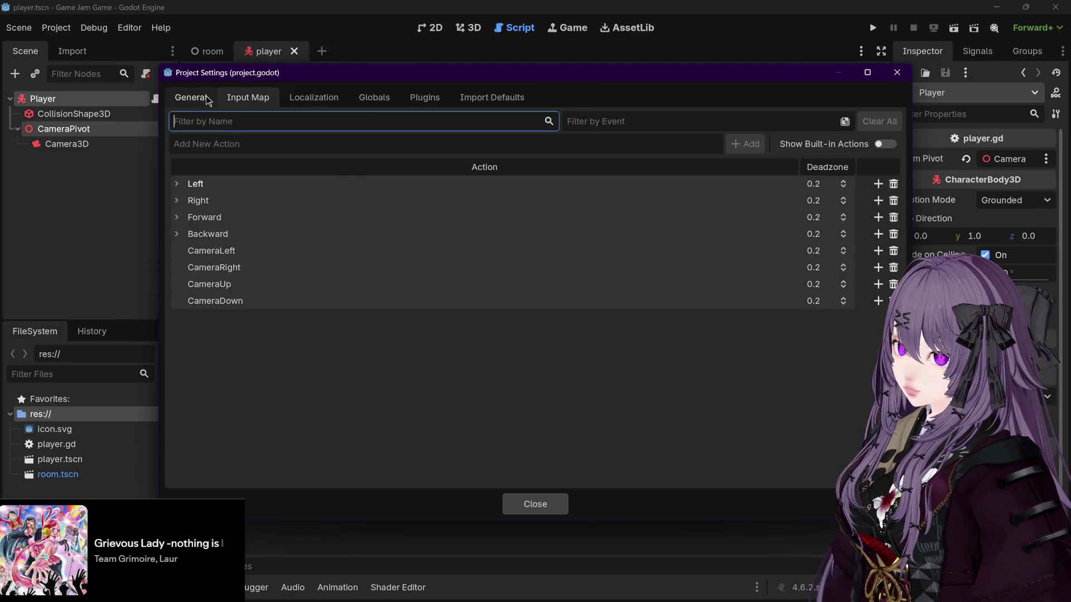
{"action": "left_click", "coordinate": [208, 101]}
{"action": "scroll", "coordinate": [199, 206], "scroll_direction": "up", "scroll_amount": 10}
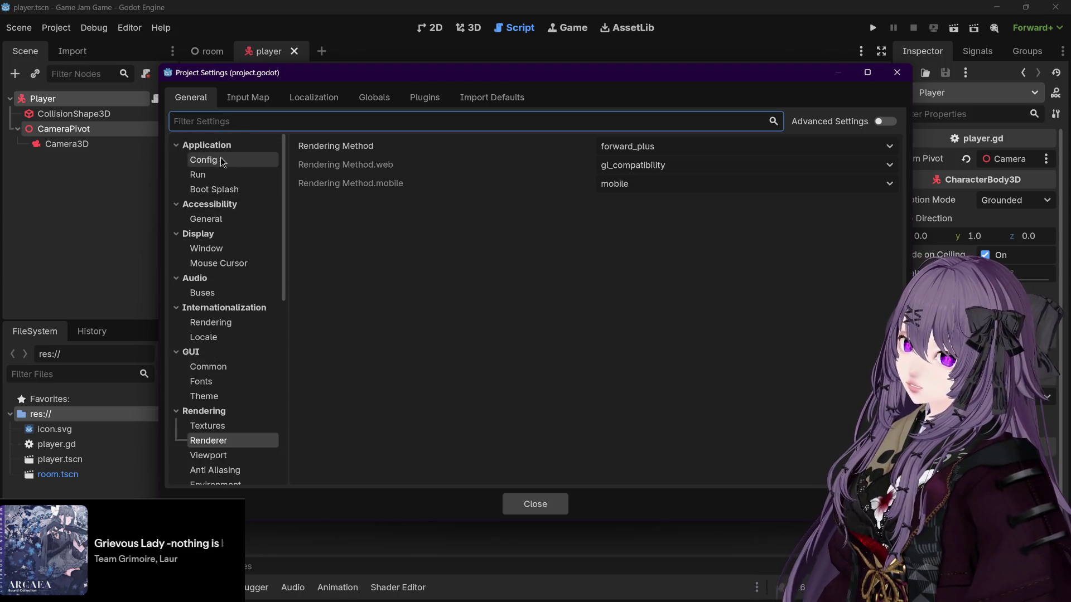
Set the display window to 1920x1080 in Fullscreen mode, then run the game.
{"action": "left_click", "coordinate": [215, 245]}
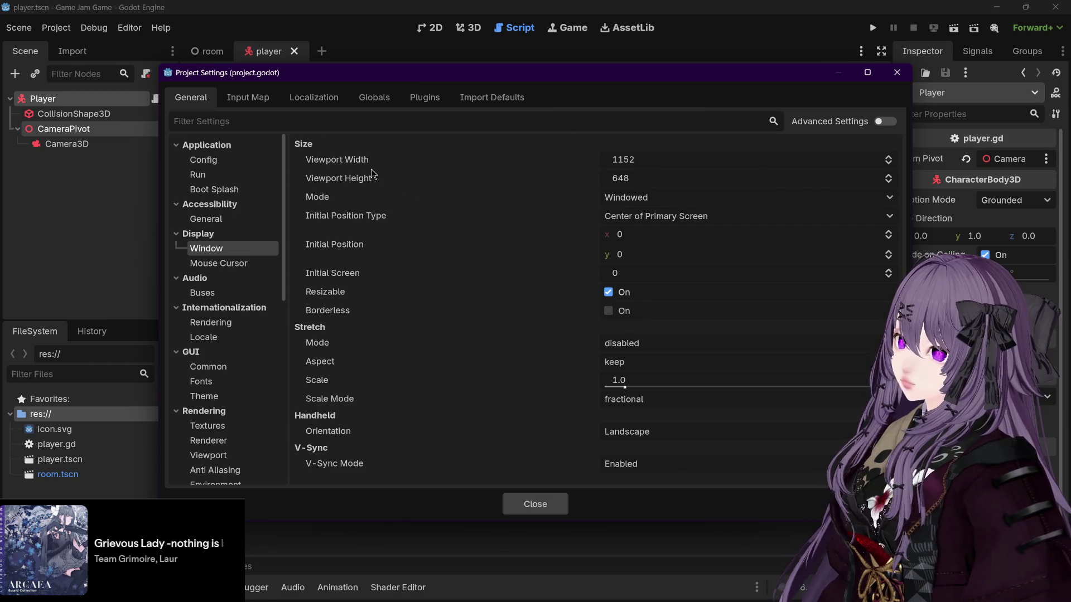
{"action": "left_click_drag", "start_coordinate": [642, 161], "coordinate": [617, 162]}
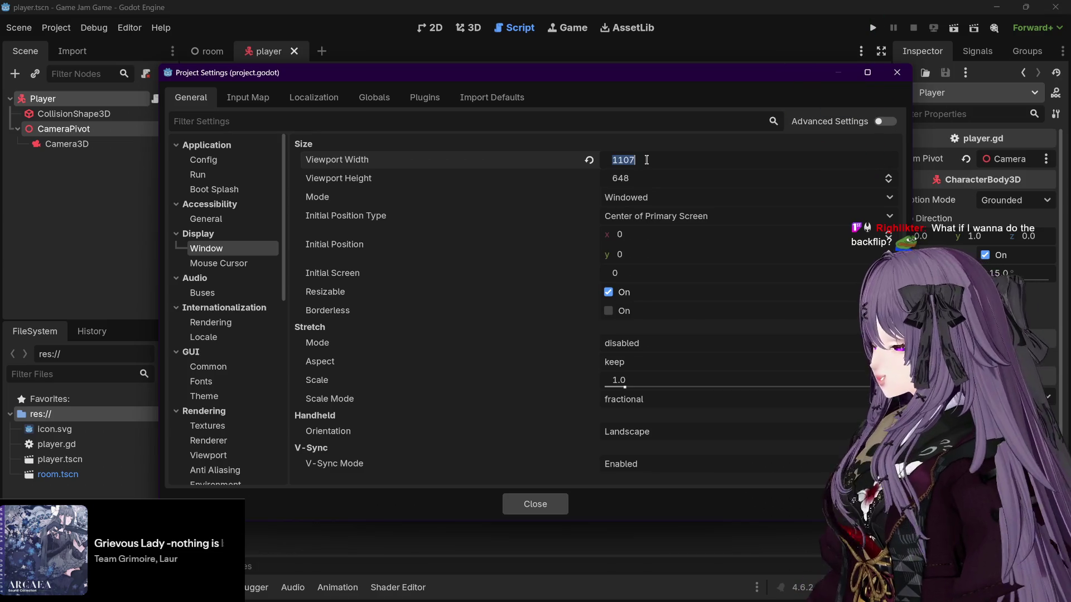
{"action": "type", "text": "1920"}
{"action": "key", "text": "Return"}
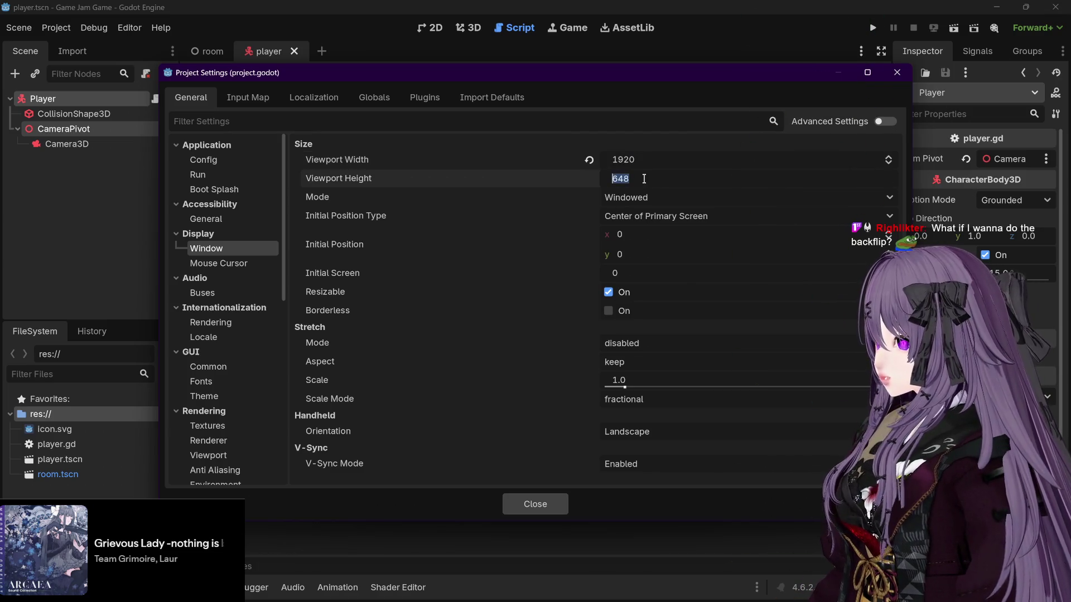
{"action": "left_click", "coordinate": [653, 198]}
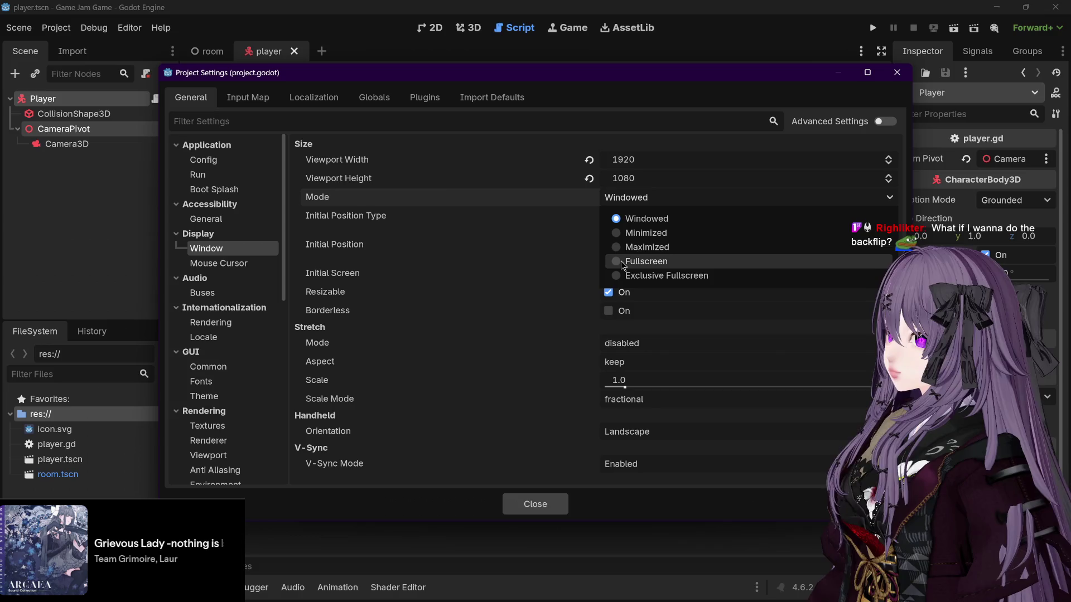
{"action": "left_click", "coordinate": [621, 261]}
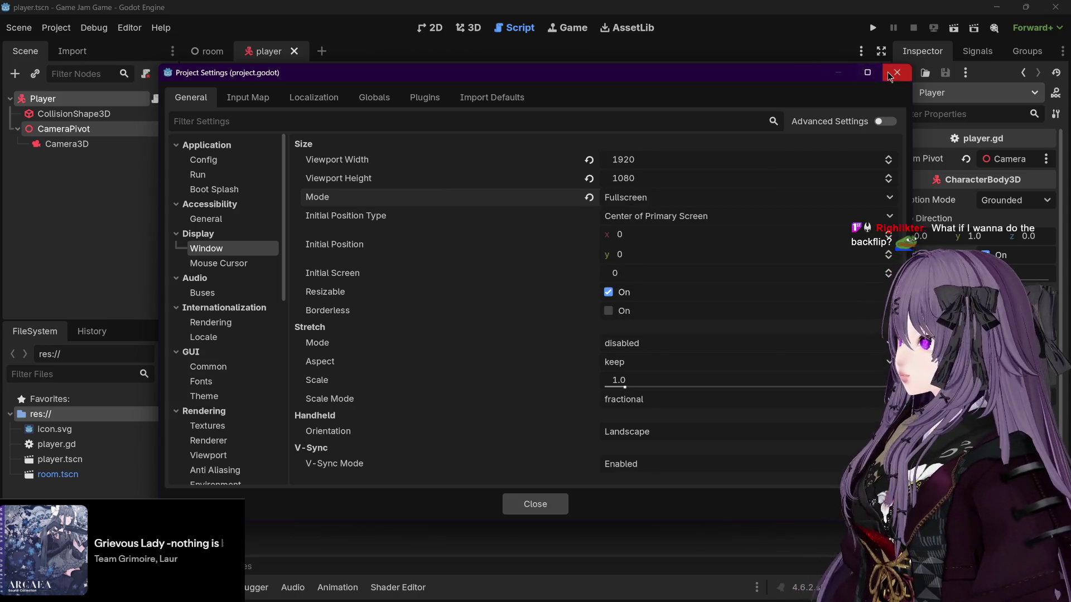
{"action": "left_click", "coordinate": [897, 72]}
{"action": "left_click", "coordinate": [873, 27]}
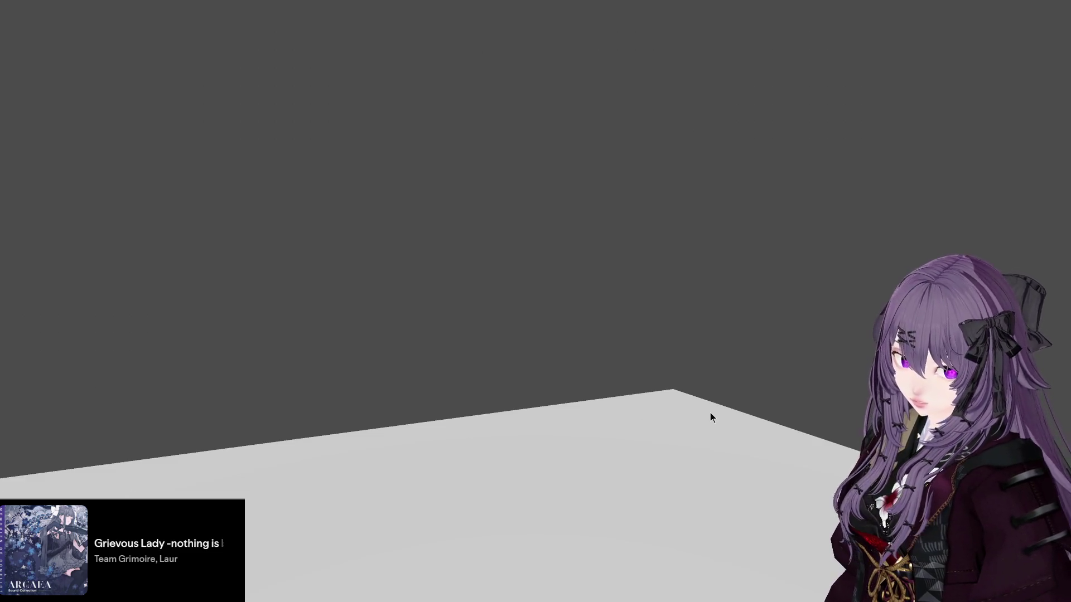
Close the fullscreen Game Jam Game (DEBUG) window from the taskbar to end the test run.
{"action": "key", "text": "super"}
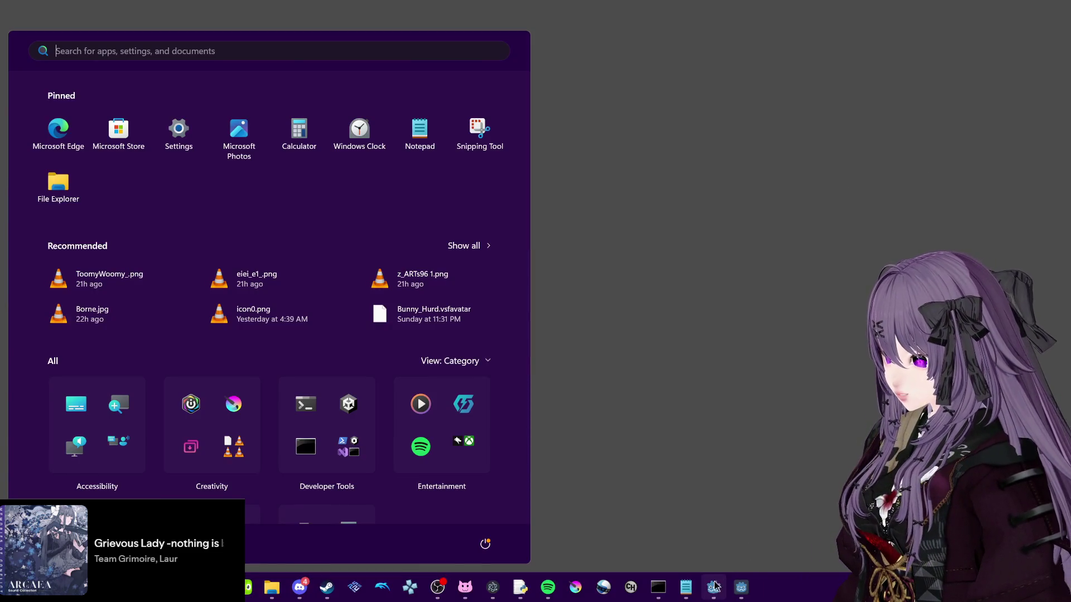
{"action": "mouse_move", "coordinate": [745, 588]}
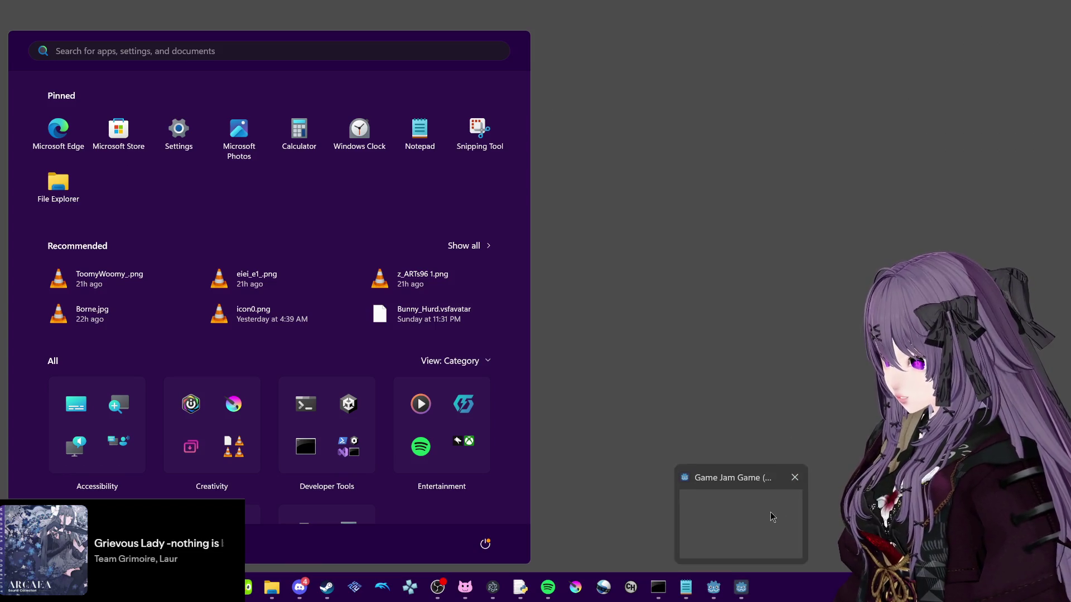
{"action": "left_click", "coordinate": [740, 524]}
{"action": "key", "text": "alt+F4"}
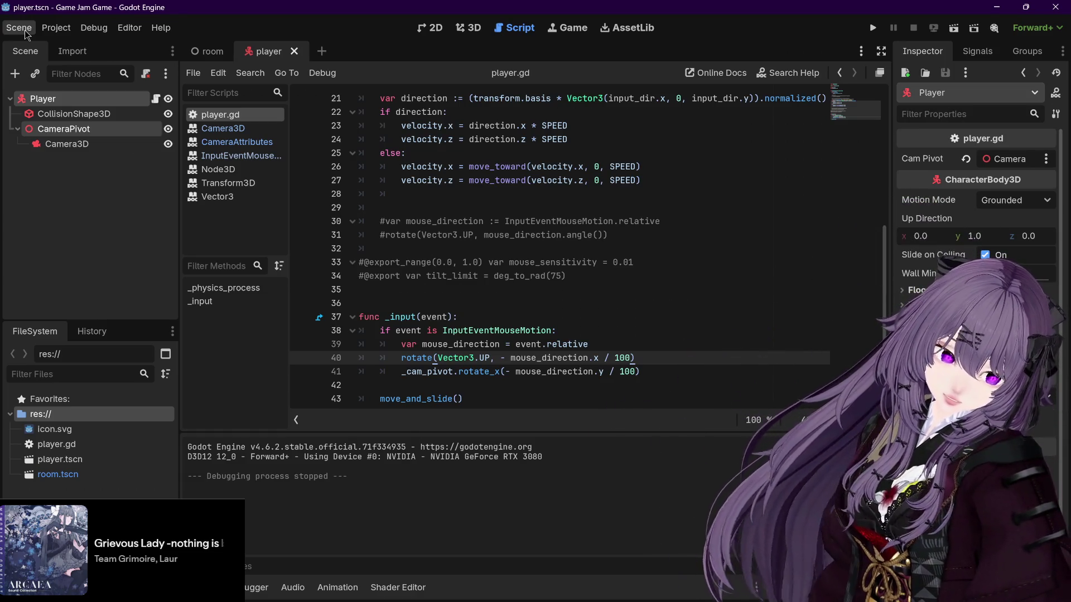
{"action": "key", "text": "super"}
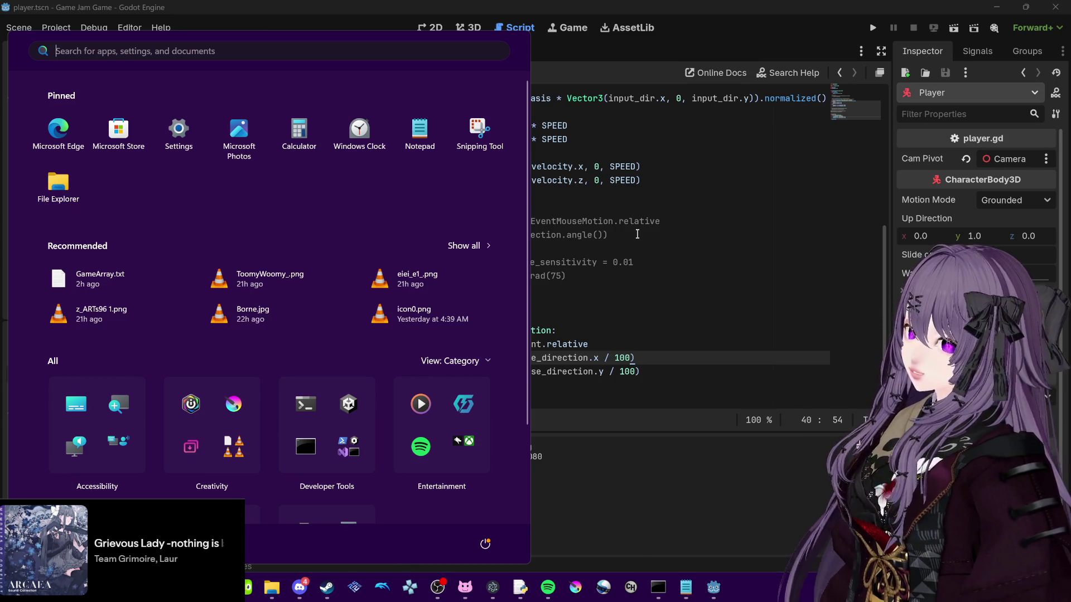
{"action": "left_click", "coordinate": [637, 235]}
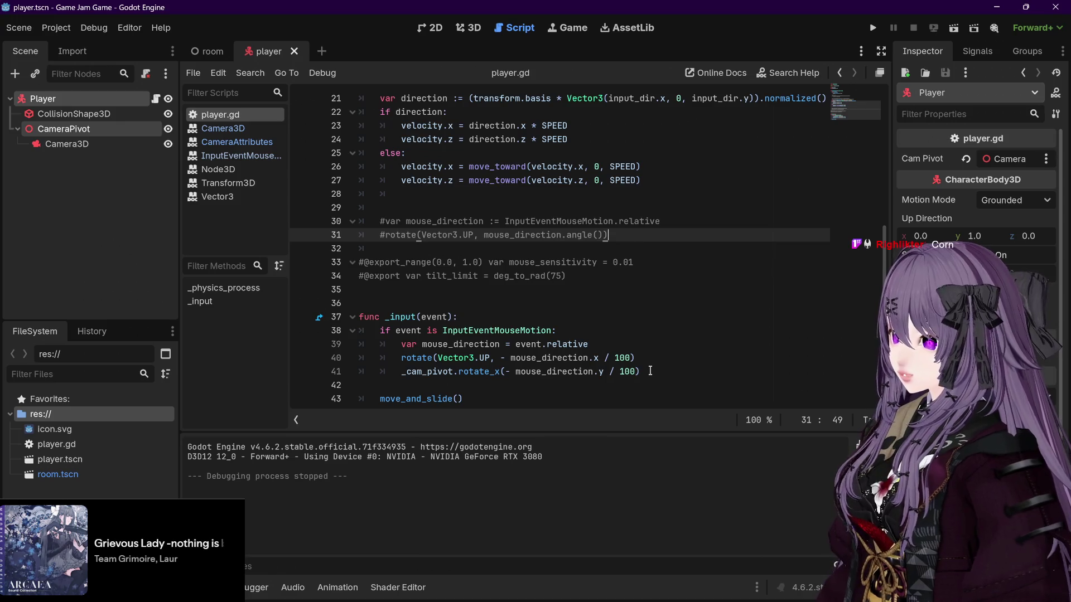
{"action": "mouse_move", "coordinate": [497, 372]}
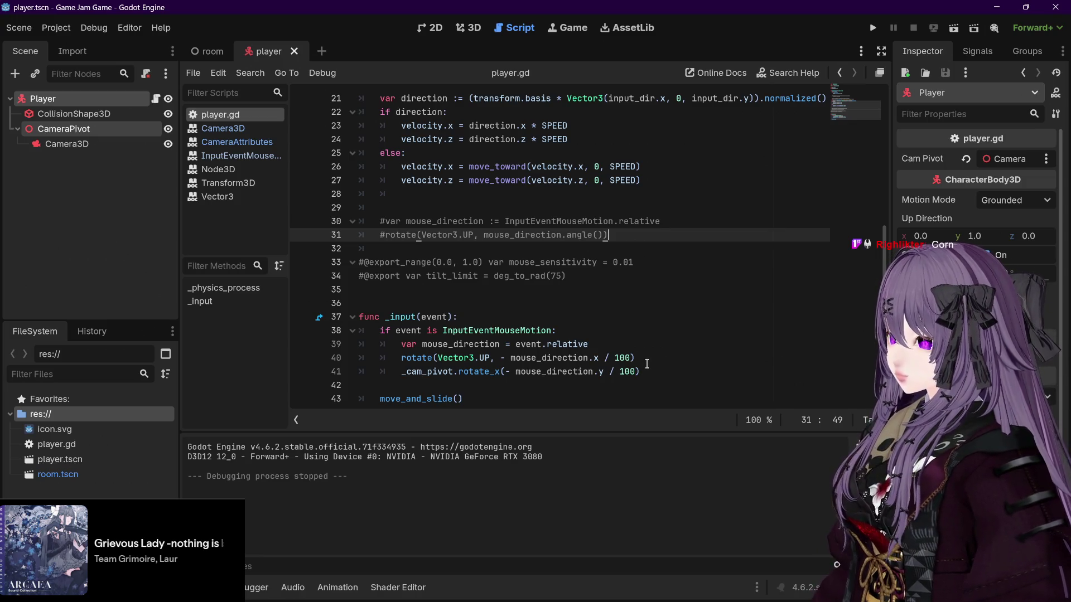
{"action": "left_click", "coordinate": [647, 360]}
Write 'if _cam_pivot.rotation' on new line 41, reusing _cam_pivot copied from line 42.
{"action": "key", "text": "Return"}
{"action": "type", "text": "if"}
{"action": "left_click_drag", "start_coordinate": [453, 386], "coordinate": [402, 386]}
{"action": "key", "text": "ctrl+c"}
{"action": "left_click", "coordinate": [438, 371]}
{"action": "key", "text": "ctrl+v"}
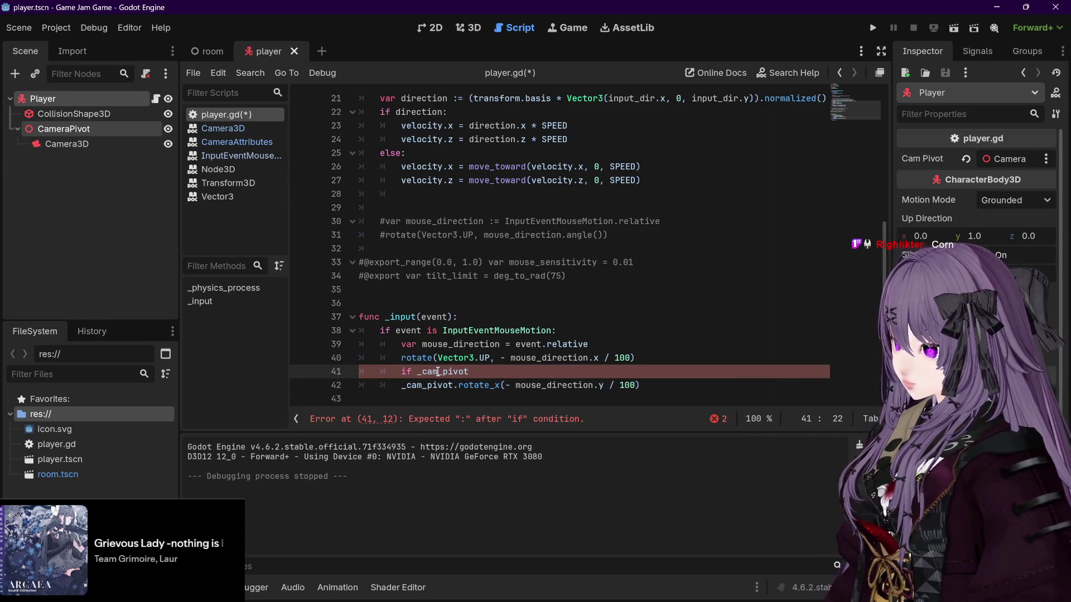
{"action": "type", "text": "rot"}
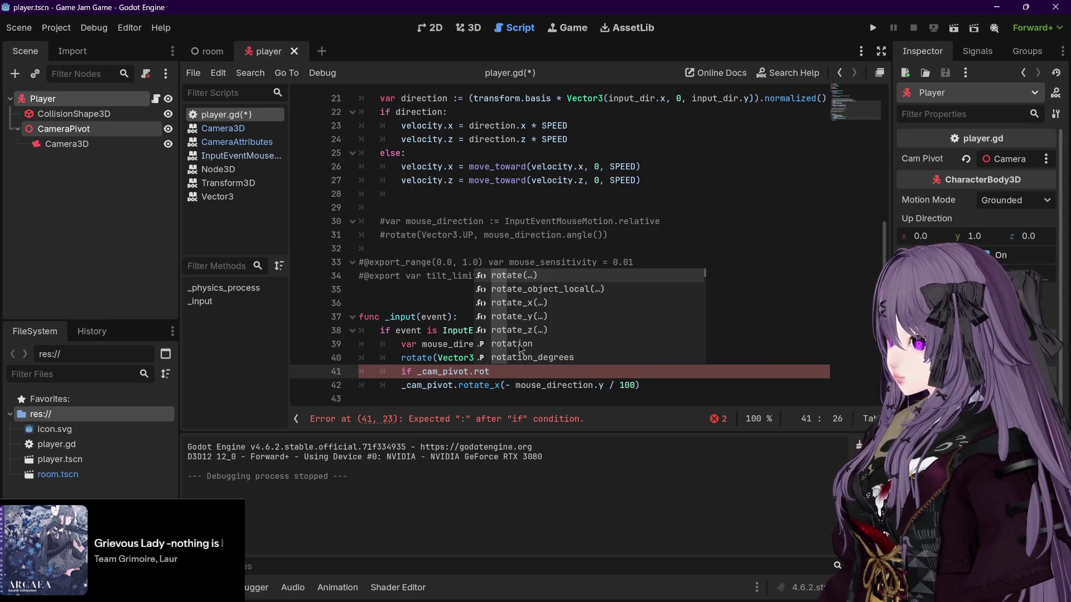
{"action": "left_click", "coordinate": [517, 357]}
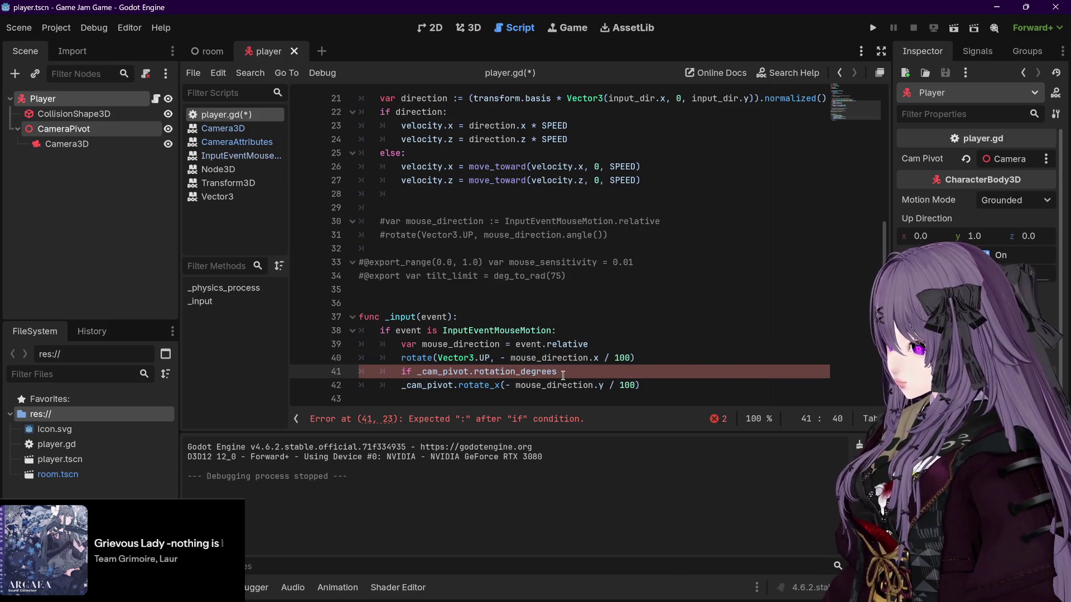
{"action": "mouse_move", "coordinate": [566, 372]}
{"action": "left_mouse_down"}
{"action": "mouse_move", "coordinate": [515, 372]}
{"action": "mouse_move", "coordinate": [527, 372]}
{"action": "left_mouse_up"}
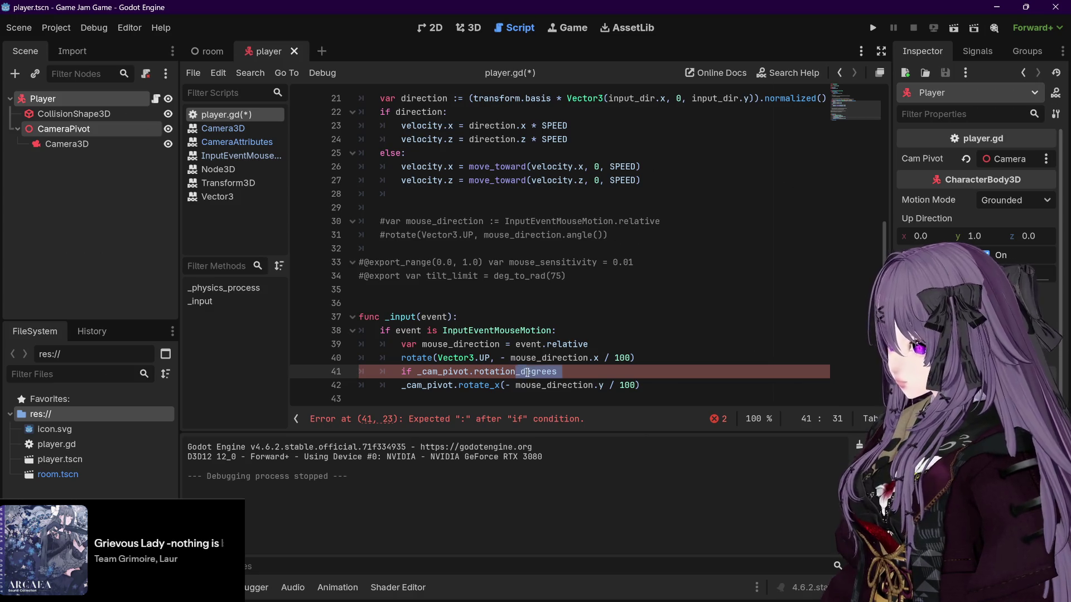
{"action": "key", "text": "BackSpace"}
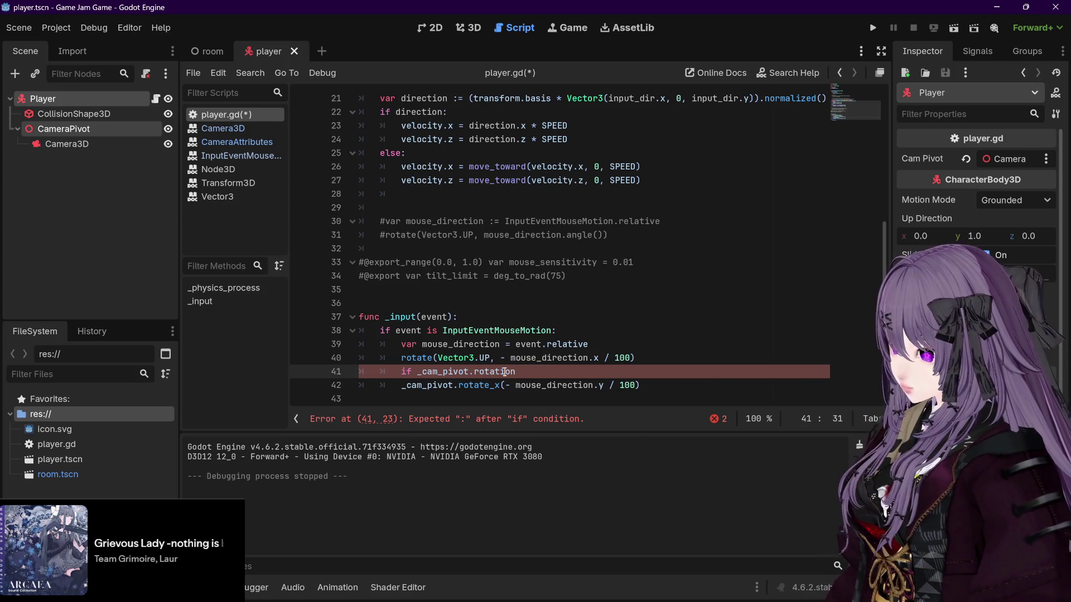
{"action": "mouse_move", "coordinate": [504, 372]}
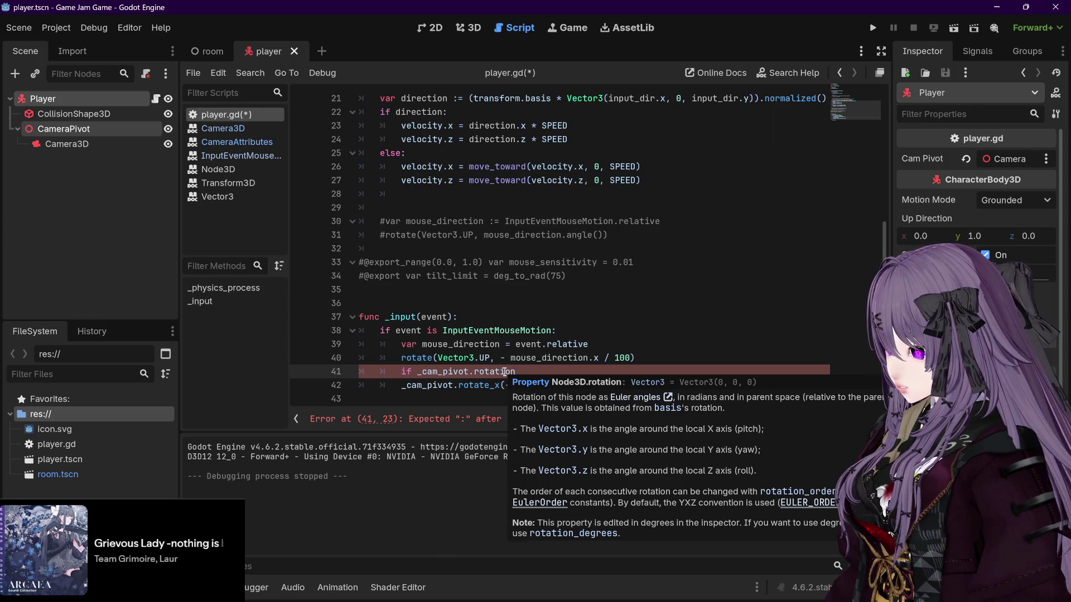